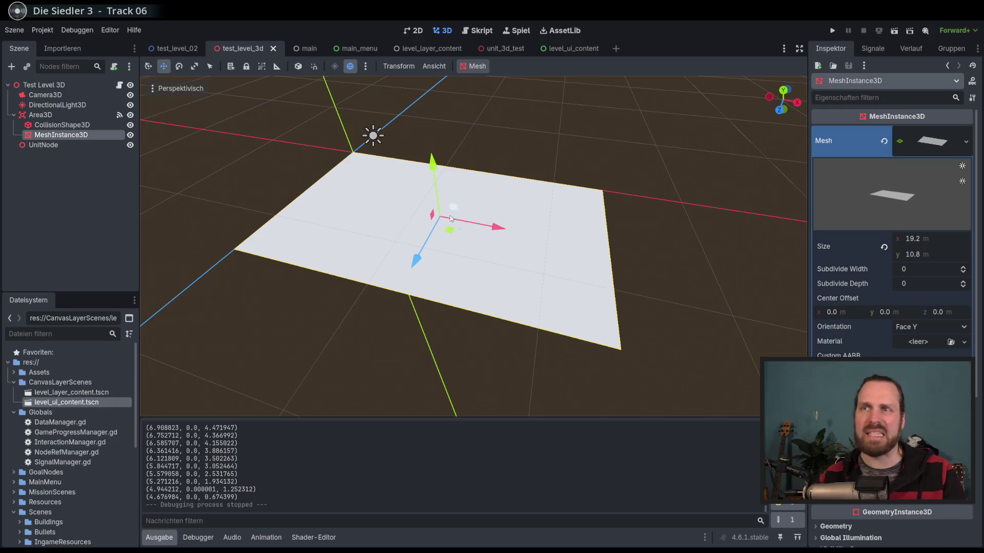
# - Frame the ground plane and check its PlaneMesh in the Inspector, keeping the mesh type
pyautogui.press('f')
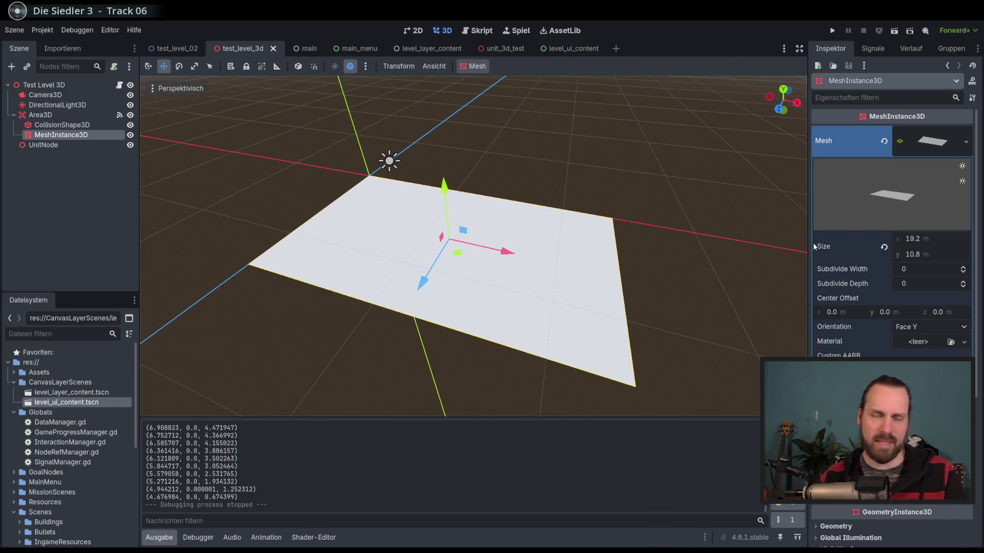
pyautogui.click(939, 142)
pyautogui.click(939, 142)
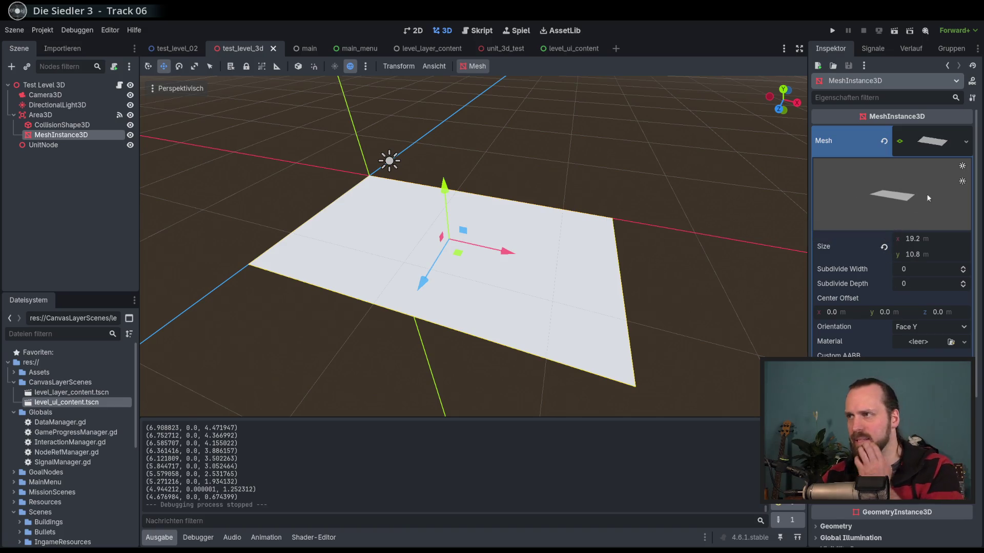
pyautogui.click(965, 142)
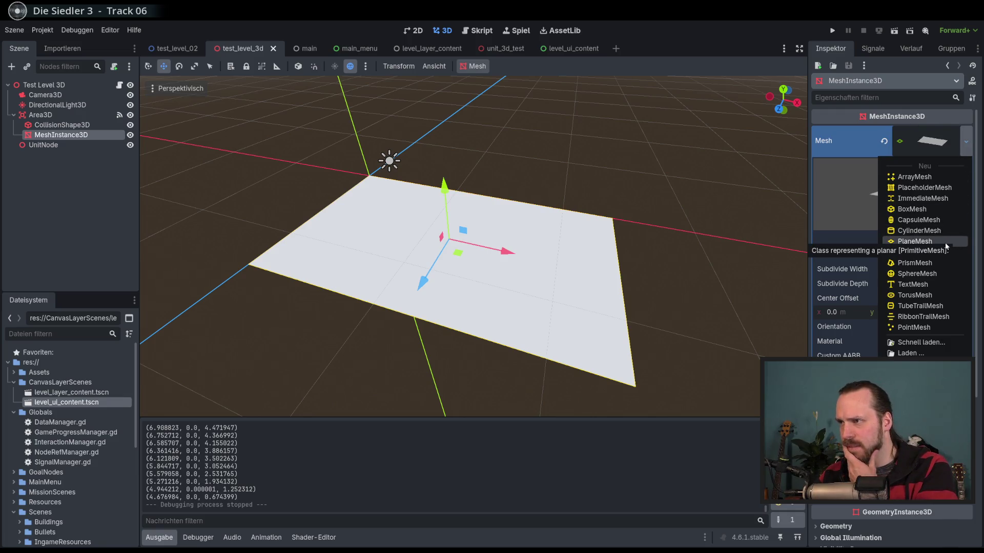
pyautogui.press('Escape')
# - Set the PlaneMesh Subdivide Width to 4, leaving Subdivide Depth at 0
pyautogui.click(963, 269)
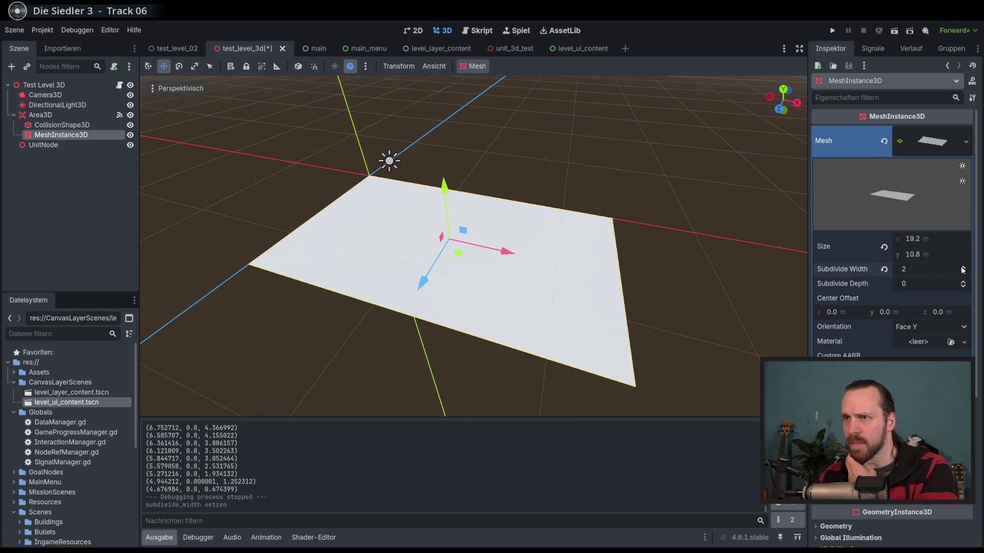
pyautogui.click(477, 67)
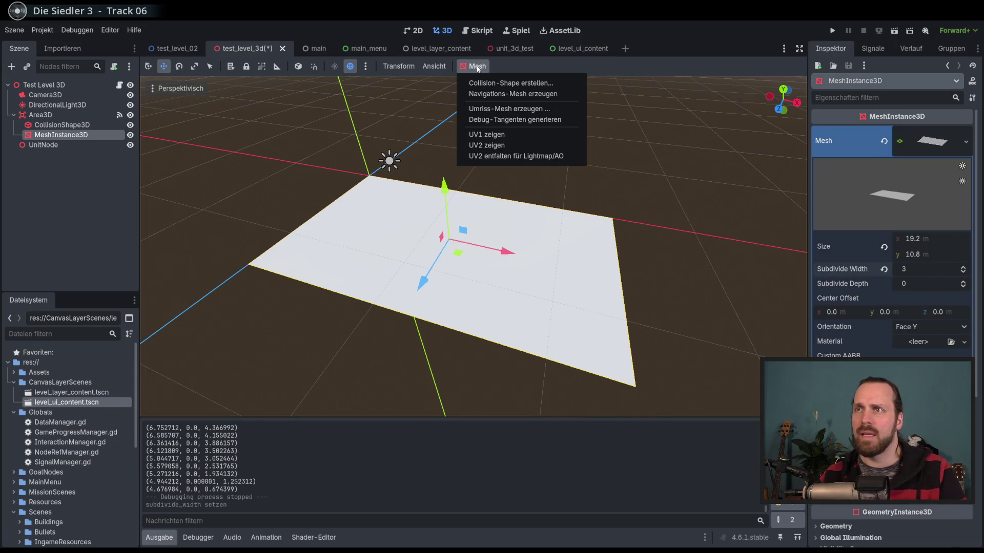
pyautogui.click(703, 156)
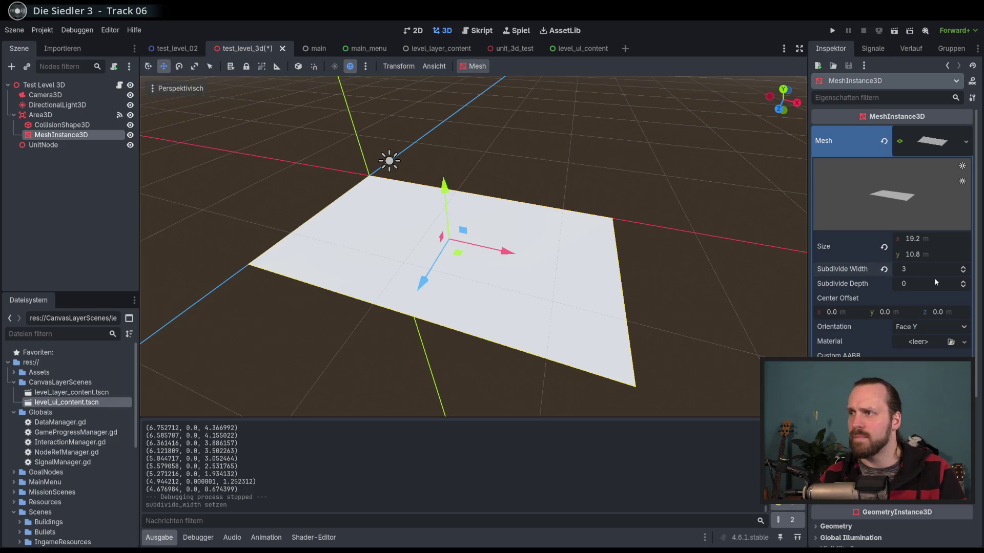
pyautogui.click(963, 268)
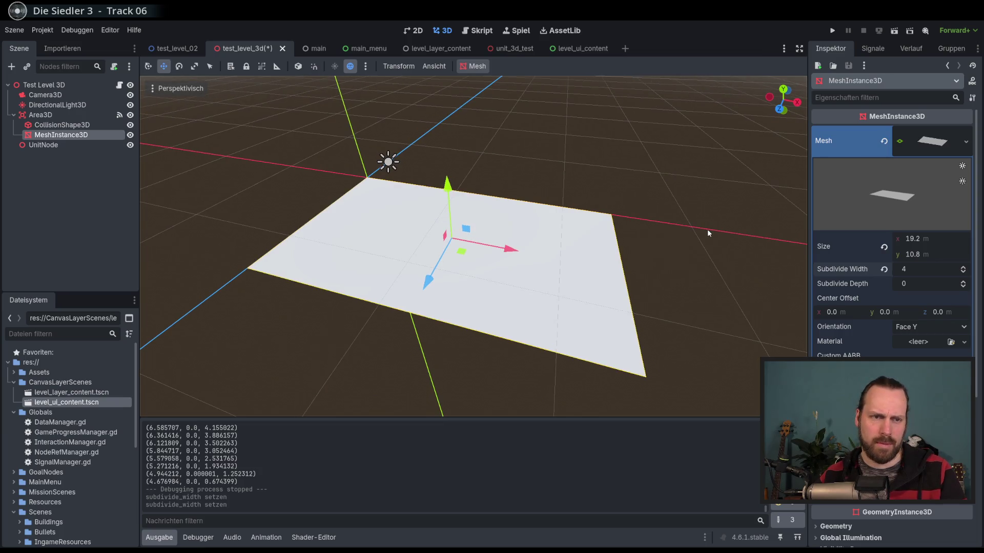
pyautogui.click(964, 283)
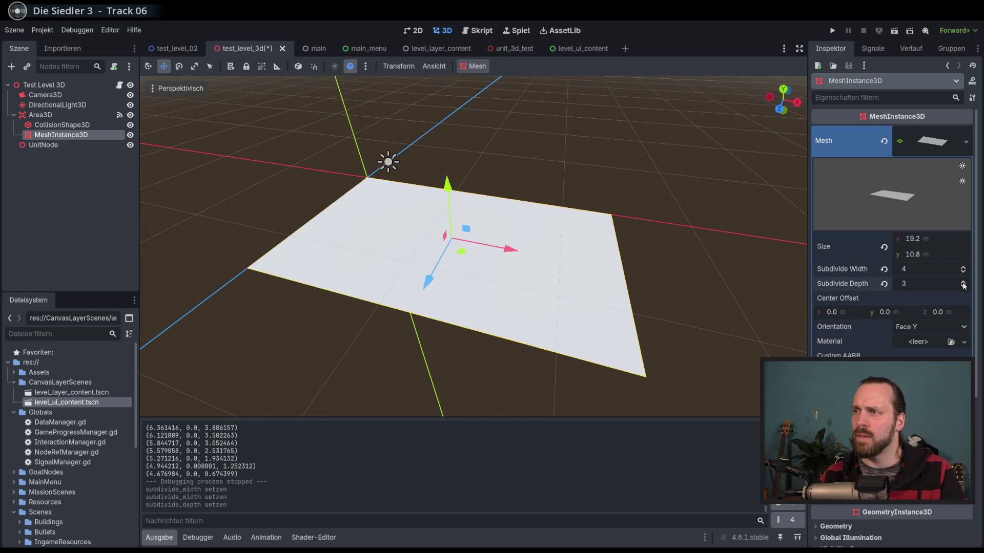
pyautogui.click(963, 287)
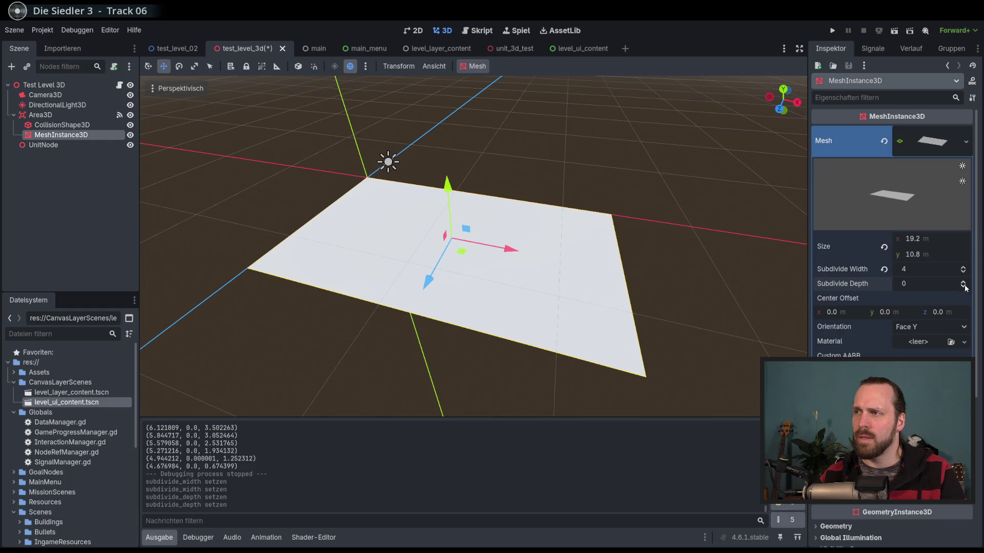
# - Save the test_level_3d scene with Ctrl+S and select the ground's collision shape node
pyautogui.hotkey('ctrl', 's')
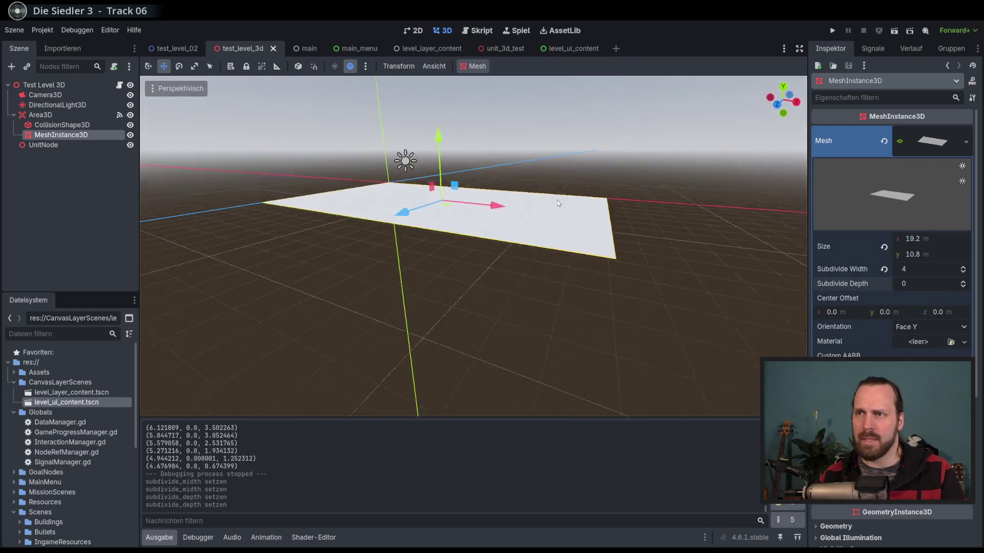
pyautogui.scroll(5, 558, 251)
pyautogui.scroll(-5, 557, 253)
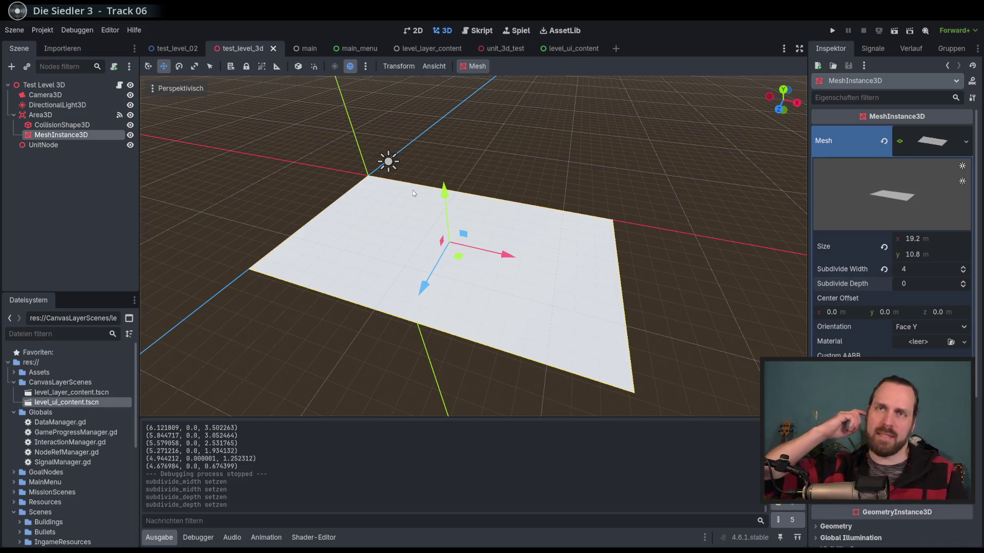
pyautogui.click(54, 128)
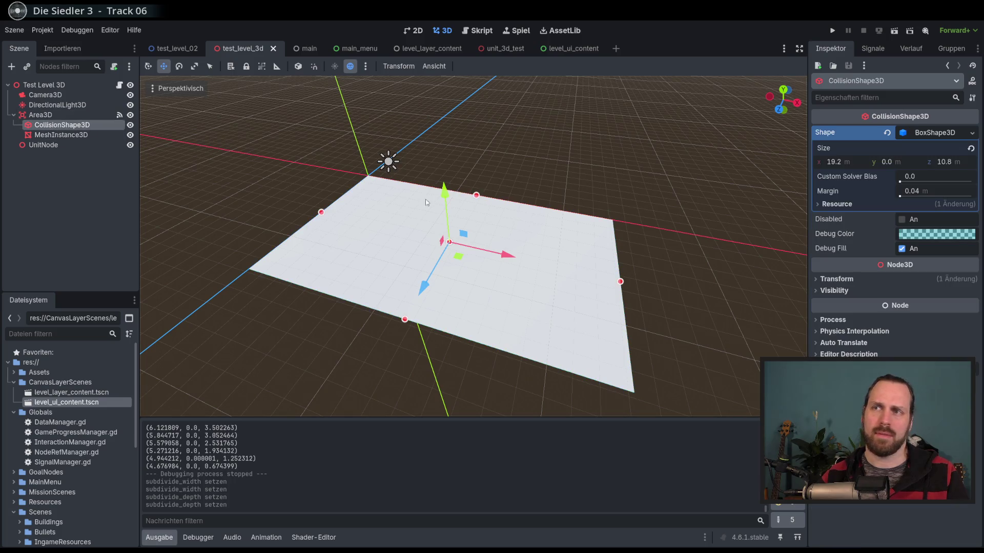
# - Change the CollisionShape3D's Shape from BoxShape3D to HeightMapShape3D
pyautogui.click(843, 205)
pyautogui.click(843, 205)
pyautogui.click(932, 132)
pyautogui.click(932, 132)
pyautogui.click(971, 134)
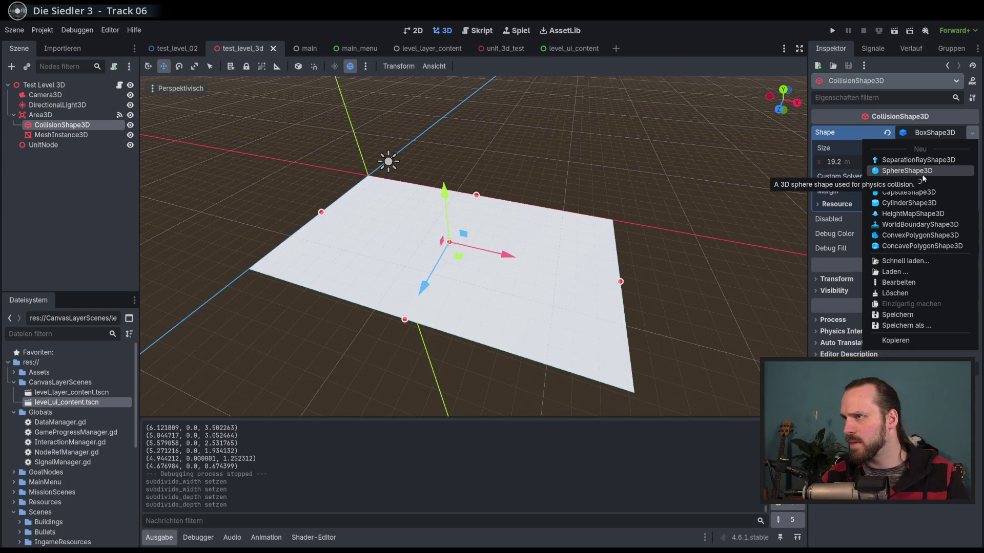
pyautogui.click(898, 215)
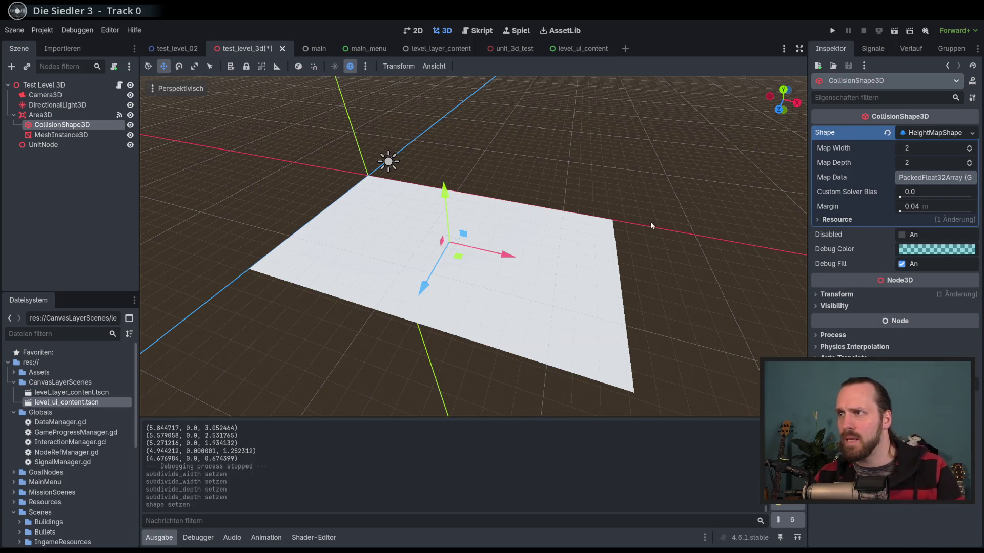
pyautogui.click(818, 220)
# - Expand the height map's Map Data and set the first height value to about 1.65
pyautogui.click(818, 222)
pyautogui.click(928, 179)
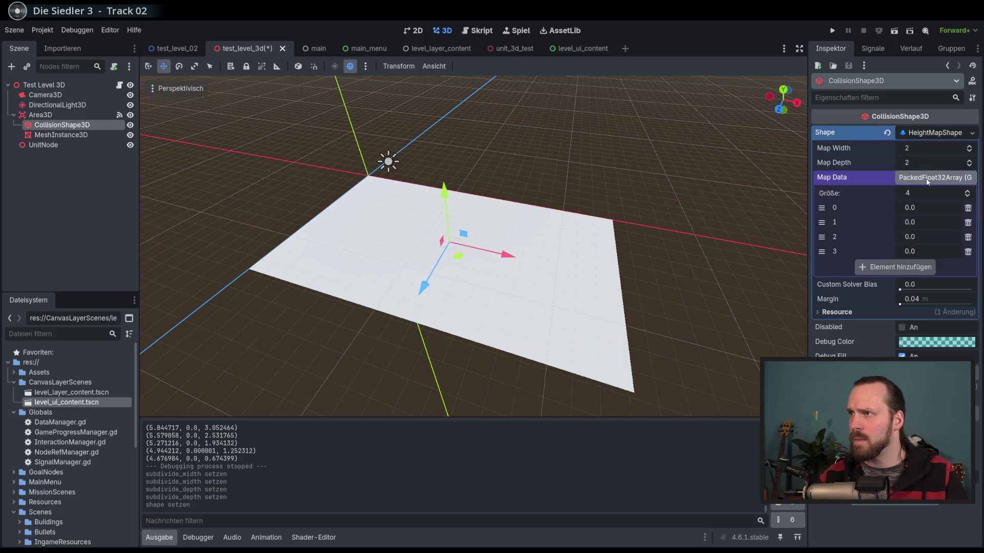
pyautogui.moveTo(714, 204); pyautogui.dragTo(712, 182)
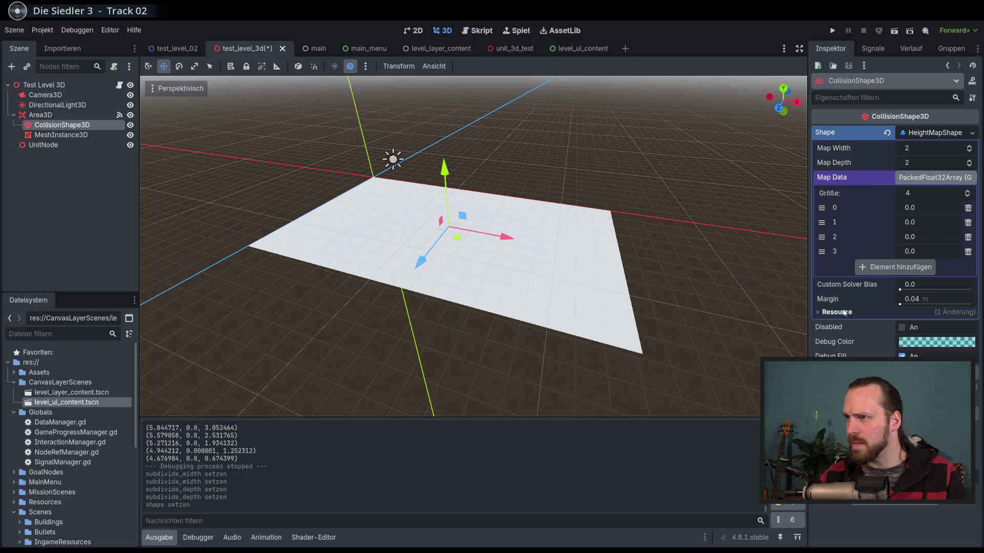
pyautogui.moveTo(920, 207); pyautogui.dragTo(953, 207)
pyautogui.scroll(3, 359, 241)
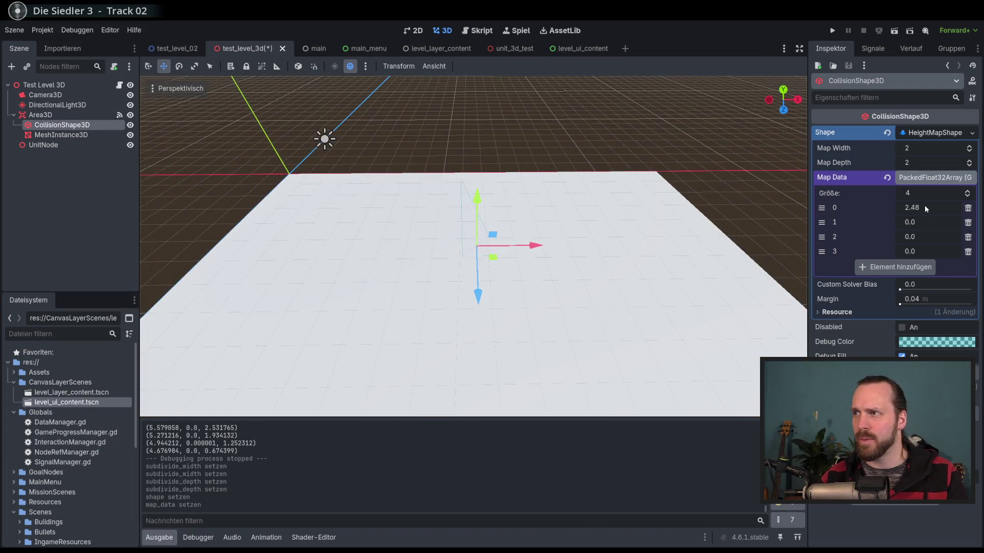
pyautogui.moveTo(909, 207); pyautogui.dragTo(886, 207)
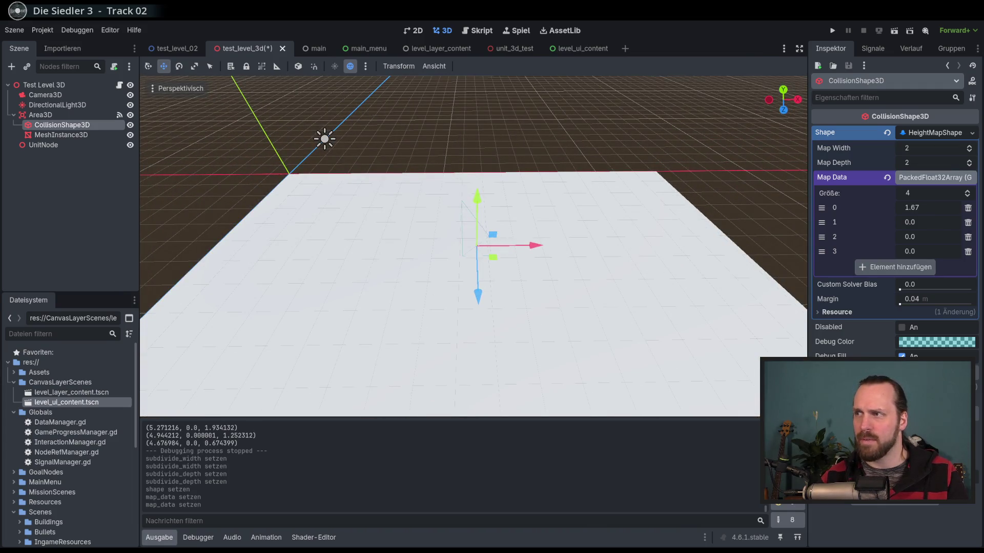
# - Set the height map's Map Width and Map Depth to 4
pyautogui.click(924, 154)
pyautogui.write('4')
pyautogui.press('Return')
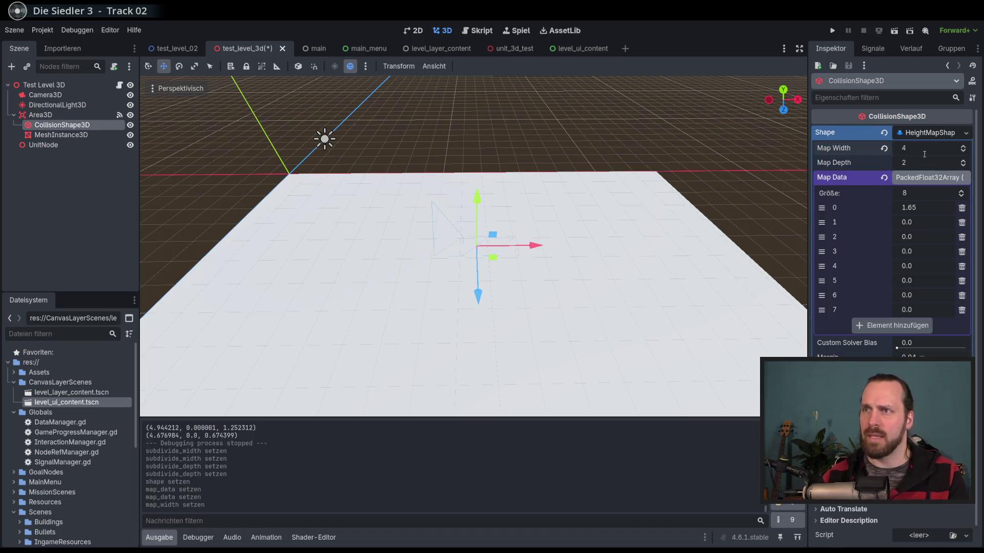
pyautogui.click(922, 163)
pyautogui.write('4')
pyautogui.press('Return')
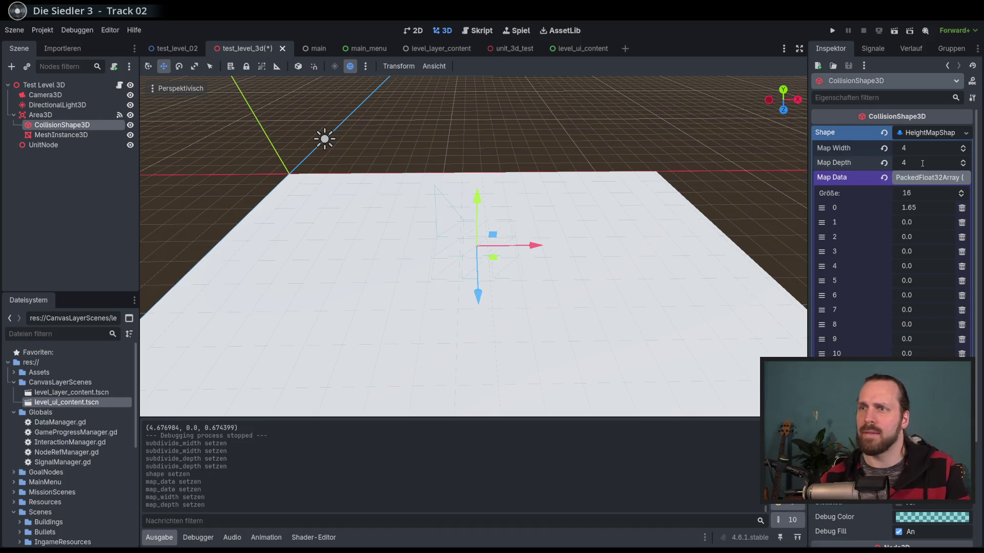
# - Raise height values 5–7 (0.515, 0.615, 0.94) and orbit to inspect the plane
pyautogui.moveTo(593, 242)
pyautogui.mouseDown()
pyautogui.moveTo(545, 229)
pyautogui.moveTo(566, 236)
pyautogui.mouseUp()
pyautogui.scroll(3, 543, 215)
pyautogui.moveTo(917, 280)
pyautogui.mouseDown()
pyautogui.moveTo(953, 280)
pyautogui.moveTo(931, 296)
pyautogui.mouseUp()
pyautogui.moveTo(916, 310); pyautogui.dragTo(912, 310)
pyautogui.moveTo(226, 248)
pyautogui.mouseDown()
pyautogui.moveTo(276, 255)
pyautogui.moveTo(185, 244)
pyautogui.moveTo(229, 250)
pyautogui.moveTo(230, 235)
pyautogui.moveTo(209, 248)
pyautogui.mouseUp()
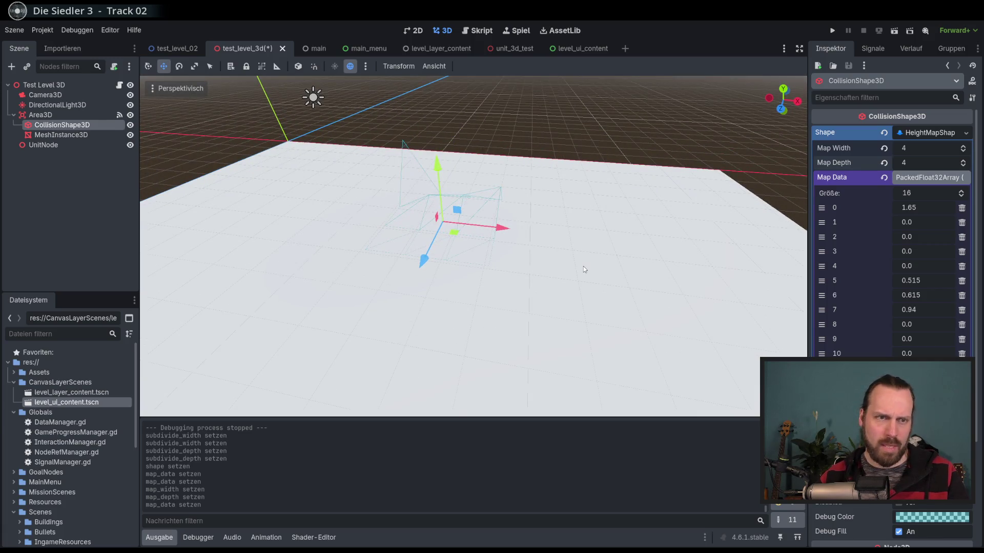
pyautogui.moveTo(583, 267)
pyautogui.mouseDown()
pyautogui.moveTo(466, 225)
pyautogui.moveTo(407, 219)
pyautogui.moveTo(439, 241)
pyautogui.moveTo(486, 199)
pyautogui.moveTo(467, 243)
pyautogui.moveTo(474, 253)
pyautogui.mouseUp()
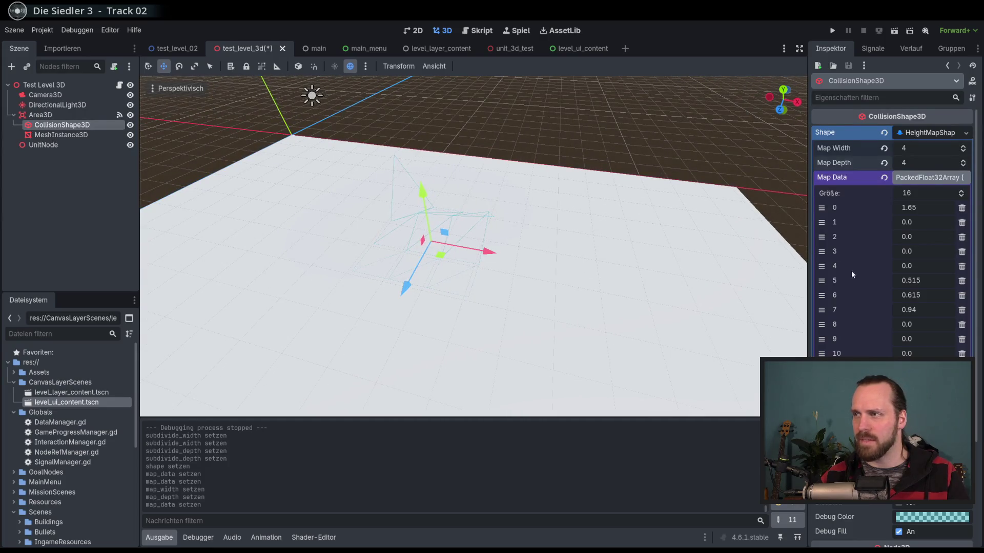
pyautogui.scroll(-5, 919, 240)
pyautogui.scroll(5, 920, 240)
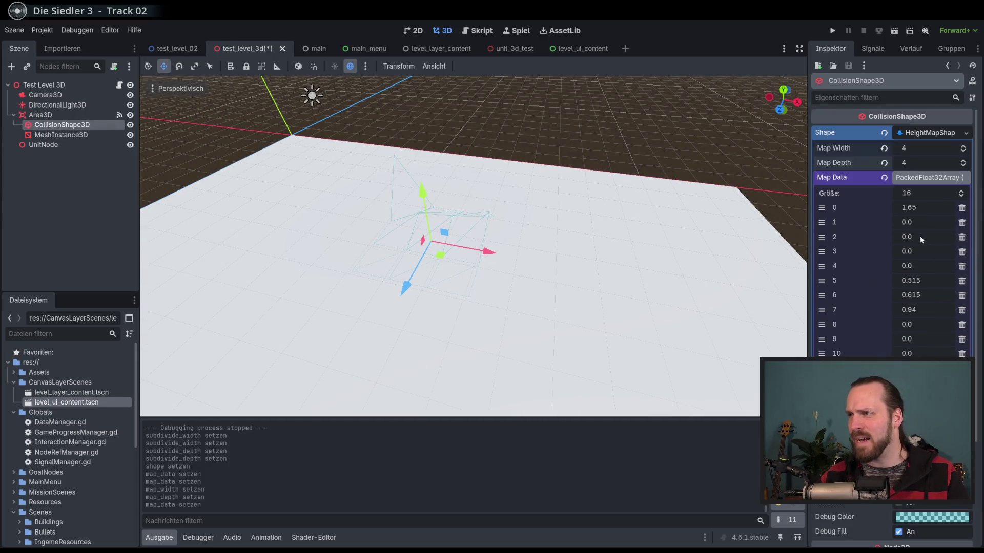
pyautogui.moveTo(508, 202)
pyautogui.mouseDown()
pyautogui.moveTo(466, 260)
pyautogui.moveTo(473, 207)
pyautogui.moveTo(447, 192)
pyautogui.moveTo(452, 215)
pyautogui.moveTo(535, 211)
pyautogui.mouseUp()
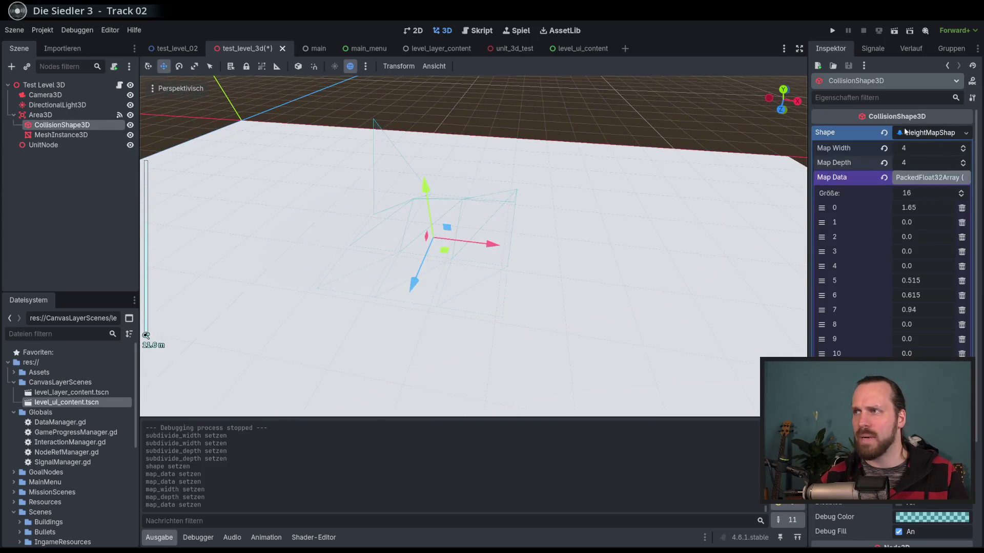
# - Clear the height map shape and undo back to the 19.2 × 10.8 m BoxShape3D collision
pyautogui.click(883, 133)
pyautogui.click(972, 133)
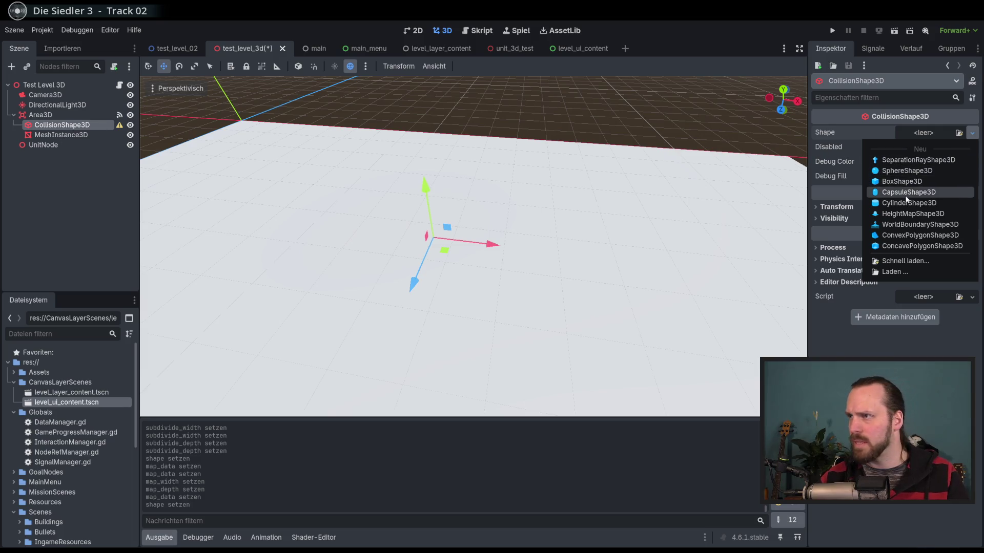
pyautogui.press('Escape')
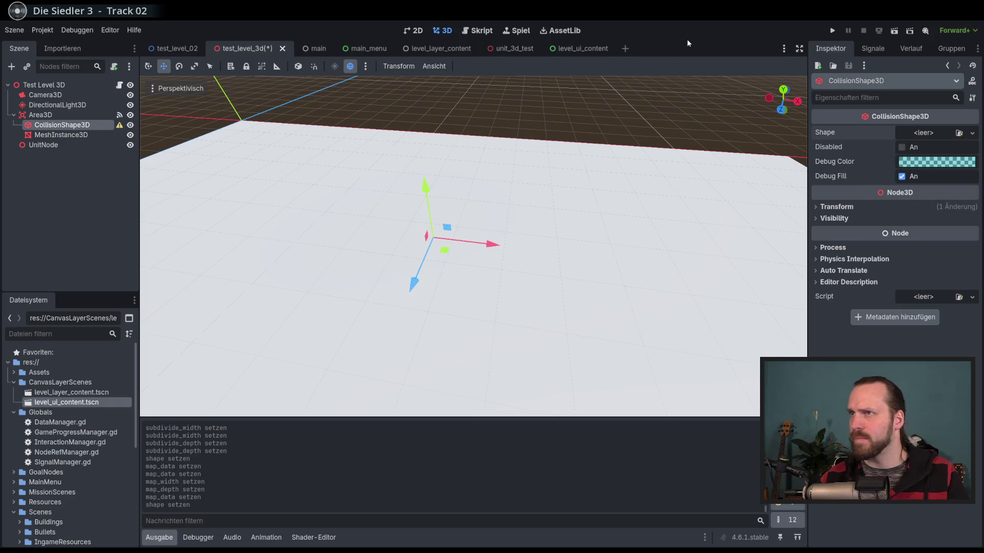
pyautogui.hotkey('ctrl', 'z')
pyautogui.hotkey('ctrl', 'z')
pyautogui.hotkey('ctrl', 'z')
pyautogui.hotkey('ctrl', 'z')
pyautogui.hotkey('ctrl', 'z')
pyautogui.hotkey('ctrl', 'z')
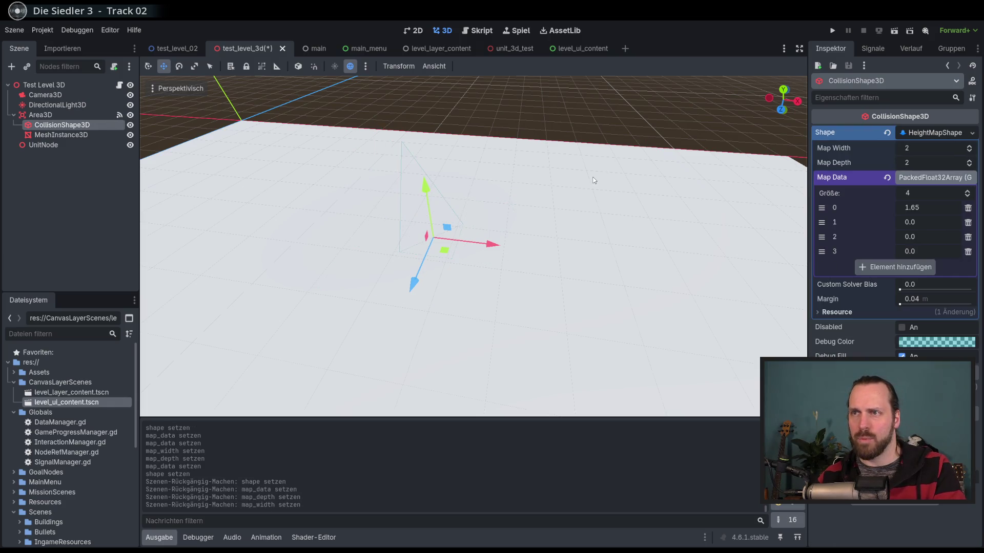
pyautogui.scroll(-5, 594, 180)
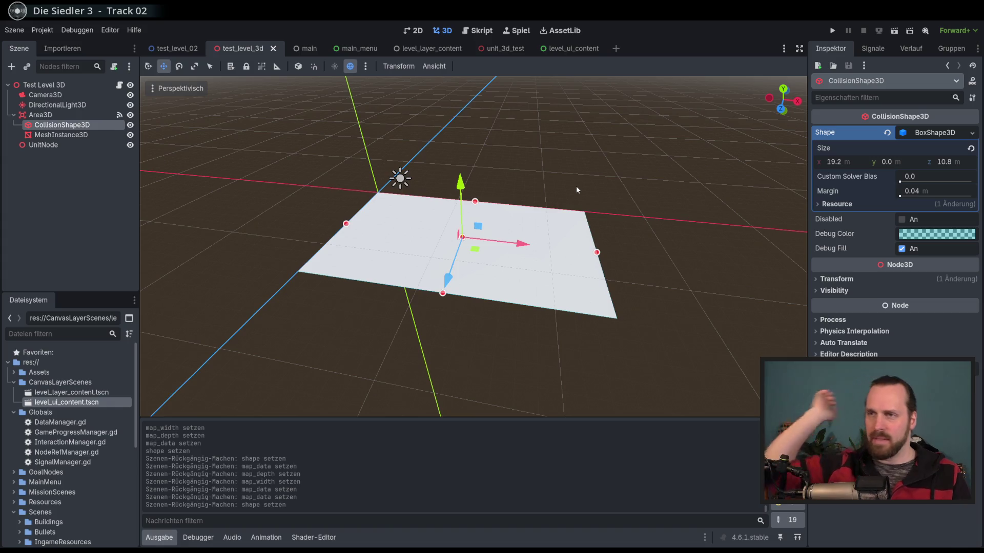
pyautogui.moveTo(574, 186)
pyautogui.mouseDown()
pyautogui.moveTo(536, 223)
pyautogui.moveTo(546, 217)
pyautogui.mouseUp()
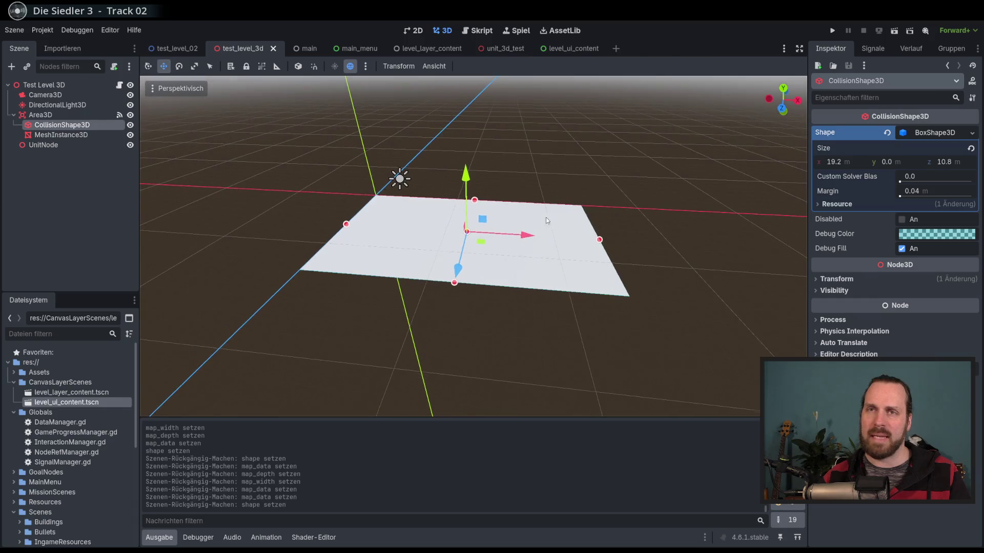
pyautogui.click(66, 114)
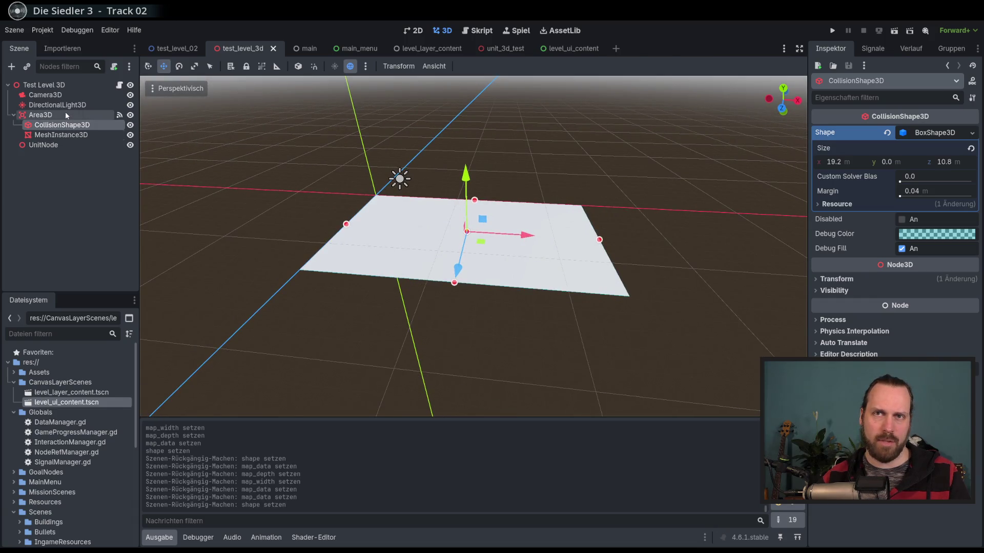
# - Open the MeshInstance3D documentation from the Scene dock and scroll through its methods
pyautogui.click(72, 135)
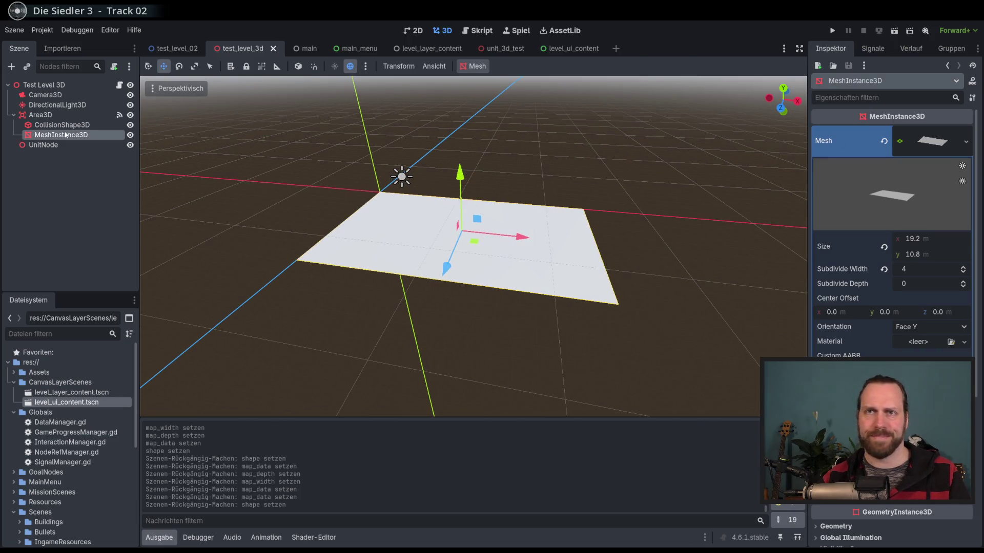
pyautogui.rightClick(64, 135)
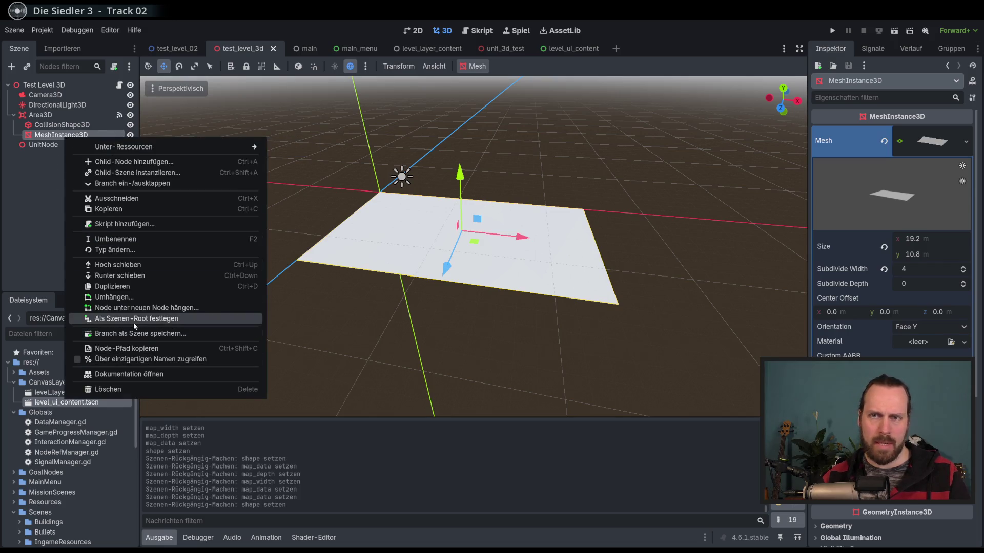
pyautogui.click(129, 374)
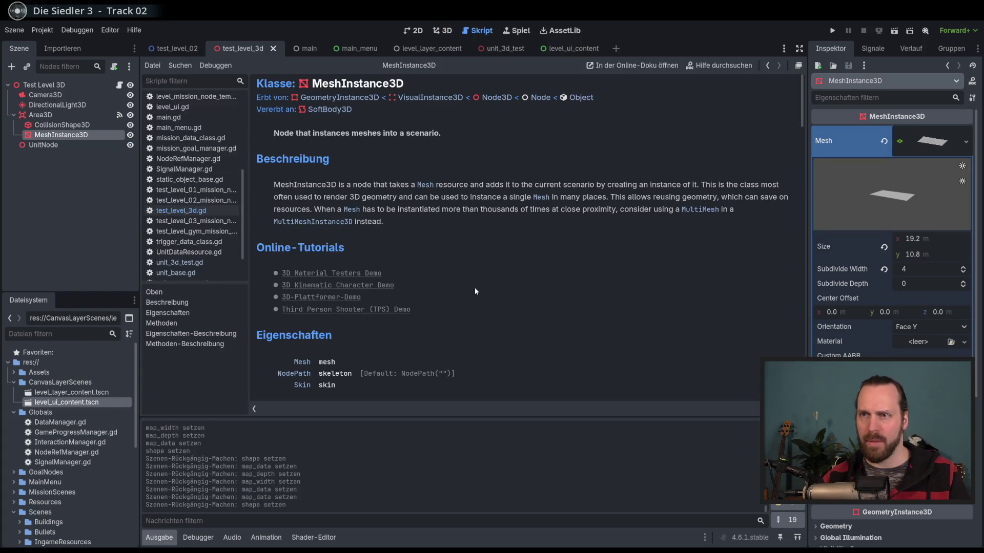
pyautogui.scroll(-3, 474, 287)
pyautogui.scroll(-2, 475, 291)
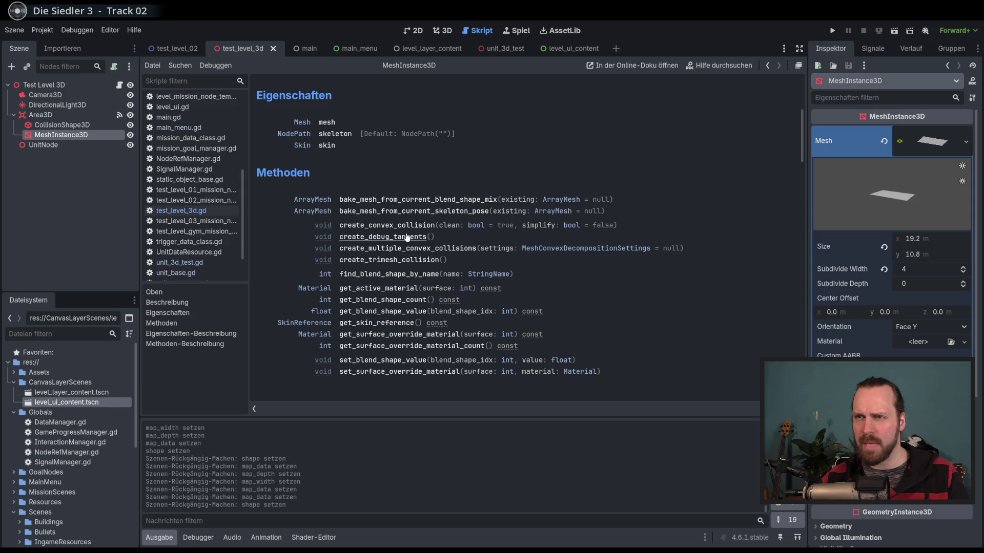
pyautogui.scroll(-5, 407, 239)
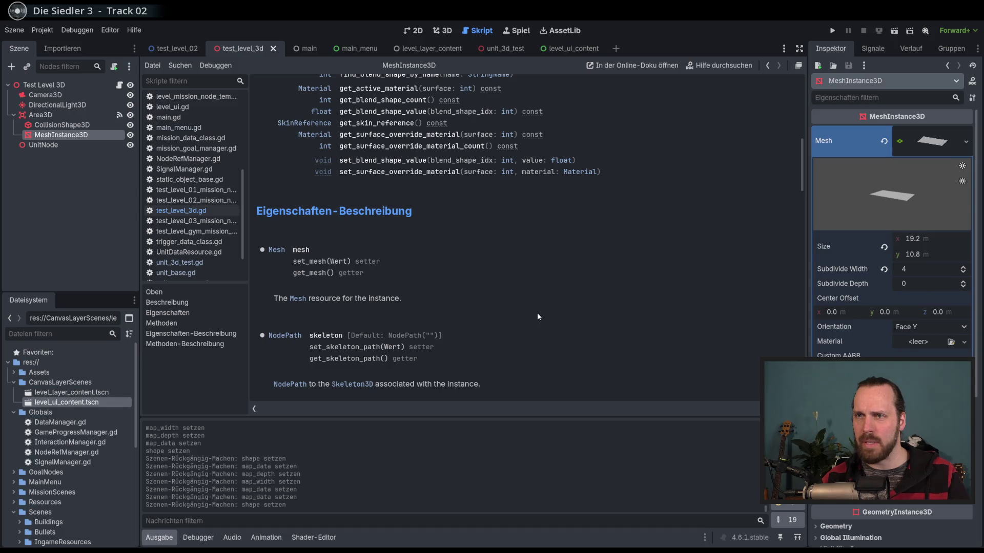
pyautogui.scroll(3, 537, 313)
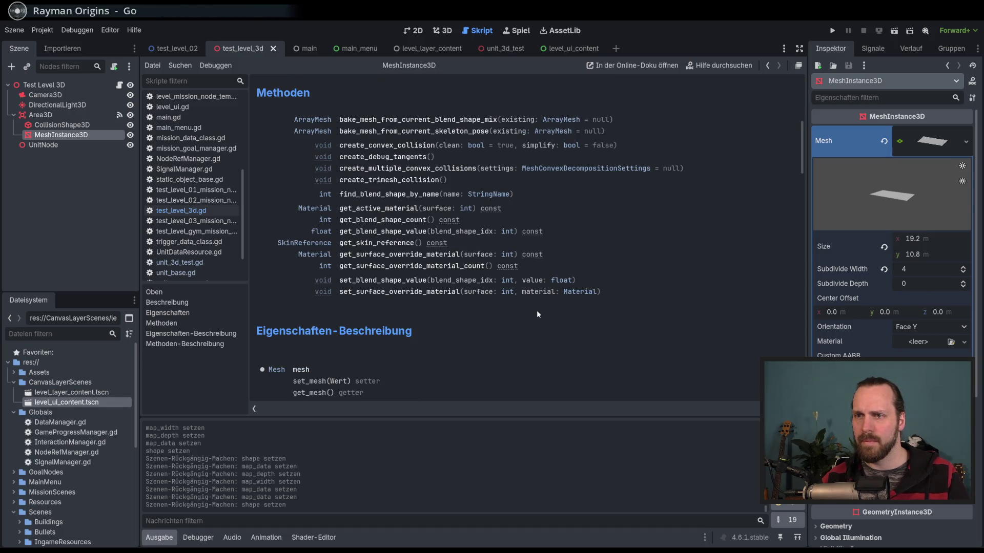
pyautogui.scroll(1, 537, 311)
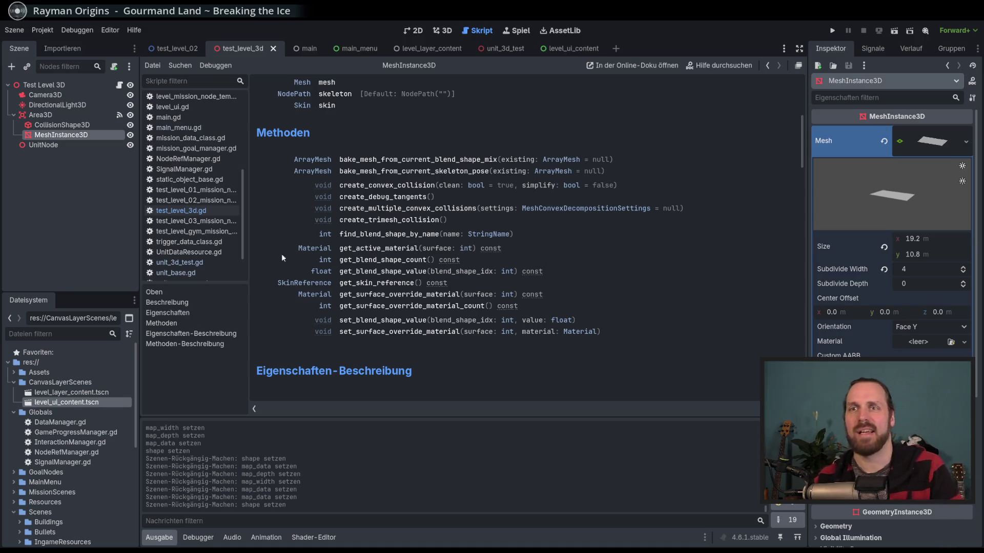
# - Open the CollisionShape3D documentation and jump to the shape property description
pyautogui.click(73, 129)
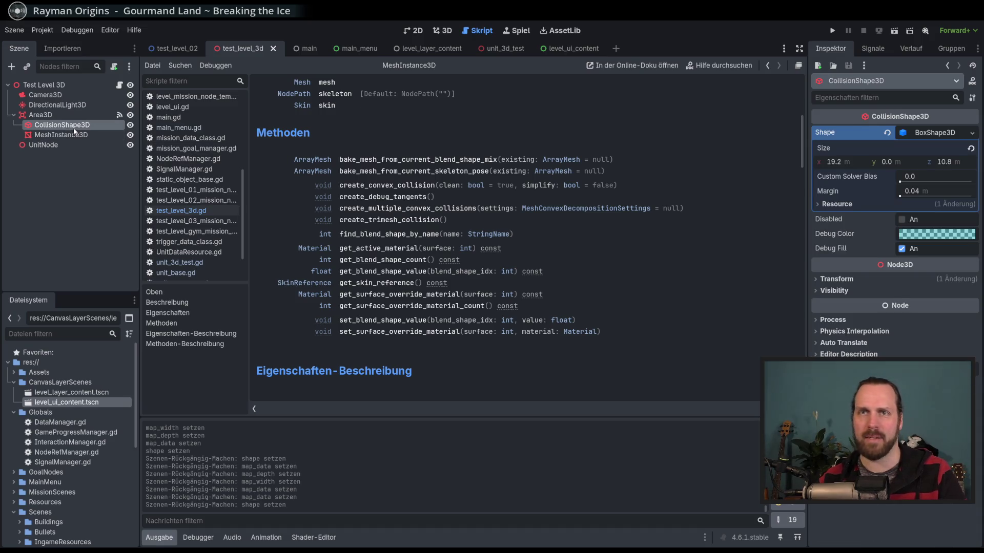
pyautogui.rightClick(74, 130)
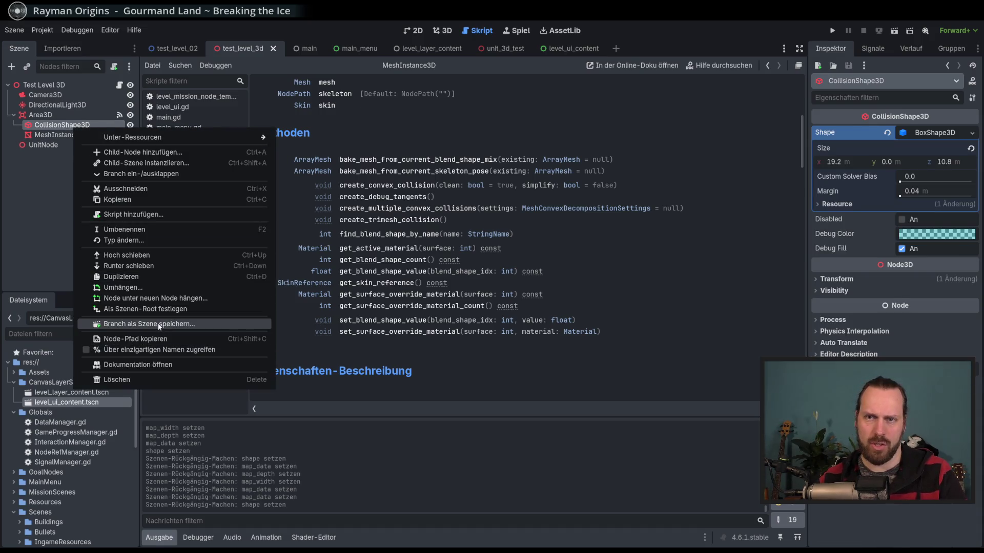
pyautogui.click(147, 365)
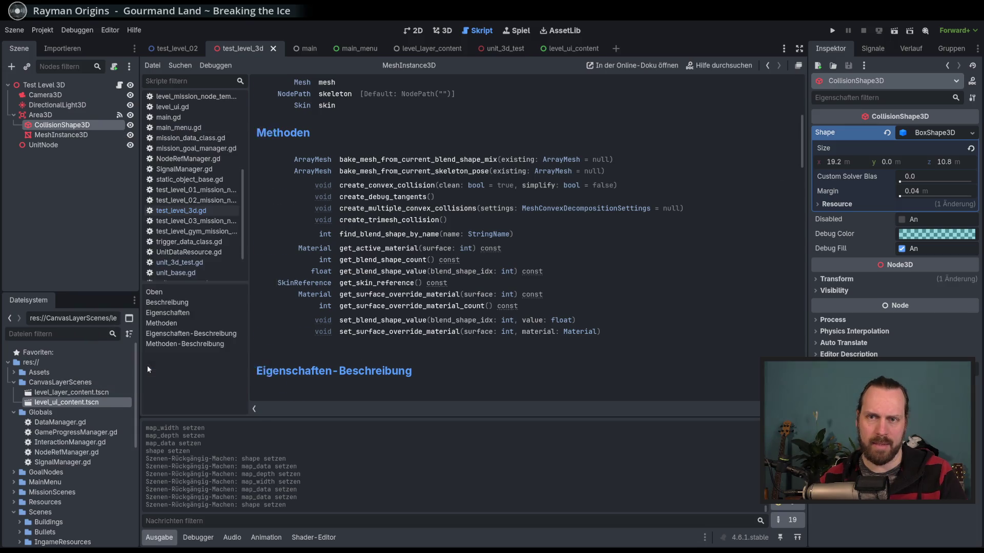
pyautogui.scroll(-5, 502, 248)
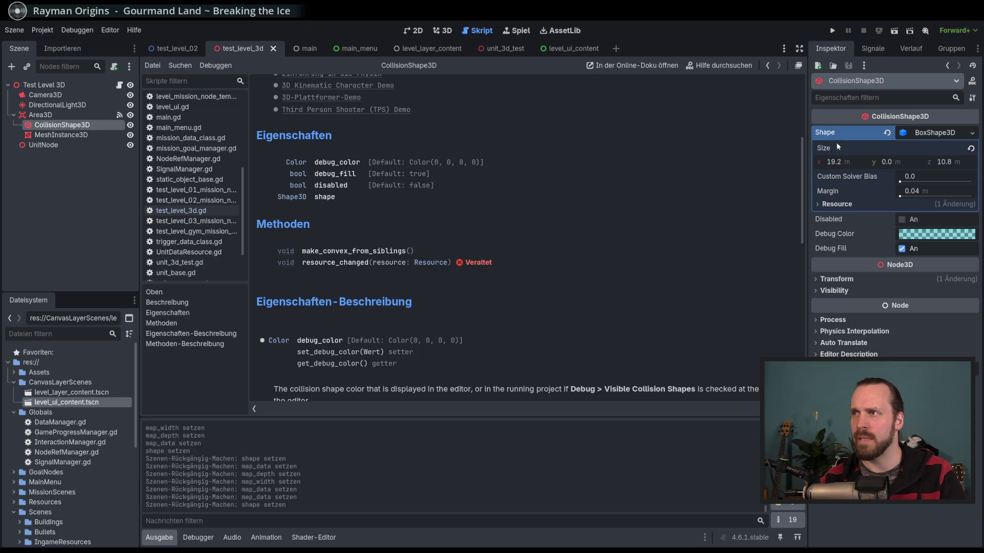
pyautogui.moveTo(823, 136)
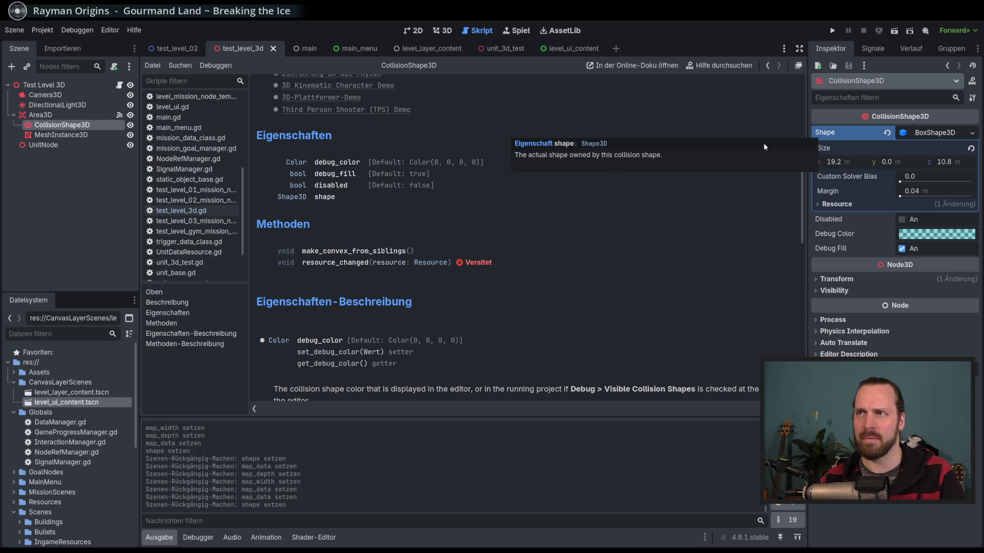
pyautogui.click(336, 198)
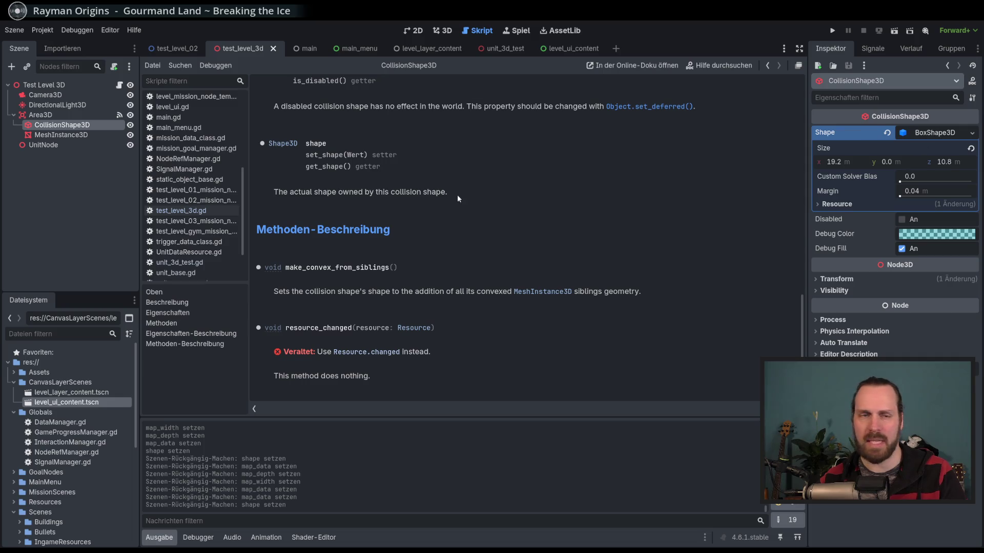
# - Return to the CollisionShape3D page and open the Shape3D class documentation
pyautogui.click(542, 292)
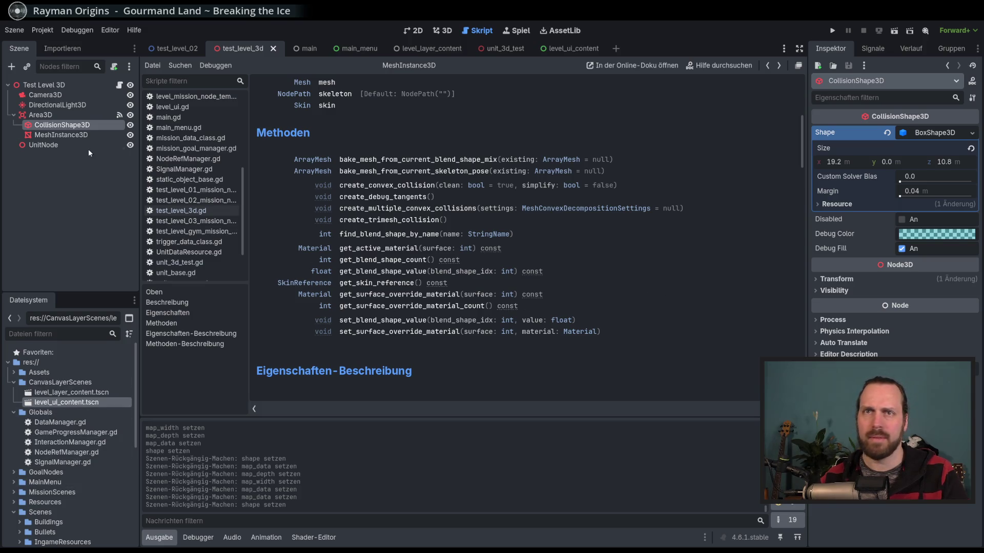
pyautogui.scroll(-3, 193, 242)
pyautogui.click(193, 242)
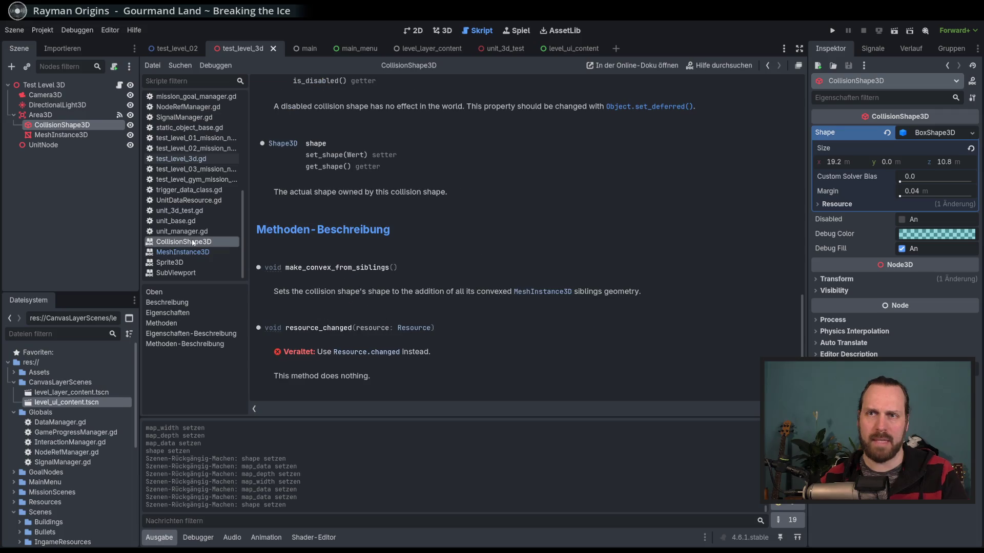
pyautogui.scroll(3, 477, 231)
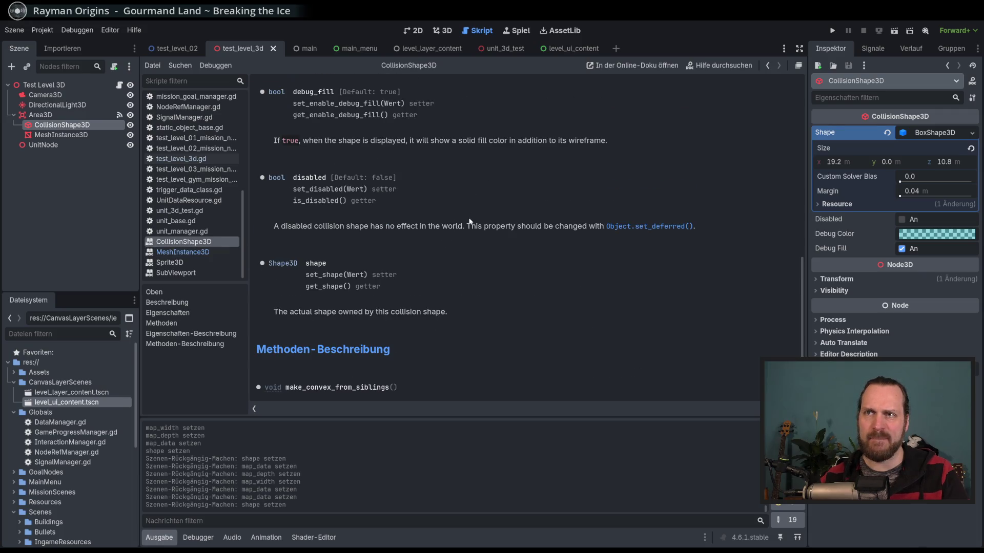
pyautogui.scroll(10, 466, 220)
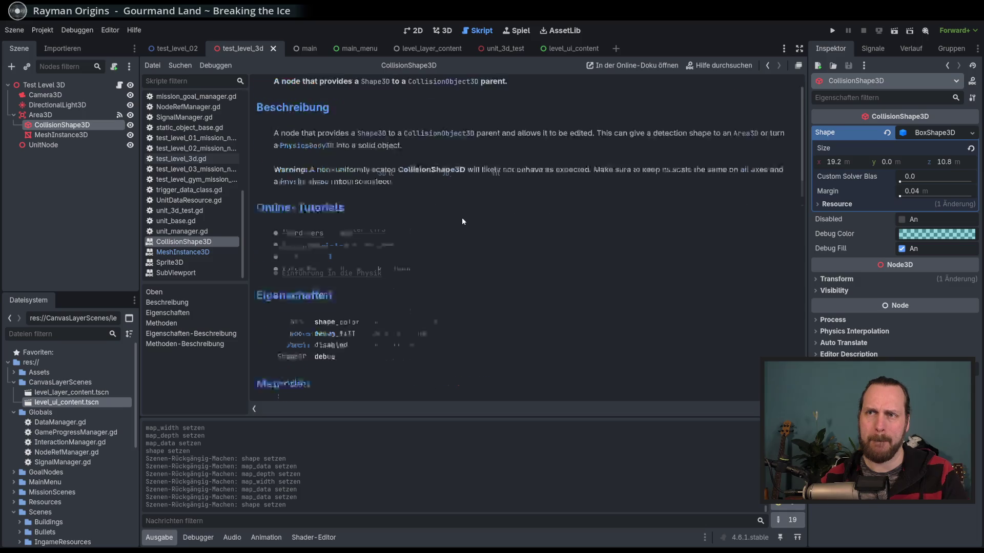
pyautogui.scroll(-2, 462, 220)
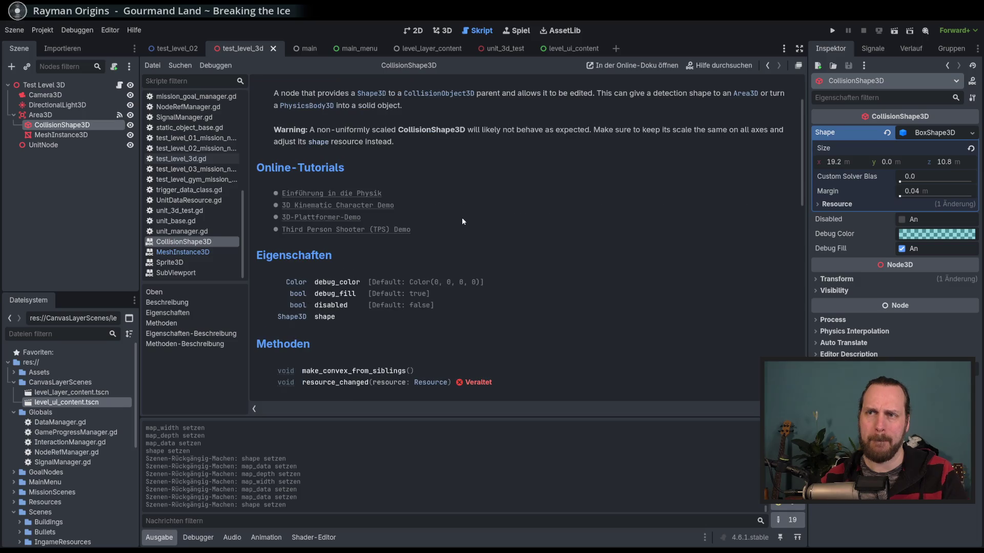
pyautogui.click(291, 317)
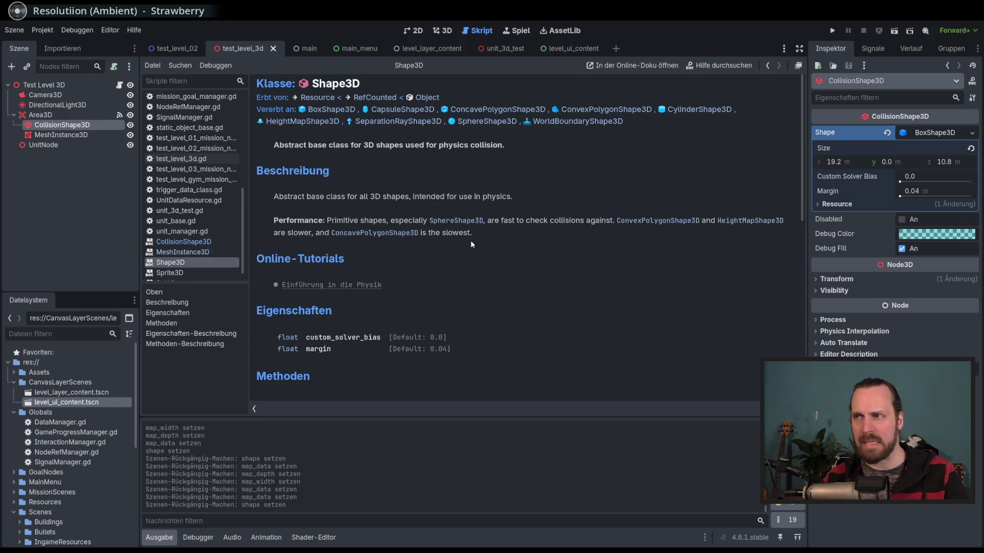
# - Scroll through the Shape3D reference page, then switch to the 2D workspace
pyautogui.scroll(-3, 470, 245)
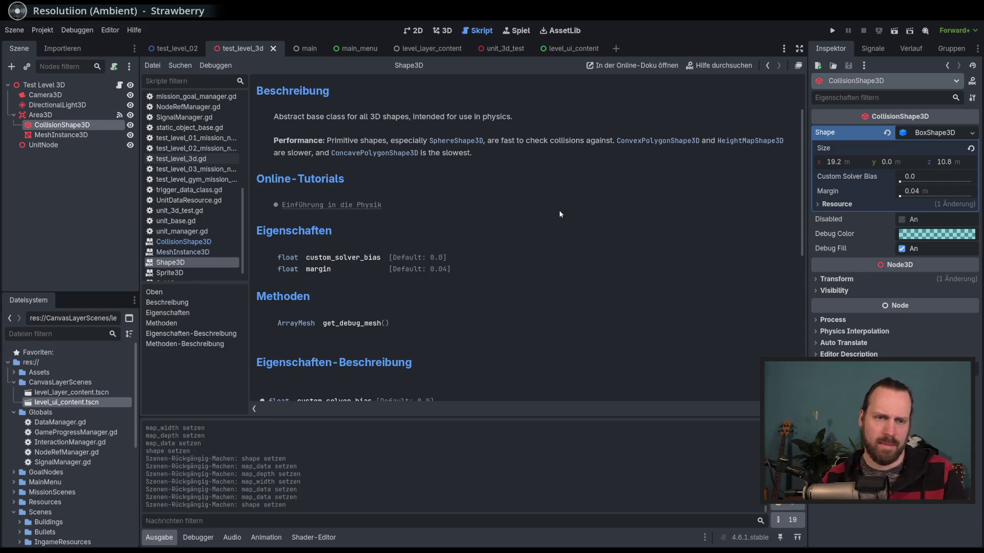
pyautogui.scroll(-2, 560, 214)
pyautogui.scroll(2, 560, 214)
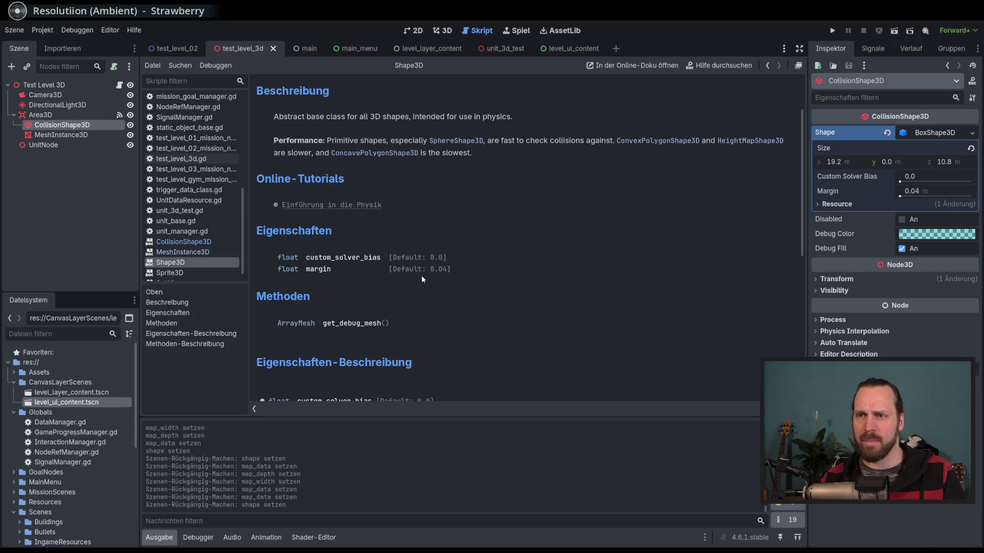
pyautogui.scroll(-3, 399, 325)
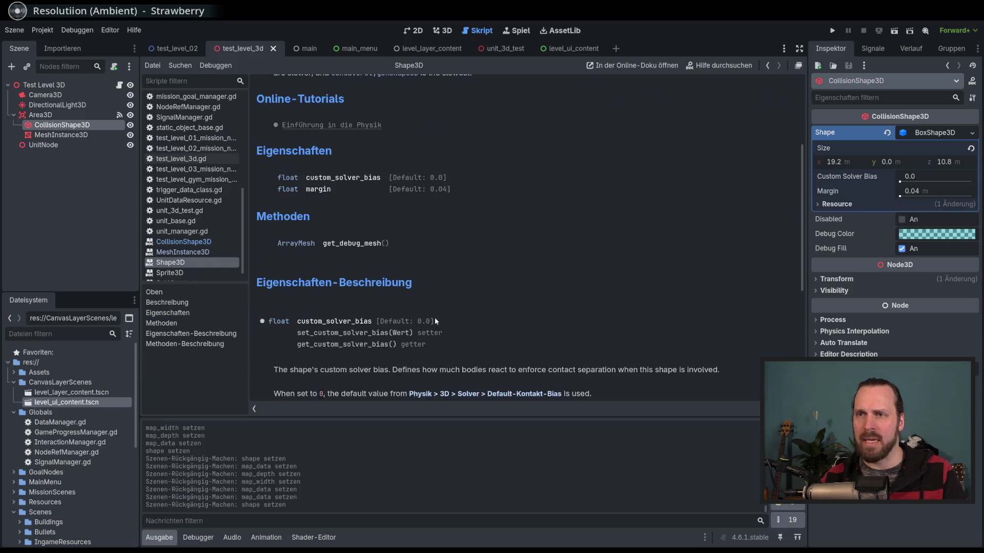
pyautogui.scroll(-10, 356, 314)
pyautogui.scroll(10, 782, 314)
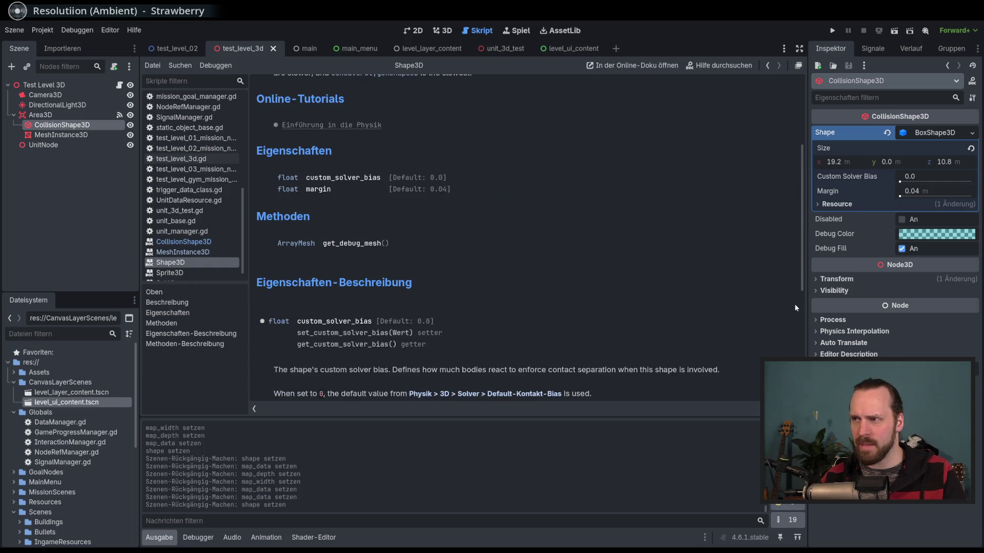
pyautogui.scroll(6, 803, 287)
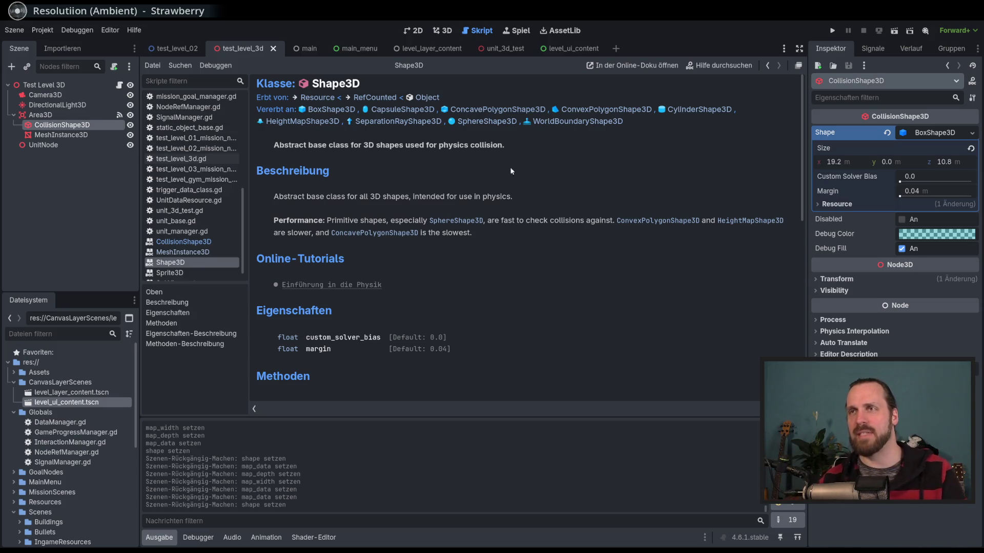
pyautogui.click(416, 31)
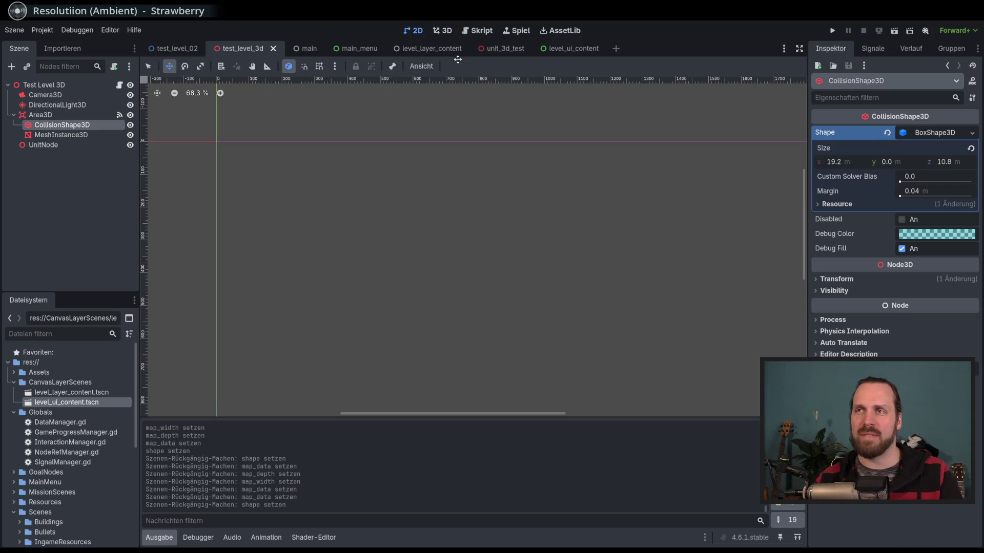
# - Return to the 3D view, deselect the collision shape, and run the project with F5
pyautogui.click(444, 30)
pyautogui.scroll(-5, 498, 178)
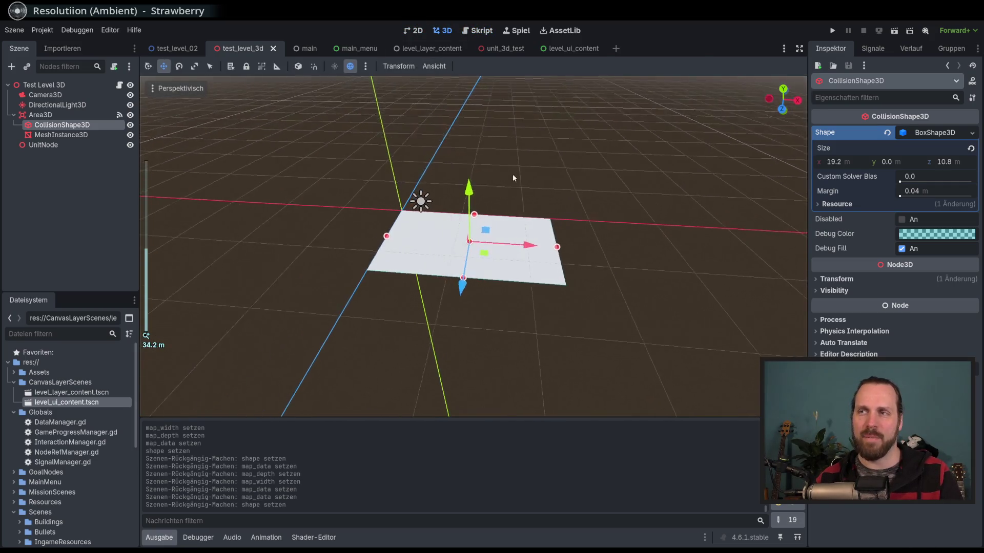
pyautogui.scroll(4, 503, 177)
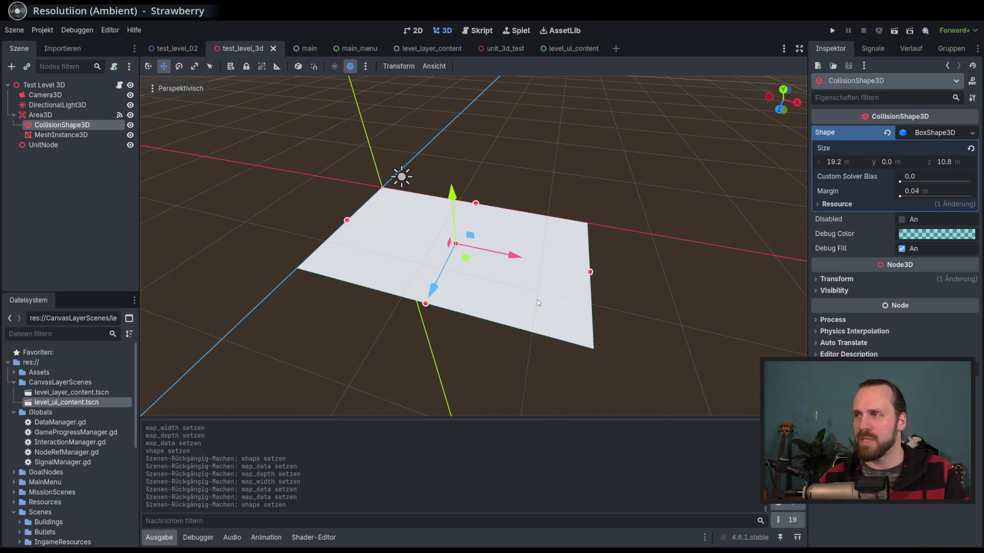
pyautogui.click(156, 148)
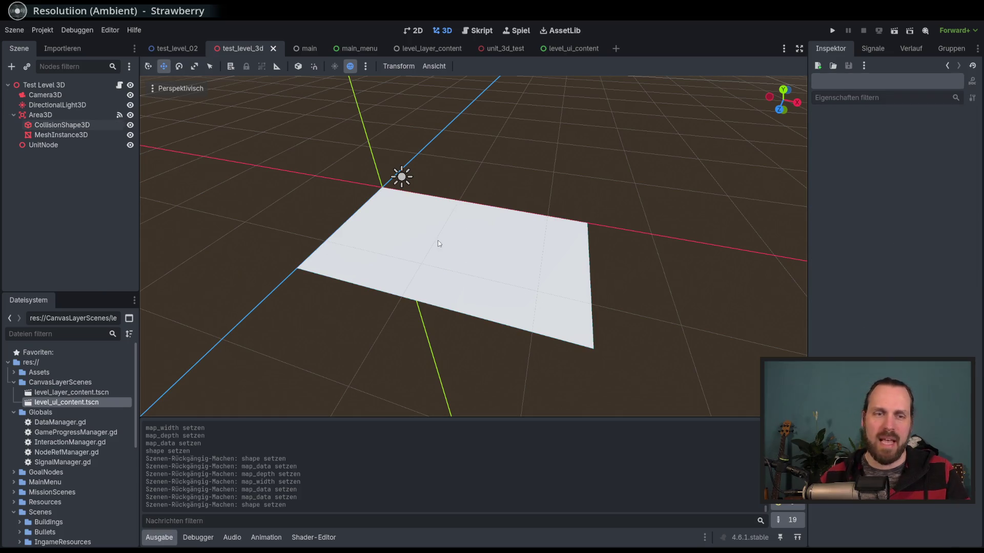
pyautogui.press('F5')
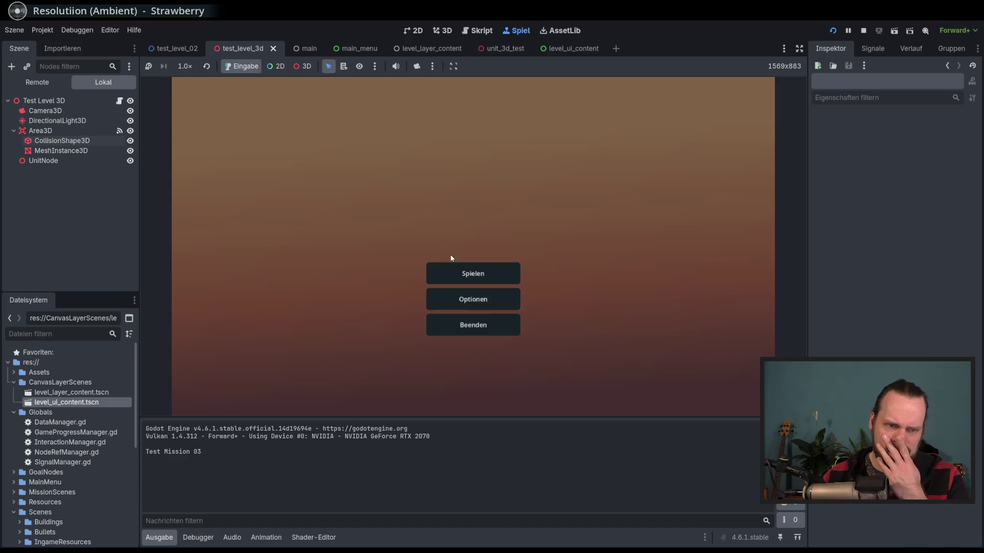
# - Choose Test Level GYM on the mission selection screen and start it
pyautogui.click(476, 275)
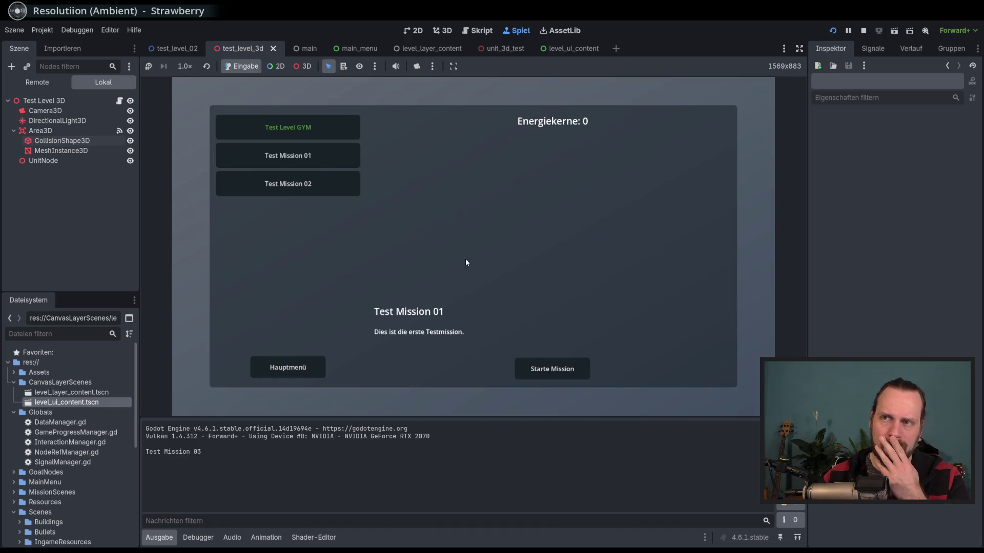
pyautogui.click(314, 184)
pyautogui.click(318, 128)
pyautogui.click(576, 369)
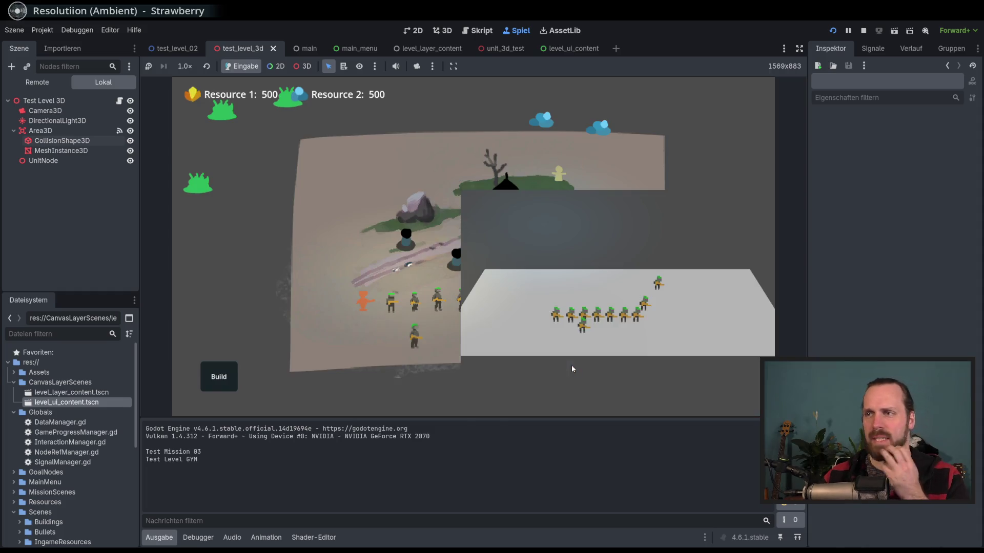
# - Box-select the soldiers and order them along the path, to the rock and toward the house
pyautogui.moveTo(216, 232); pyautogui.dragTo(418, 349)
pyautogui.rightClick(287, 256)
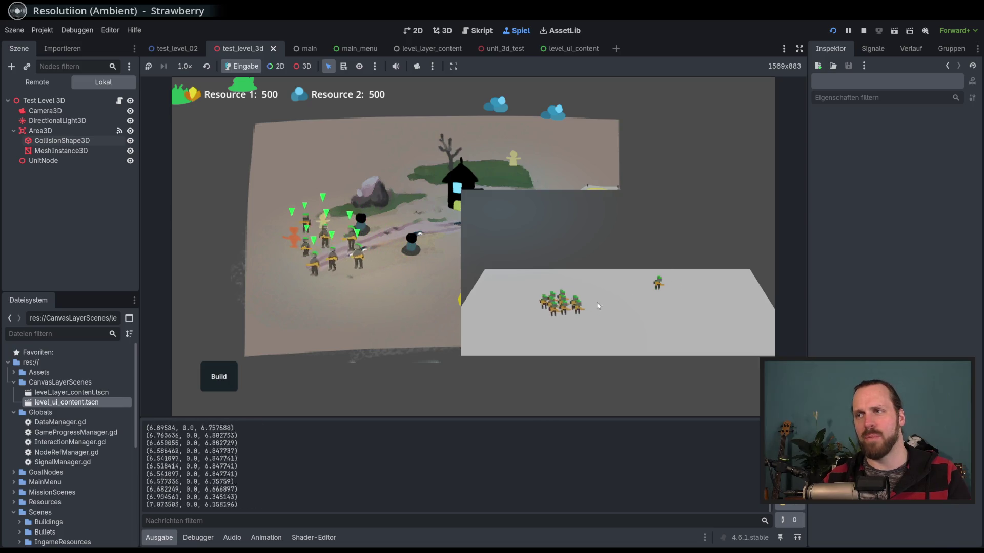
pyautogui.rightClick(356, 347)
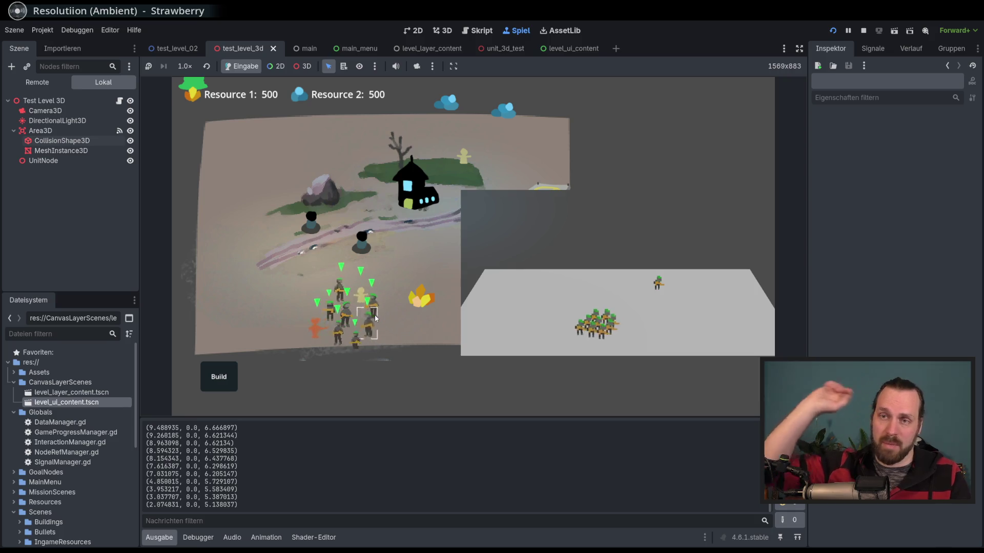
pyautogui.moveTo(375, 319)
pyautogui.mouseDown()
pyautogui.moveTo(316, 370)
pyautogui.moveTo(295, 325)
pyautogui.mouseUp()
pyautogui.rightClick(333, 256)
pyautogui.rightClick(263, 229)
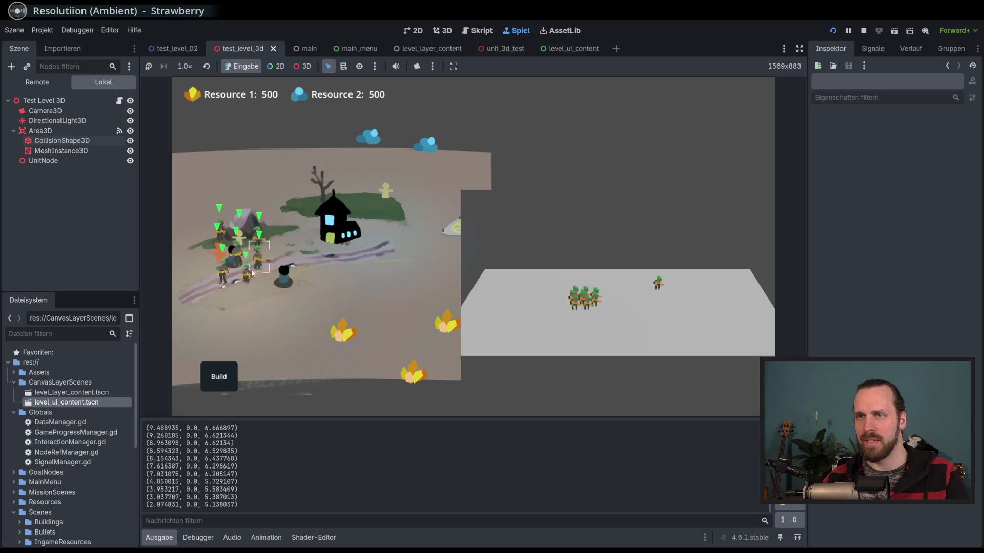
pyautogui.click(219, 216)
pyautogui.moveTo(229, 199); pyautogui.dragTo(344, 302)
pyautogui.rightClick(433, 284)
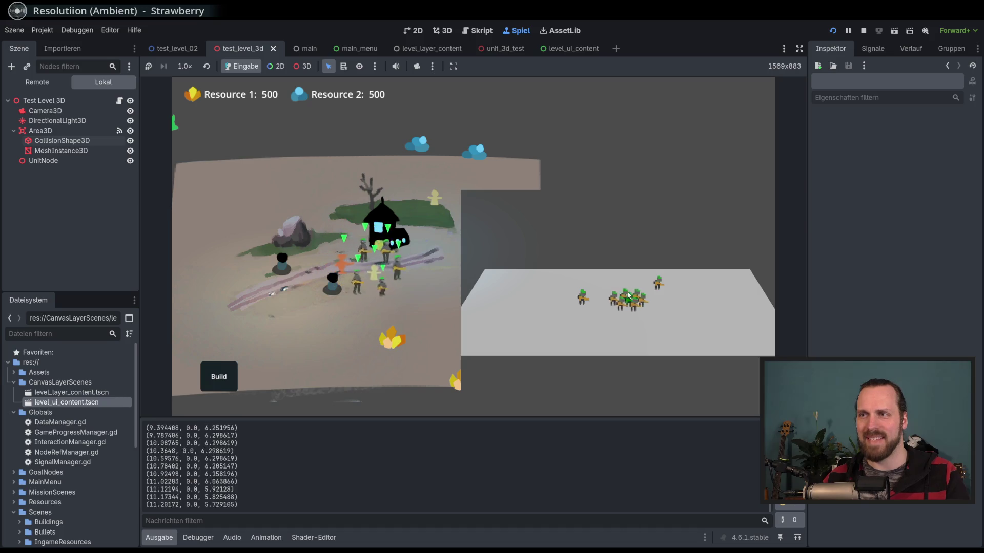
# - Select the black units to spawn a soldier and box-select units until the debugger breaks
pyautogui.click(276, 268)
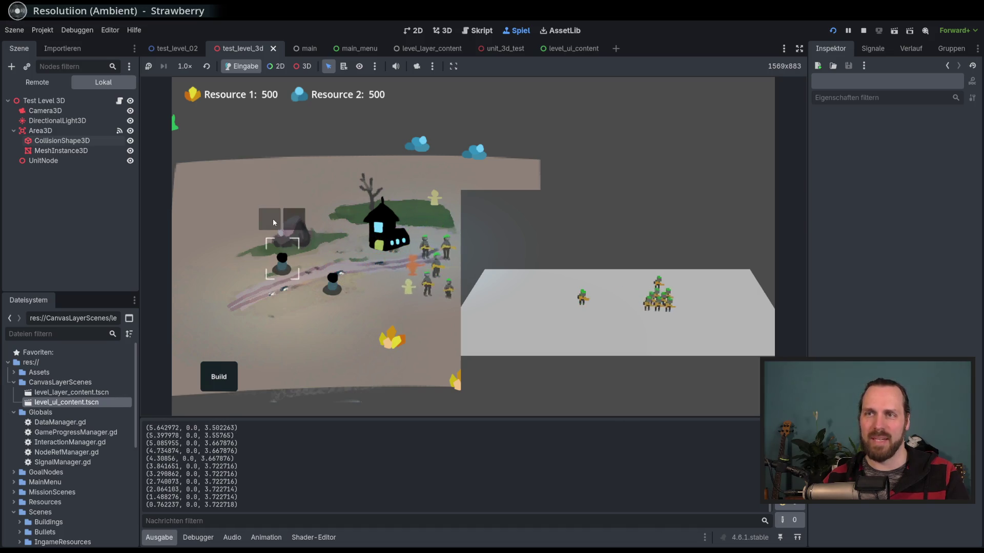
pyautogui.click(273, 218)
pyautogui.click(333, 282)
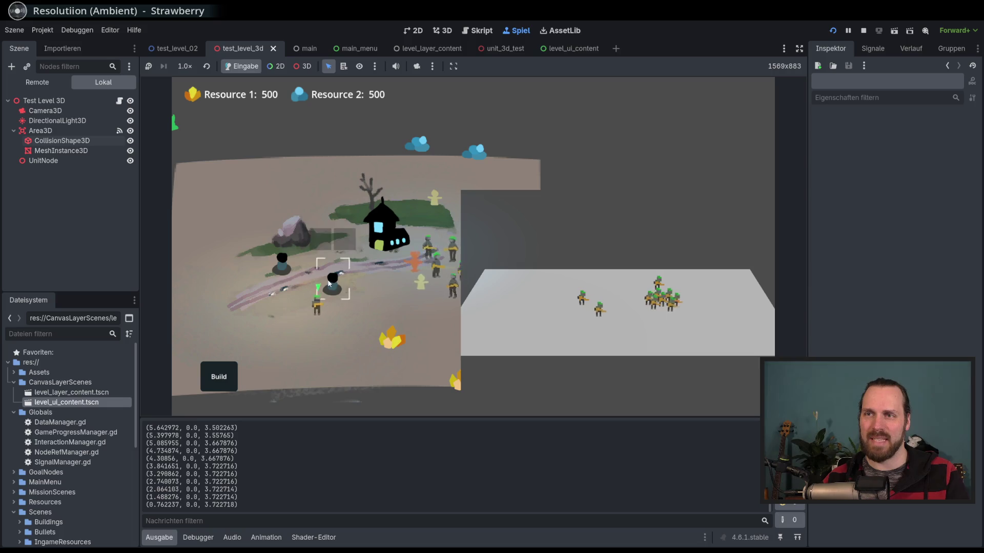
pyautogui.keyDown('shift'); pyautogui.click(282, 262); pyautogui.keyUp('shift')
pyautogui.moveTo(214, 207)
pyautogui.mouseDown()
pyautogui.moveTo(381, 328)
pyautogui.moveTo(353, 299)
pyautogui.moveTo(367, 316)
pyautogui.mouseUp()
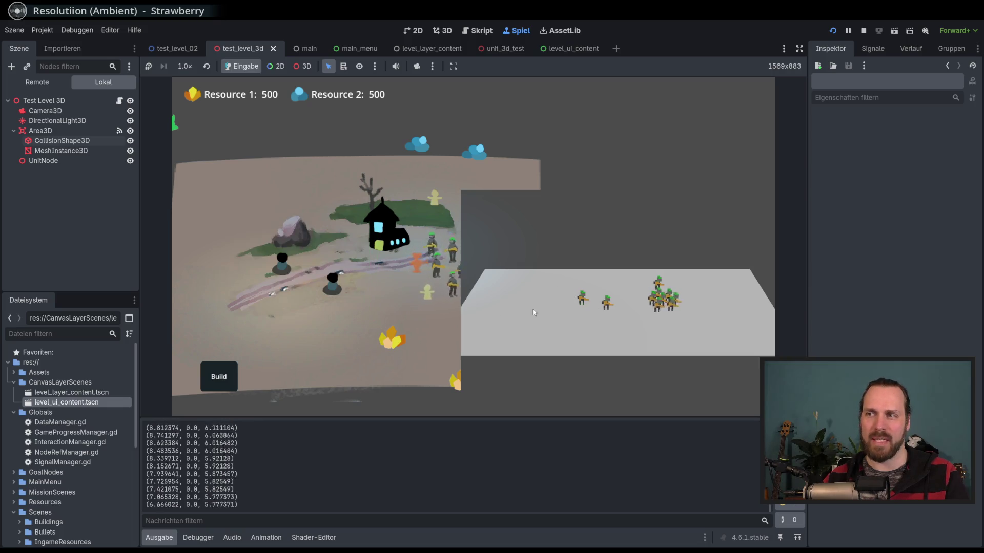
pyautogui.click(281, 262)
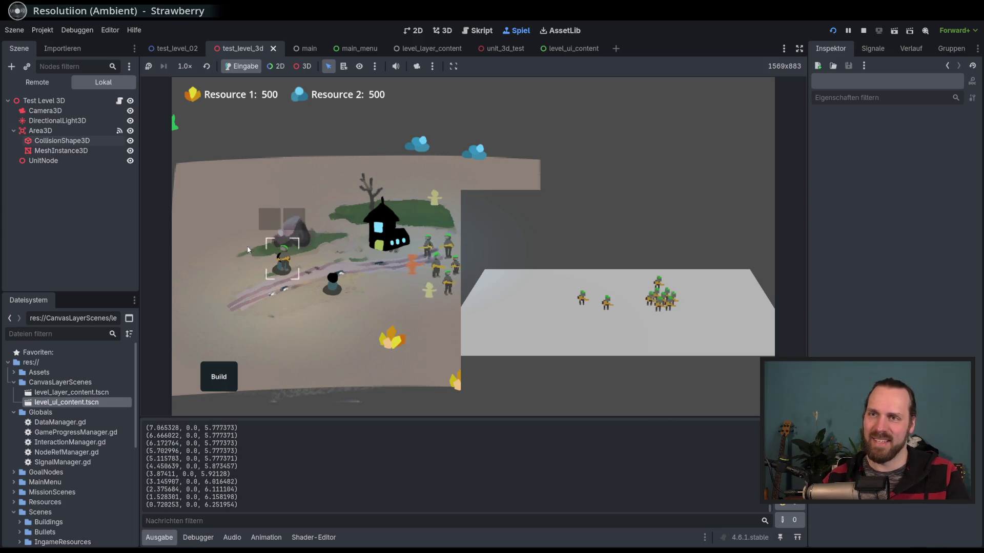
pyautogui.click(333, 282)
pyautogui.moveTo(292, 253)
pyautogui.mouseDown()
pyautogui.moveTo(352, 329)
pyautogui.moveTo(357, 362)
pyautogui.mouseUp()
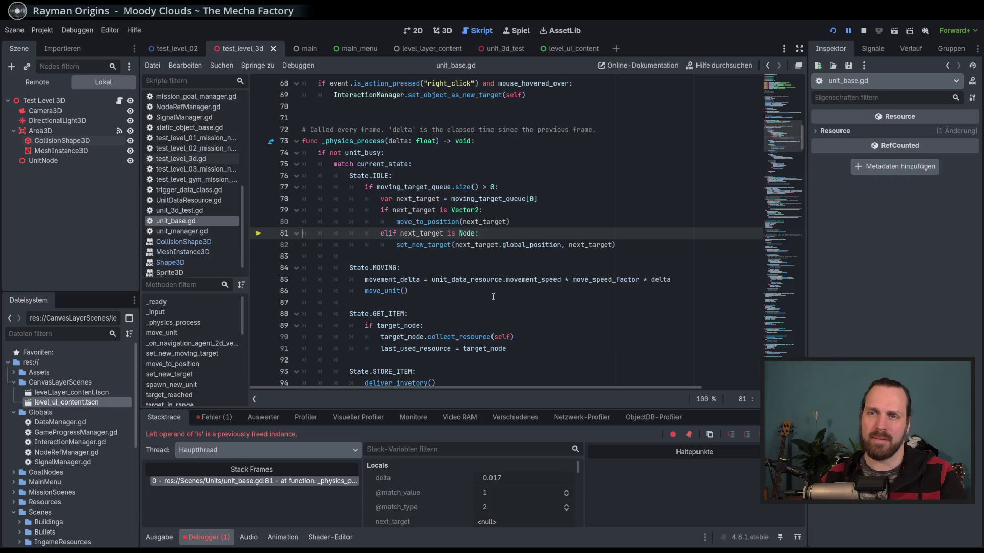
# - Relaunch the game, start Test Level GYM, and send the soldiers to gather from the green bush
pyautogui.click(493, 297)
pyautogui.press('F5')
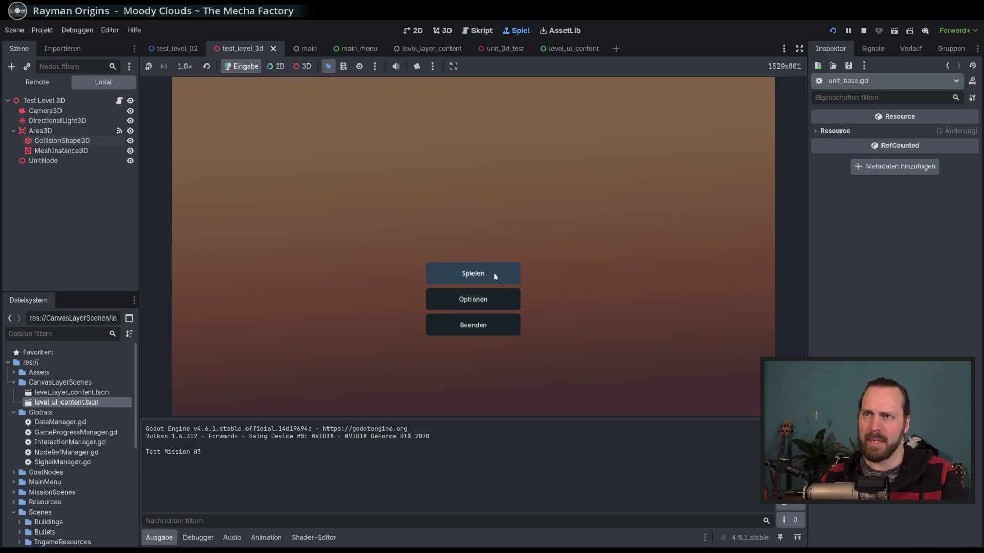
pyautogui.click(494, 273)
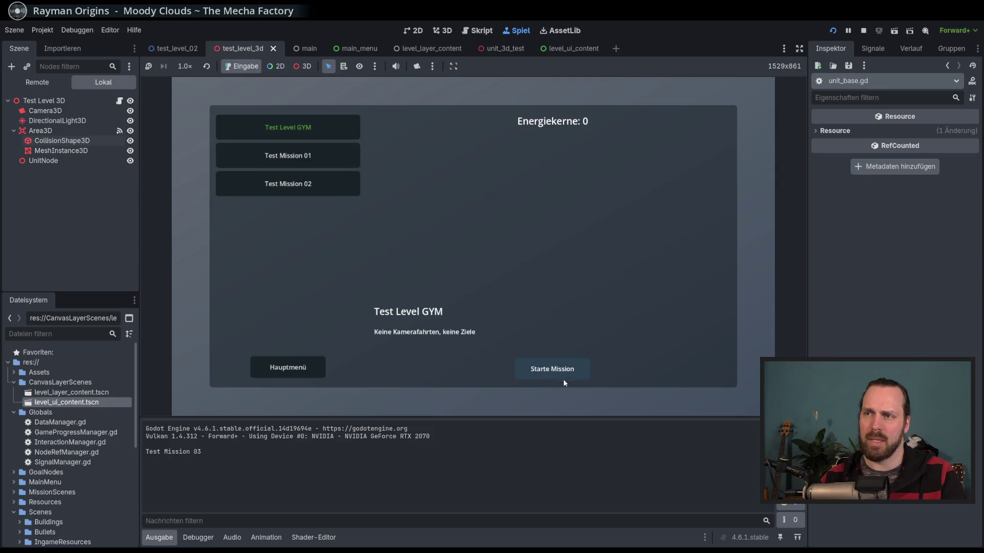
pyautogui.click(564, 379)
pyautogui.moveTo(249, 148); pyautogui.dragTo(456, 361)
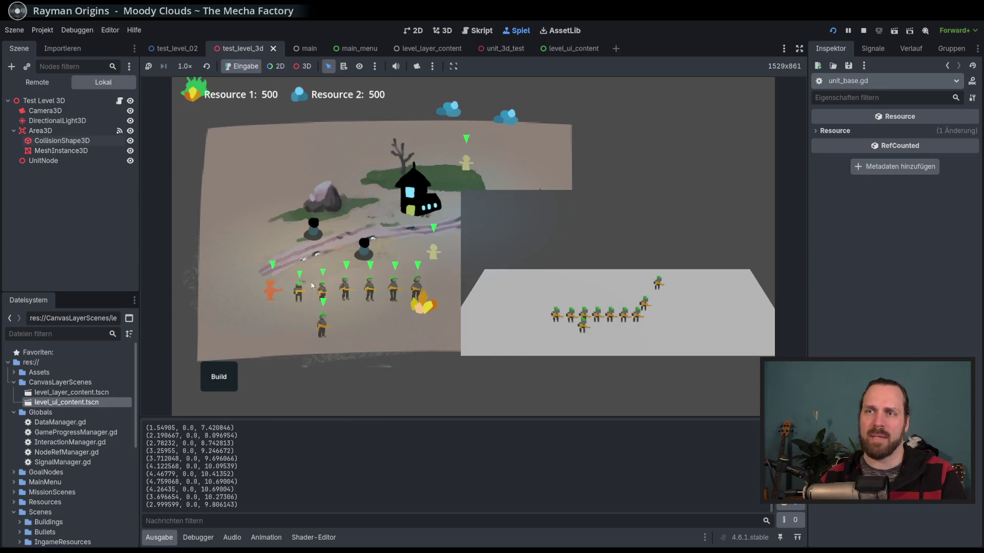
pyautogui.scroll(-3, 358, 247)
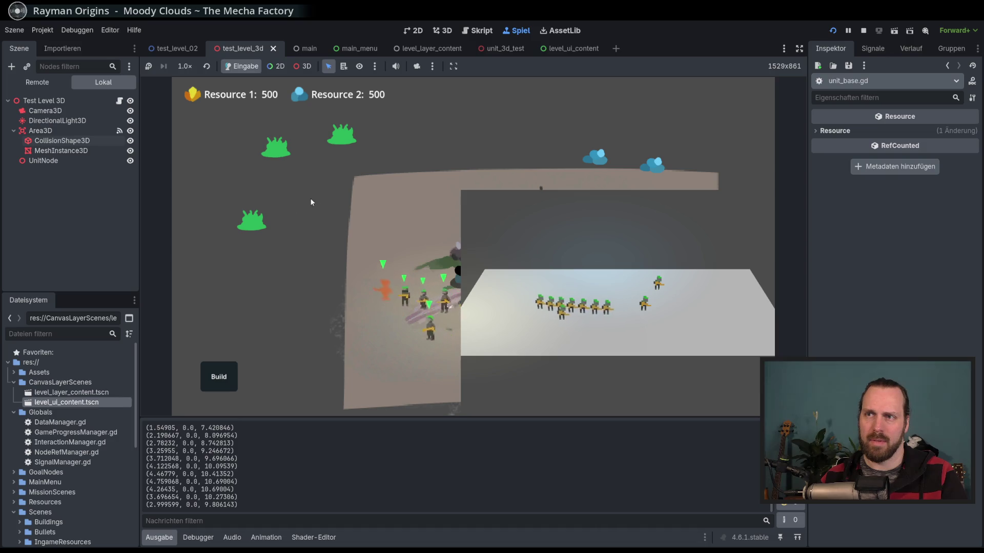
pyautogui.rightClick(247, 217)
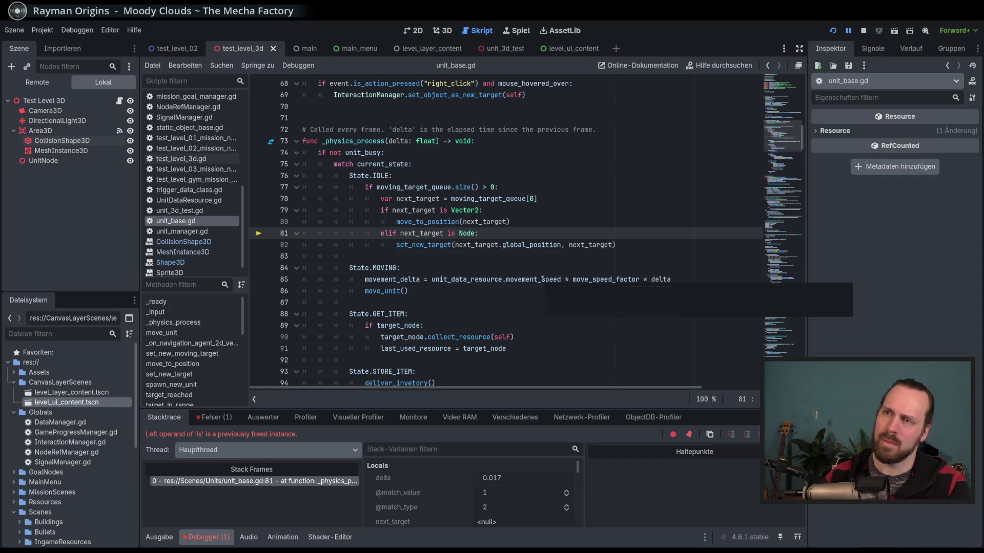
# - Restart the game, send the unit group down-right, then stop the running game
pyautogui.press('F5')
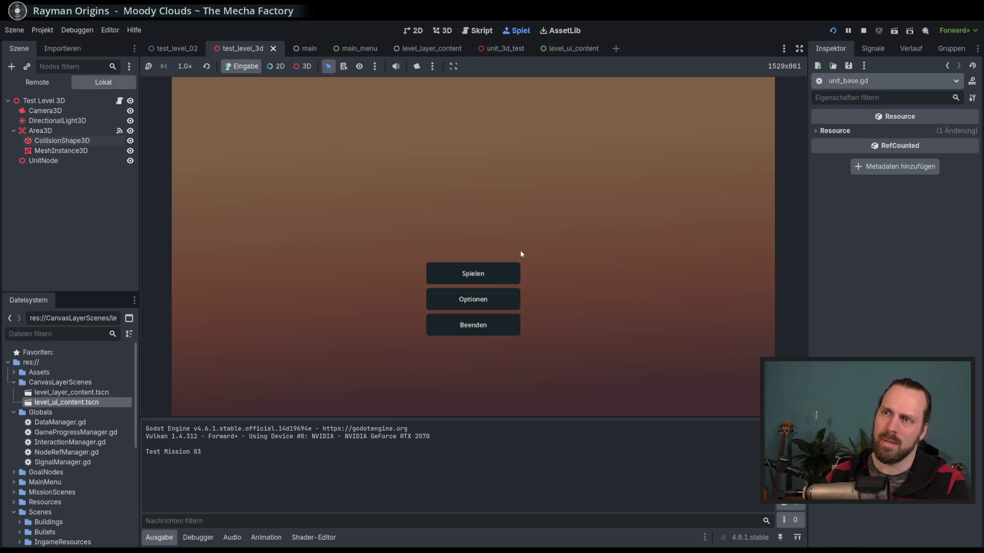
pyautogui.click(463, 271)
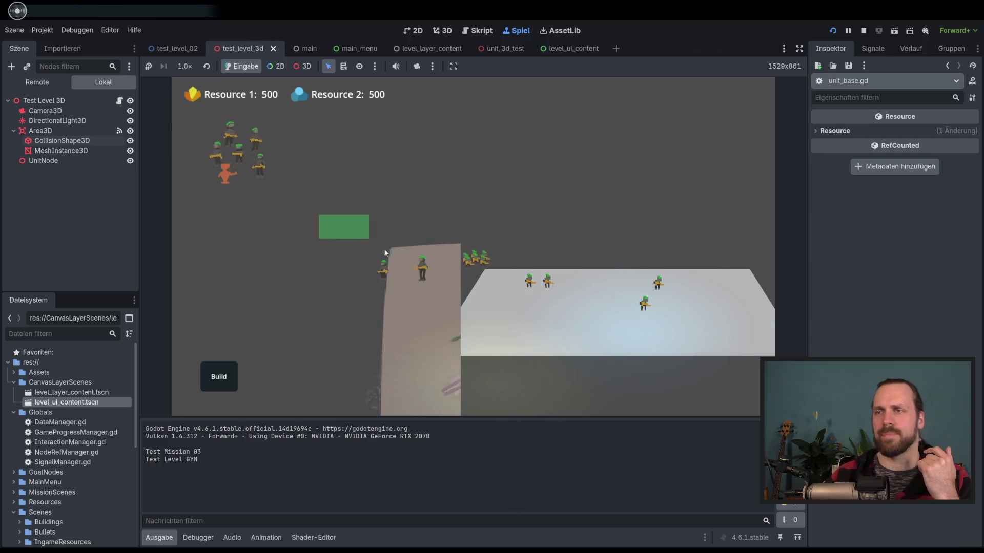
pyautogui.click(240, 139)
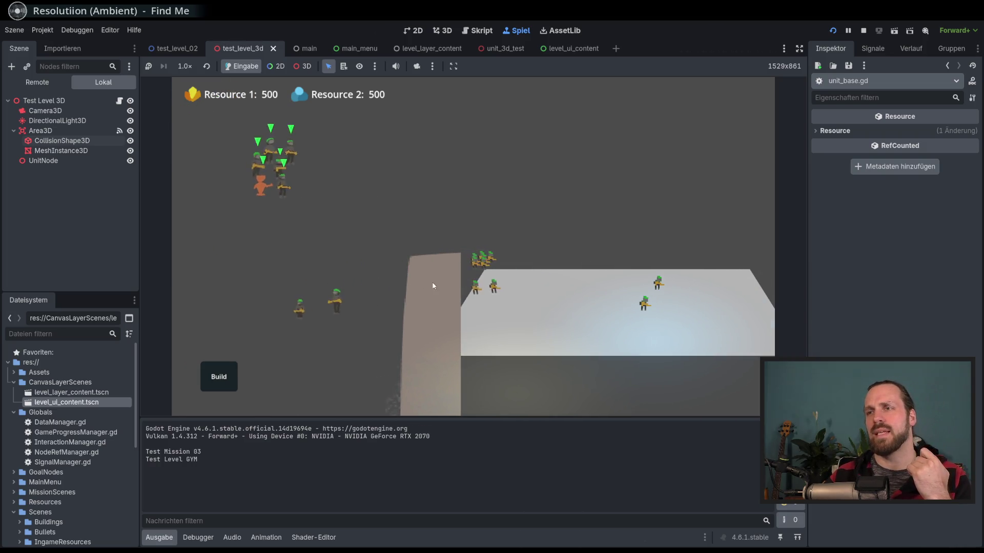
pyautogui.rightClick(354, 365)
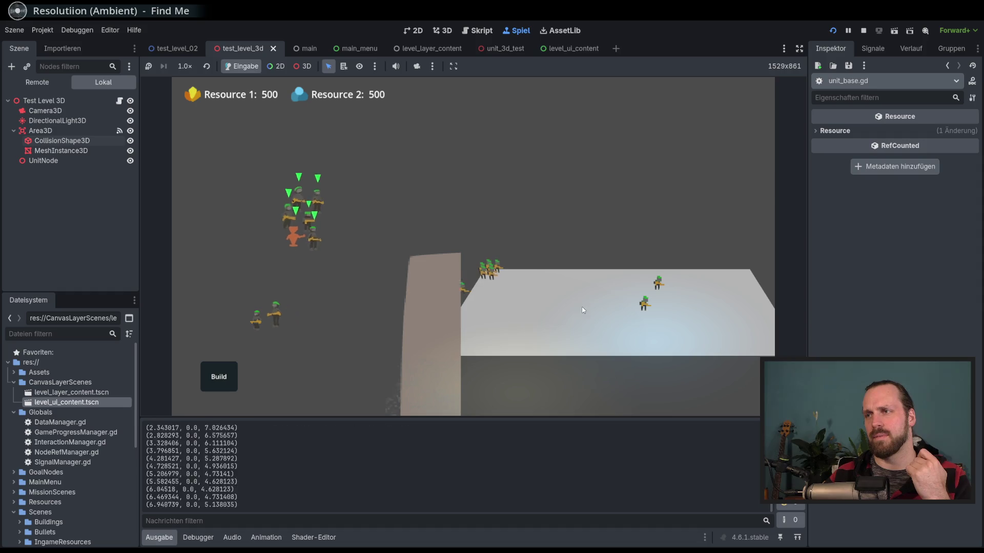
pyautogui.click(864, 30)
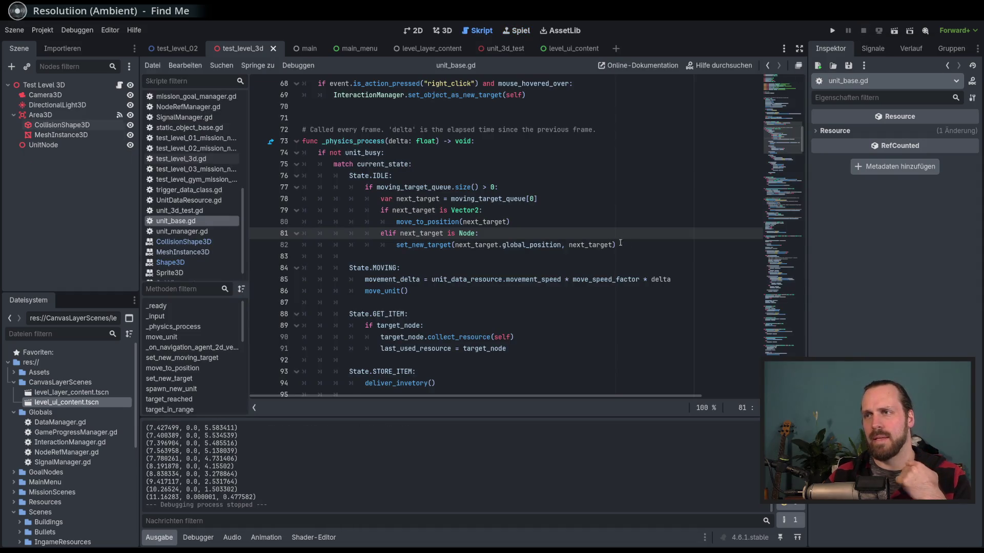
# - Switch between the unit_3d_test and test_level_3d scene tabs and the 2D and 3D views
pyautogui.click(651, 252)
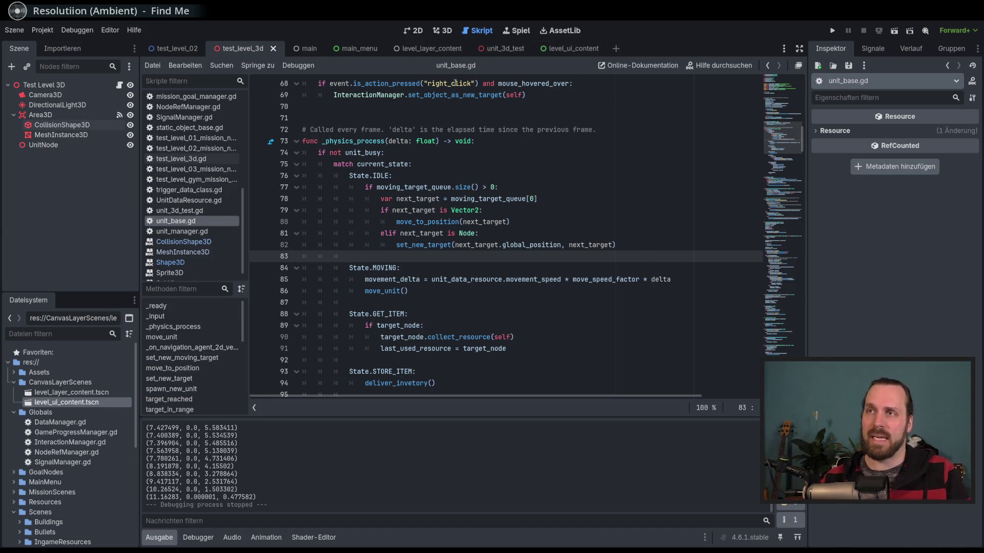
pyautogui.click(491, 48)
pyautogui.click(240, 50)
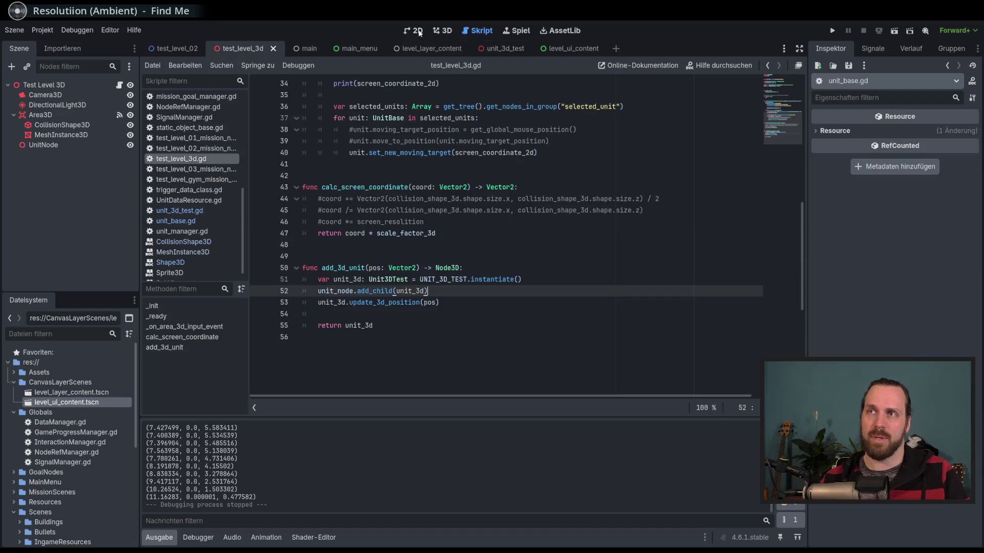
pyautogui.click(413, 30)
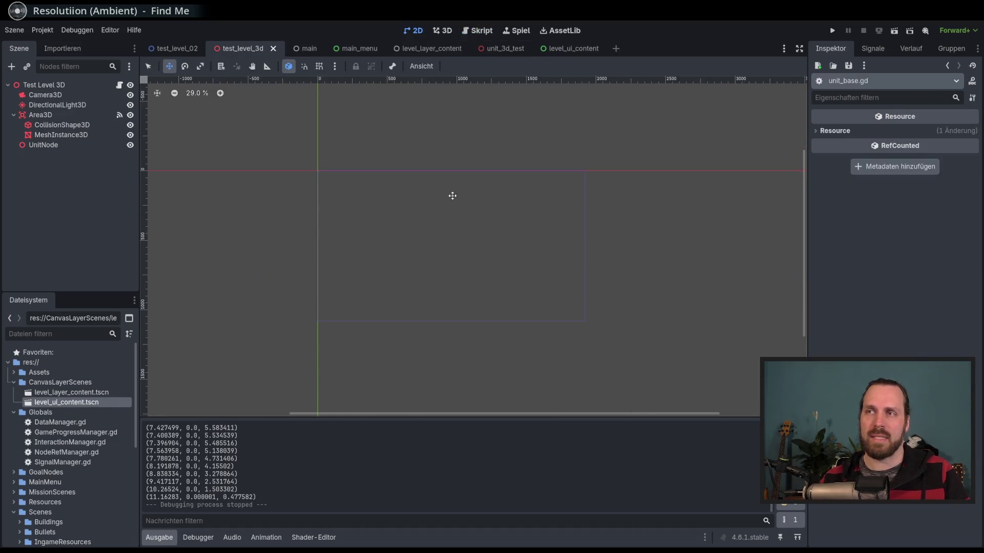
pyautogui.click(492, 48)
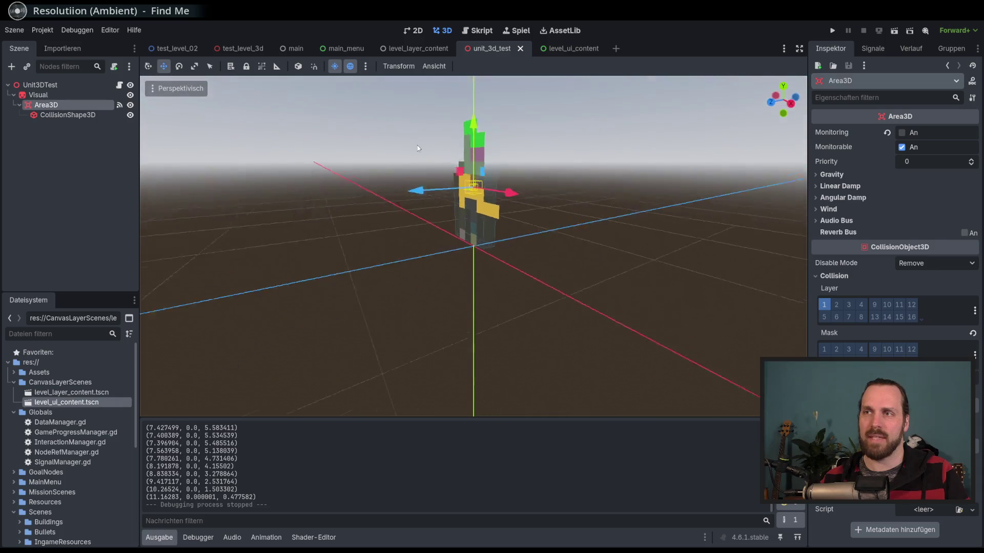
# - Orbit test_level_3d's plane and select CollisionShape3D to check its 19.2 × 10.8 box size
pyautogui.scroll(-3, 414, 195)
pyautogui.click(249, 51)
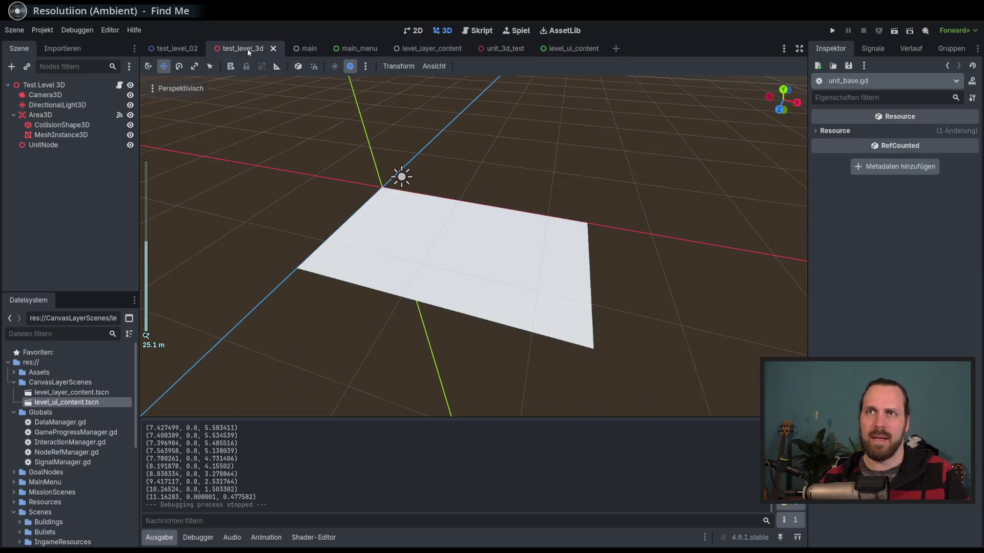
pyautogui.moveTo(295, 188)
pyautogui.mouseDown()
pyautogui.moveTo(345, 189)
pyautogui.moveTo(250, 199)
pyautogui.mouseUp()
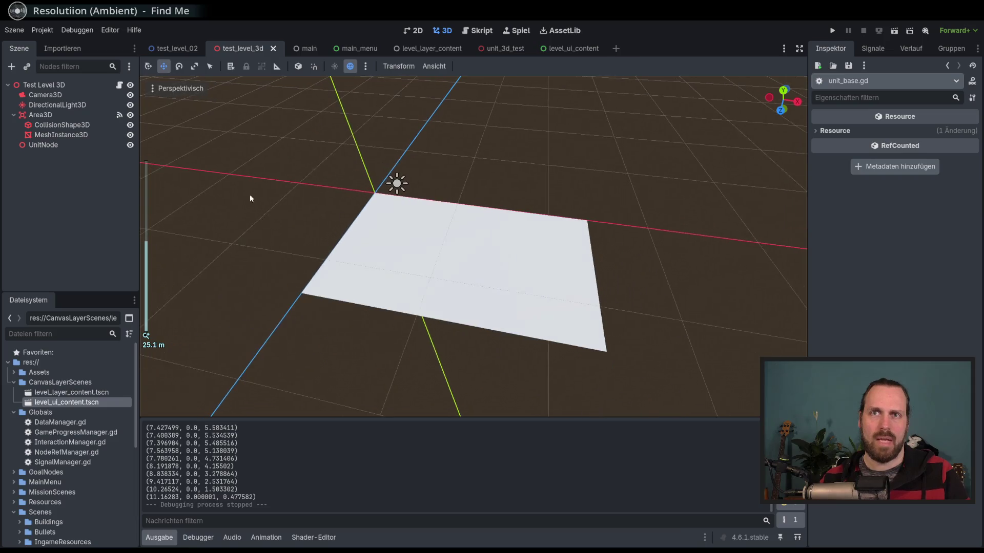
pyautogui.click(59, 125)
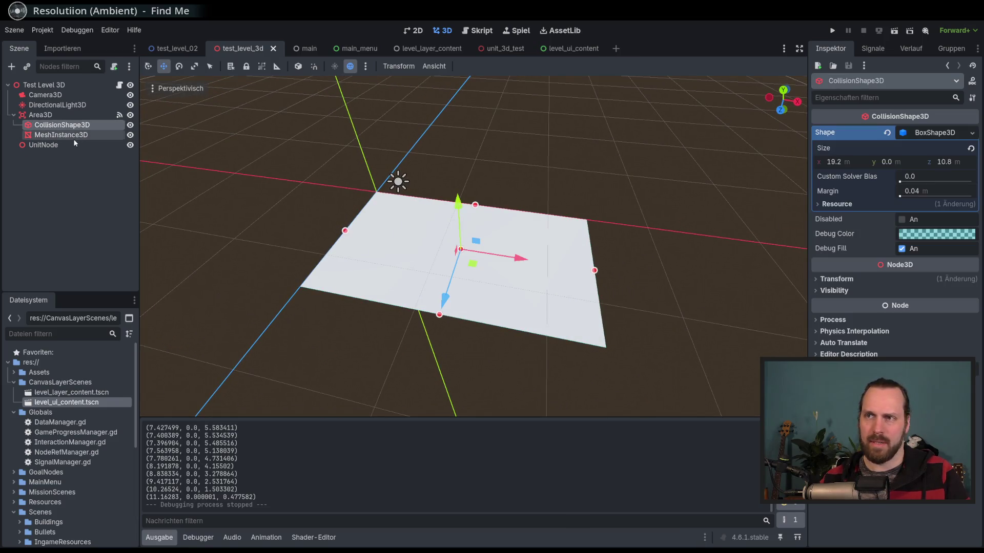
# - Select the plane's MeshInstance3D, flipping back and forth with the collision shape
pyautogui.click(73, 136)
pyautogui.click(75, 125)
pyautogui.click(74, 134)
pyautogui.click(75, 125)
pyautogui.click(77, 135)
pyautogui.scroll(-3, 862, 311)
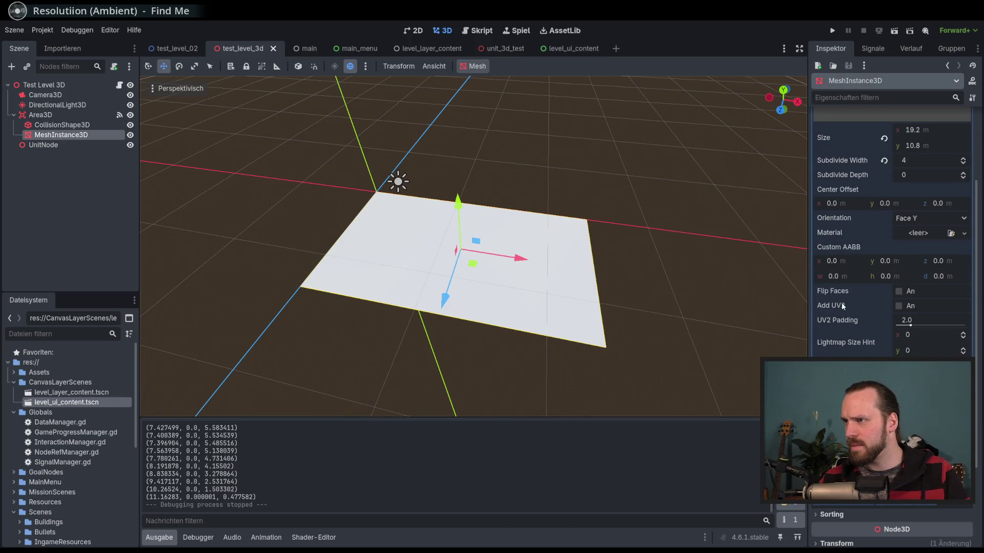
# - In the plane's Geometry settings, raise transparency, then reset it to 0.0 and widen the Inspector
pyautogui.moveTo(840, 306)
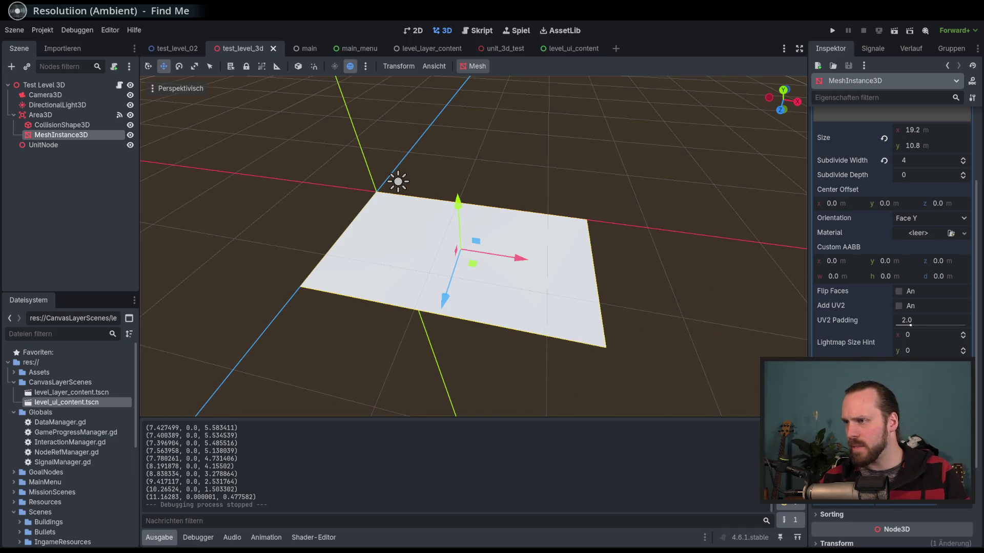
pyautogui.scroll(-3, 891, 230)
pyautogui.click(846, 310)
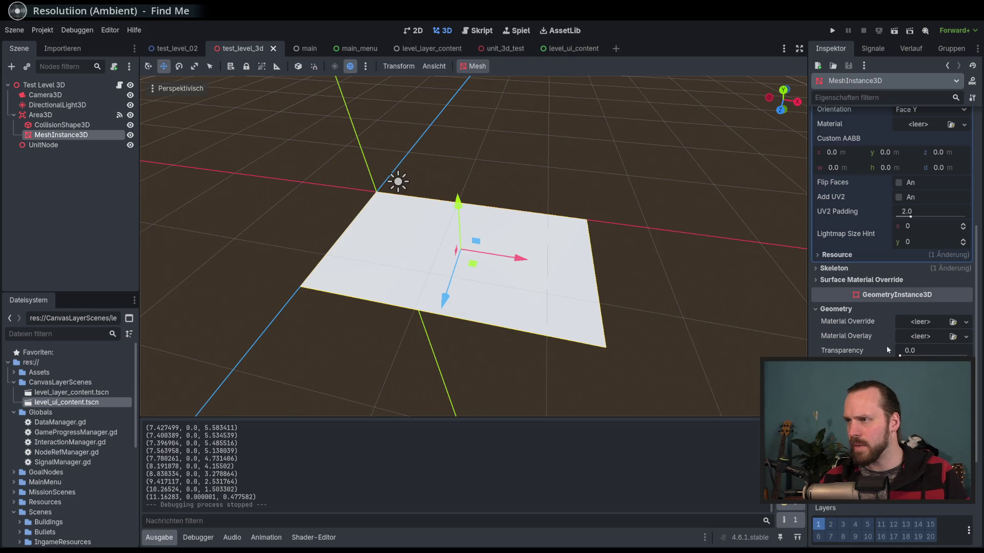
pyautogui.moveTo(953, 355); pyautogui.dragTo(968, 355)
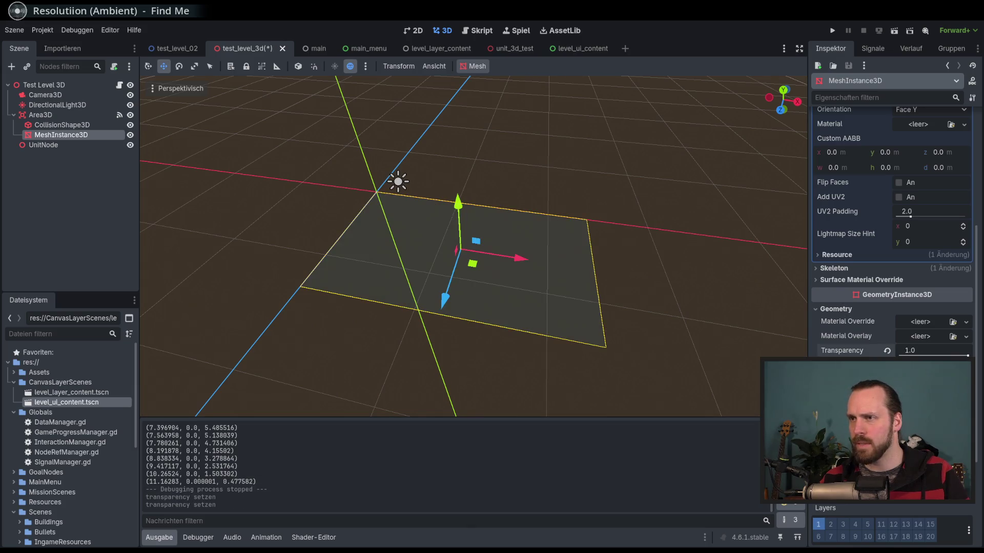
pyautogui.click(887, 351)
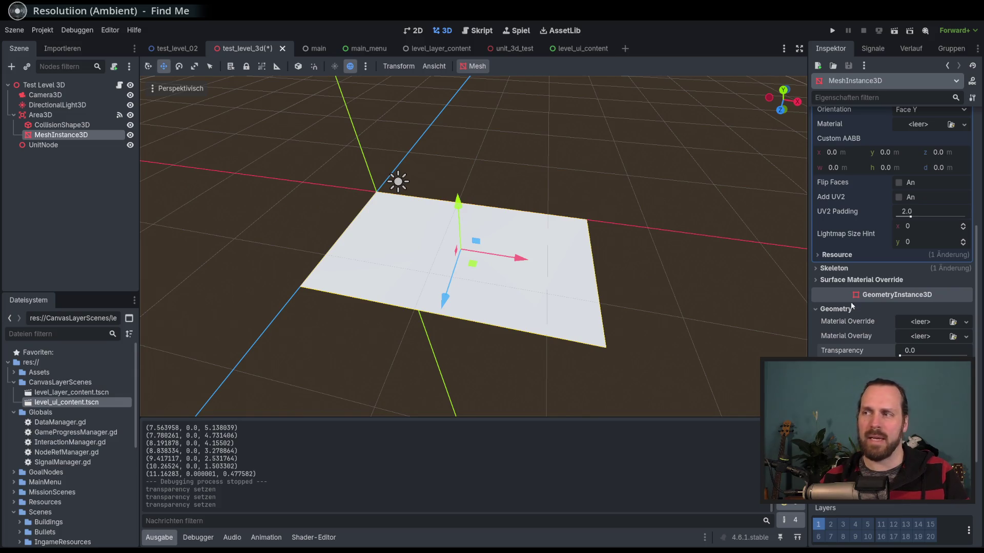
pyautogui.scroll(-3, 844, 302)
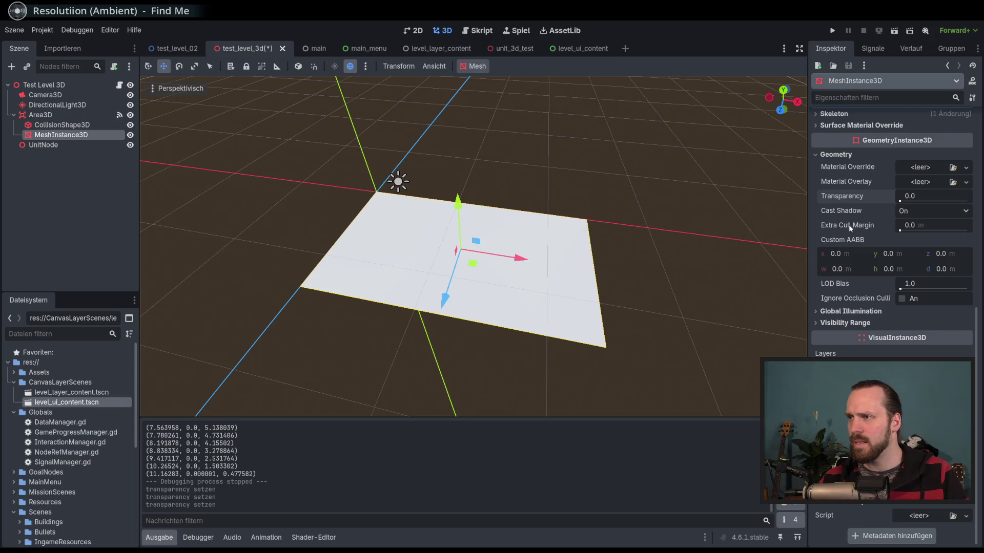
pyautogui.moveTo(808, 249); pyautogui.dragTo(790, 249)
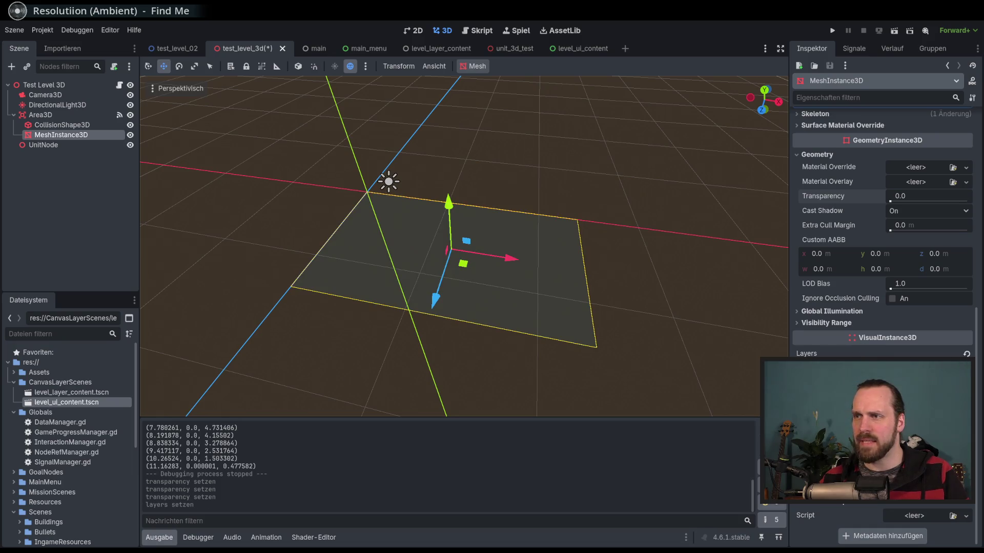
pyautogui.scroll(1, 843, 313)
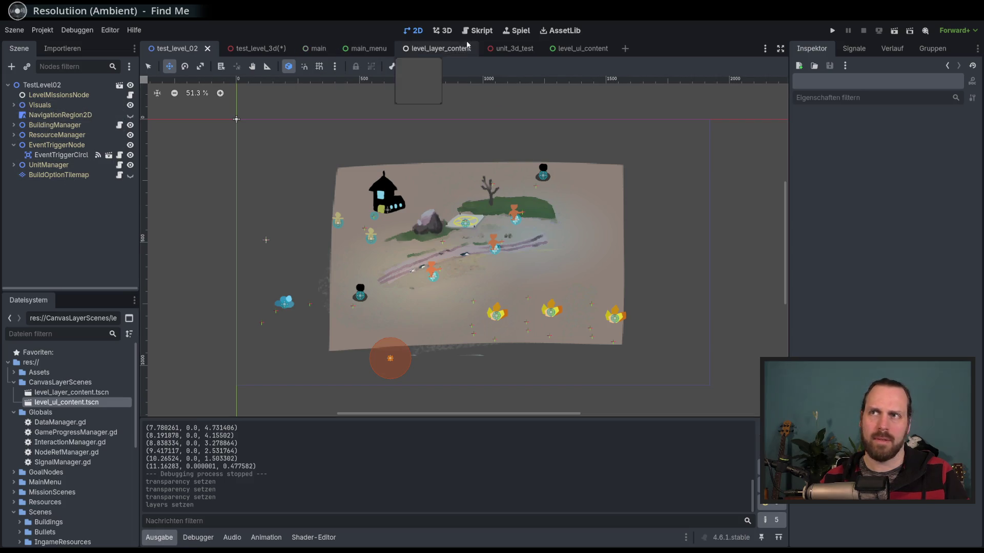
# - Review MainCam's settings in level_layer_content, then return via unit_3d_test to test_level_3d
pyautogui.click(437, 52)
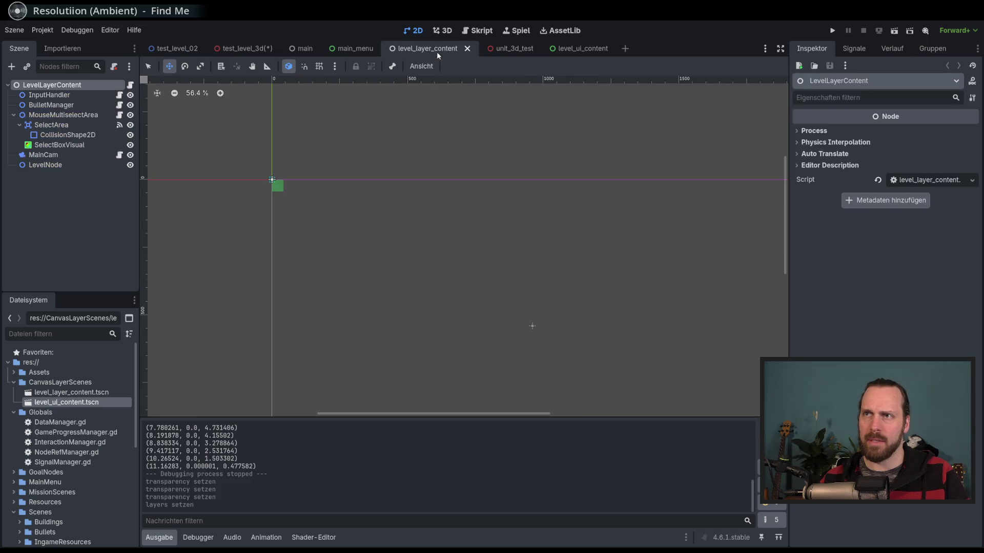
pyautogui.click(53, 156)
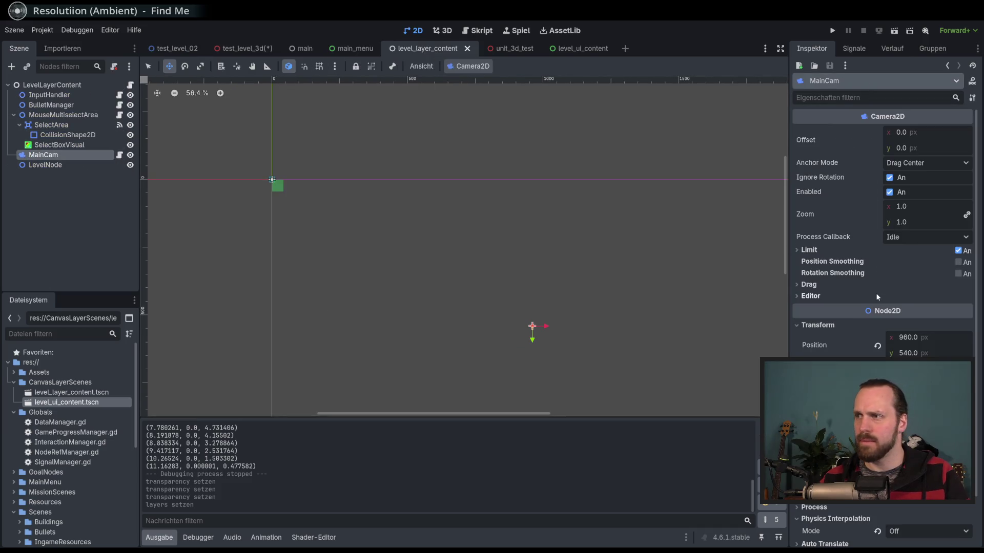
pyautogui.scroll(-2, 865, 296)
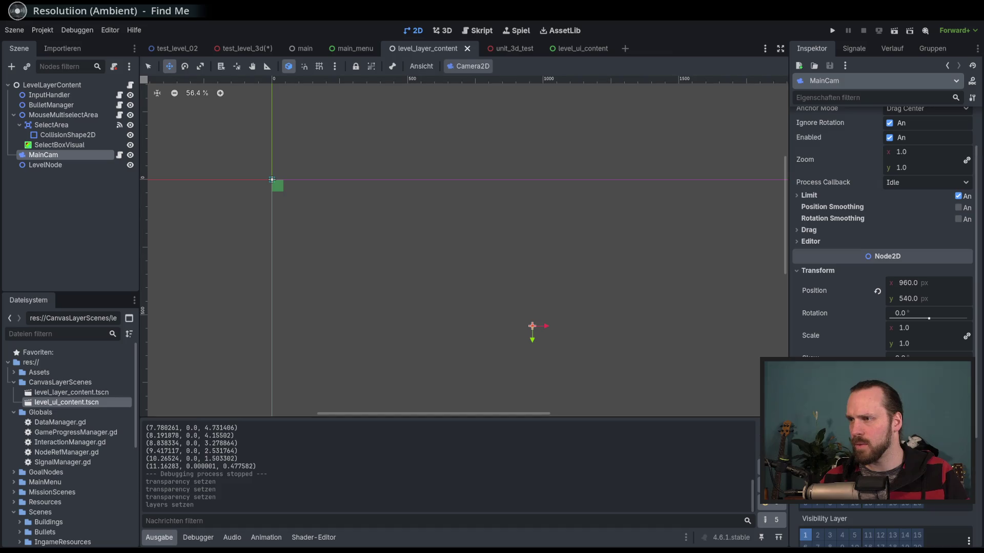
pyautogui.scroll(-3, 881, 230)
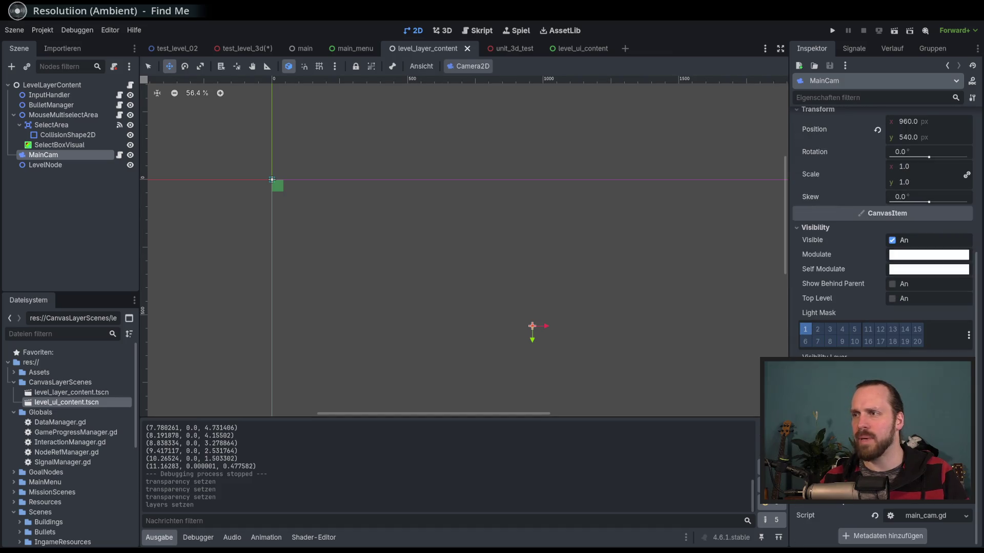
pyautogui.scroll(3, 814, 232)
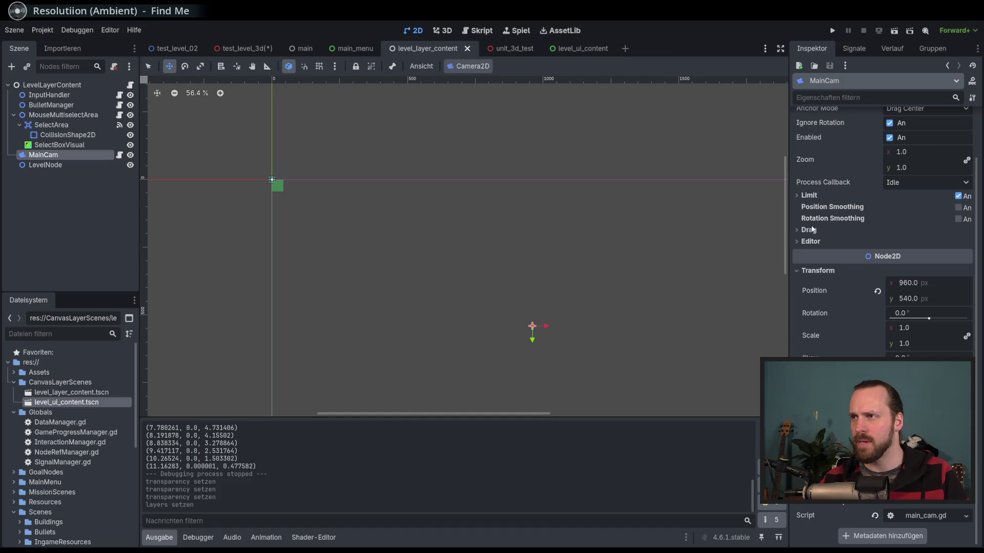
pyautogui.click(518, 48)
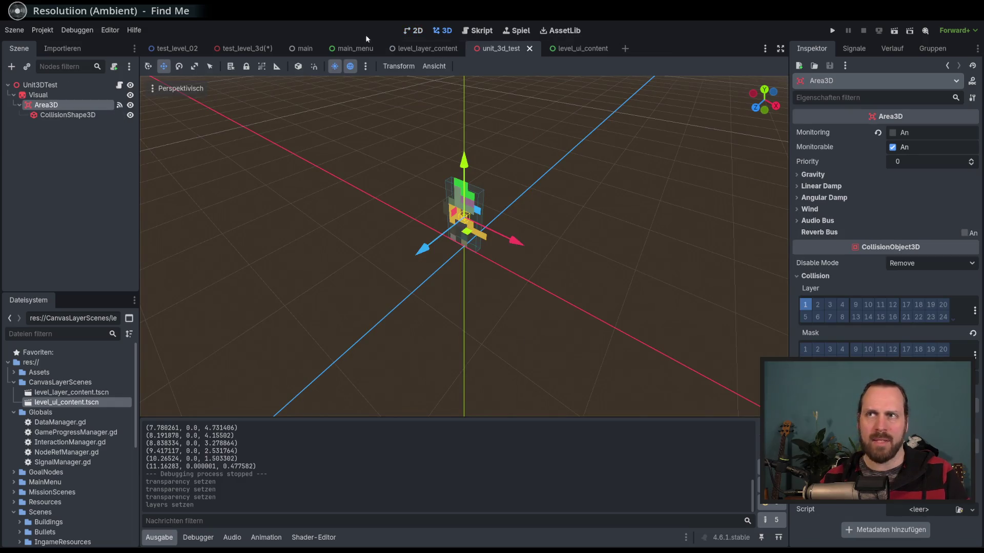
pyautogui.click(251, 49)
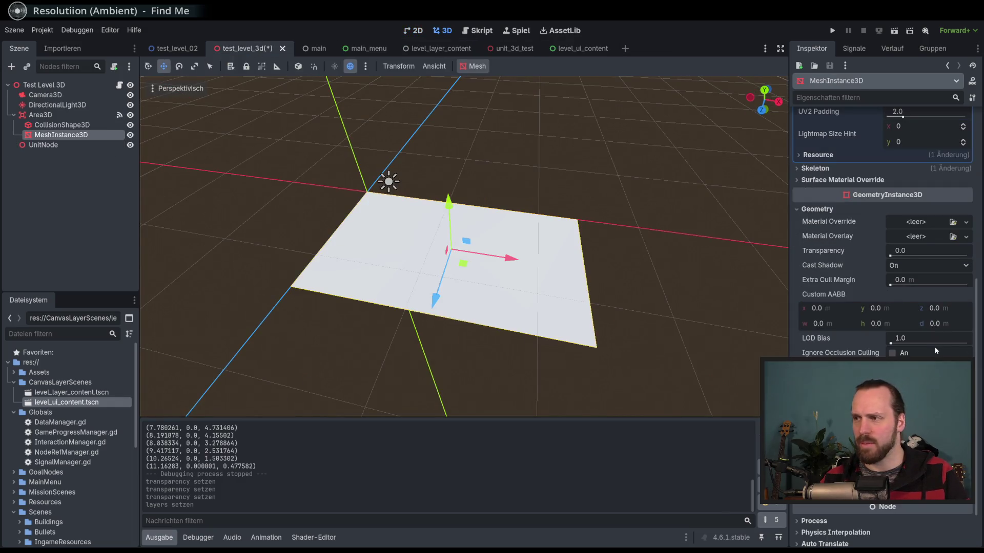
# - Select Camera3D and toggle its Cull Mask layer 1 off and back on
pyautogui.scroll(-1, 935, 351)
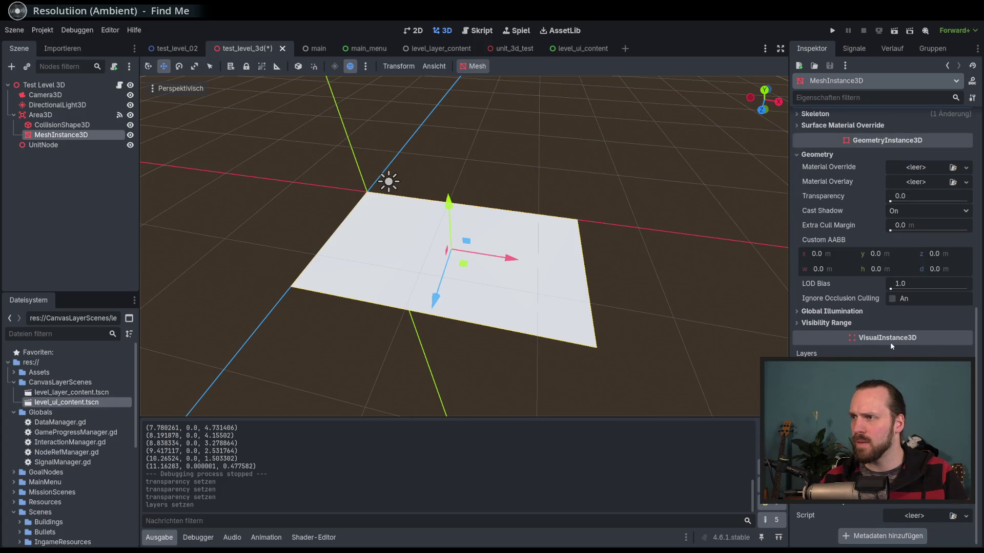
pyautogui.click(51, 145)
pyautogui.click(59, 135)
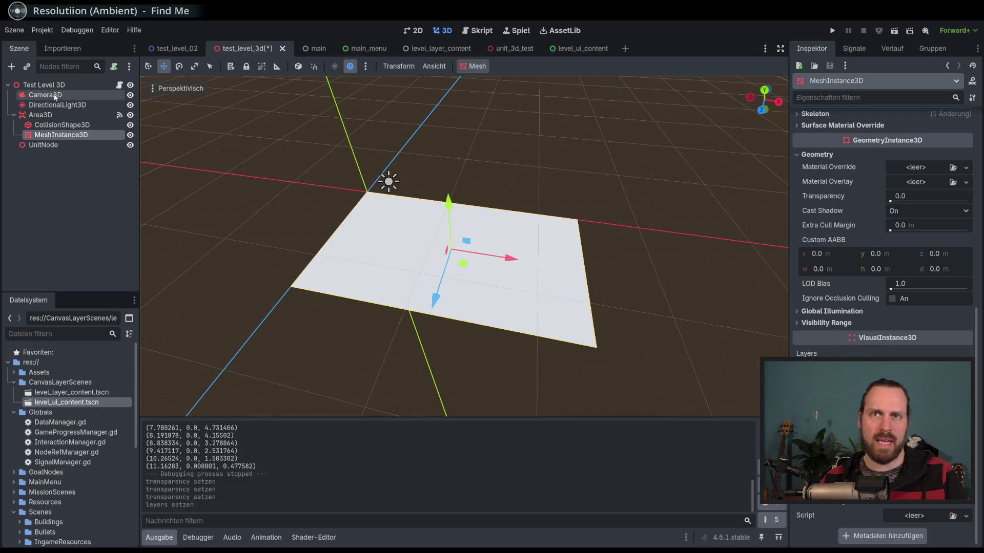
pyautogui.click(45, 95)
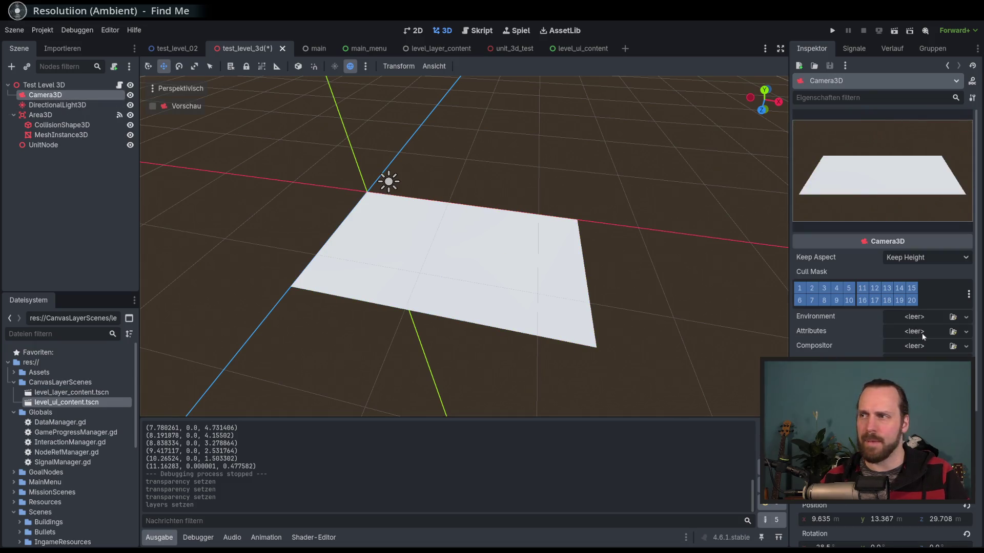
pyautogui.click(800, 289)
pyautogui.click(800, 288)
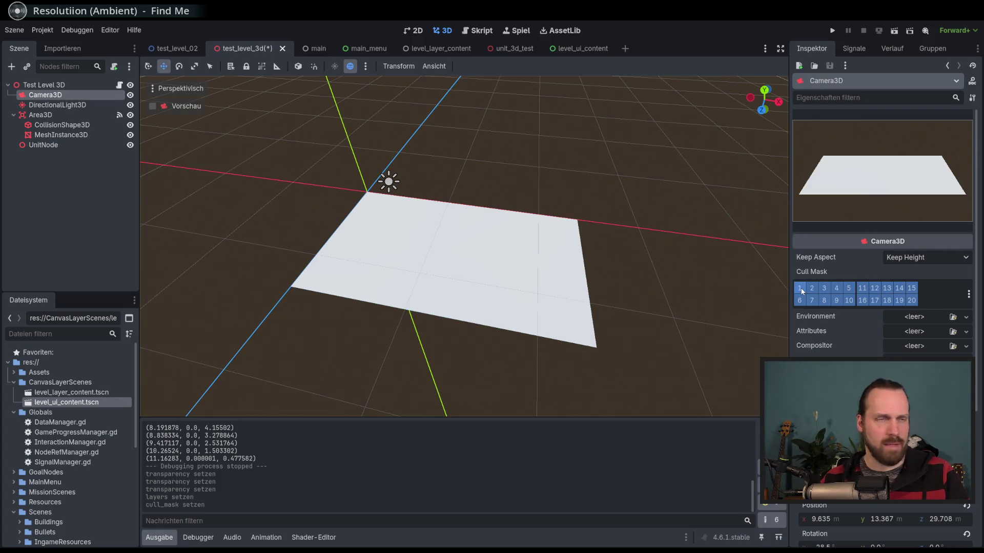
pyautogui.click(811, 288)
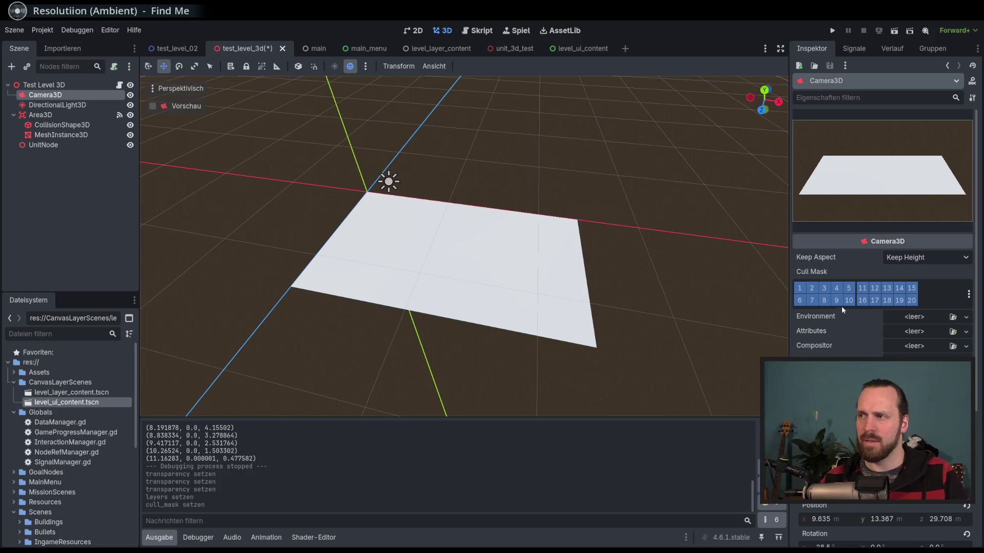
pyautogui.scroll(-5, 843, 307)
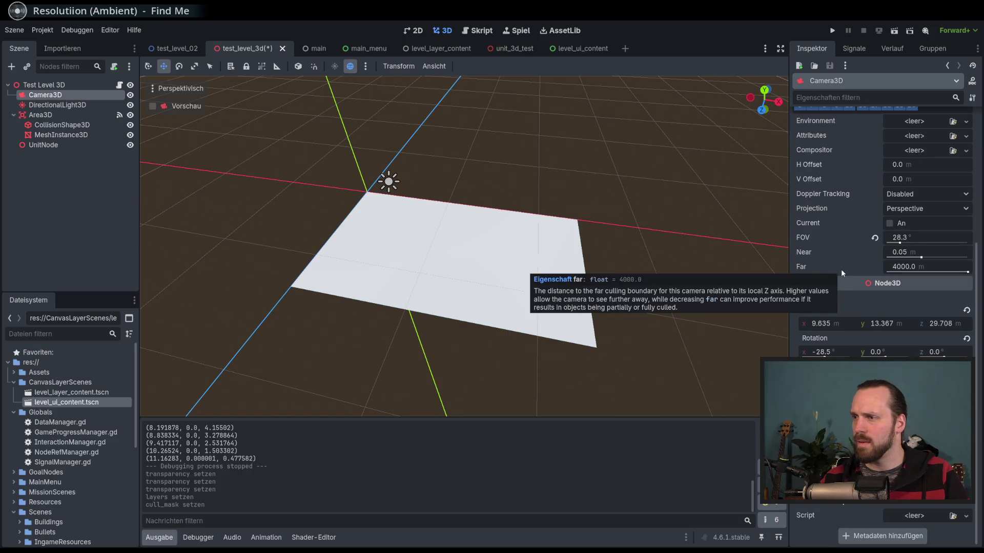
pyautogui.scroll(5, 841, 269)
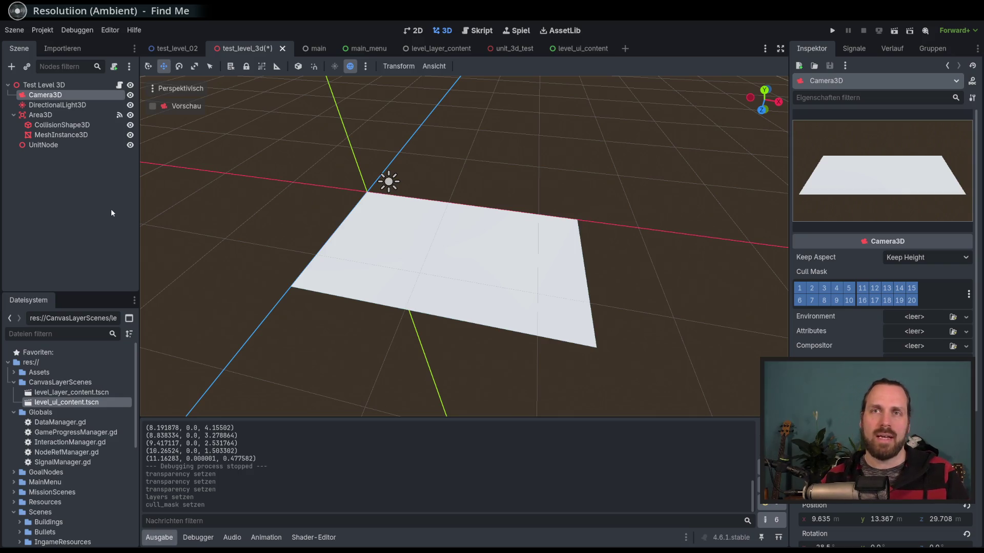
pyautogui.click(71, 104)
pyautogui.click(66, 95)
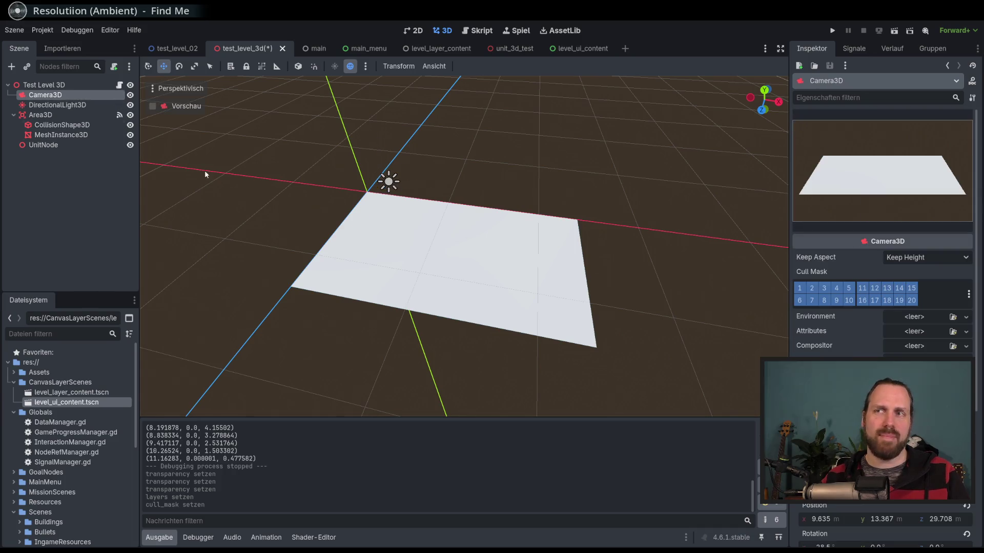
# - Reselect the plane's MeshInstance3D and scroll to its material override slots
pyautogui.click(64, 136)
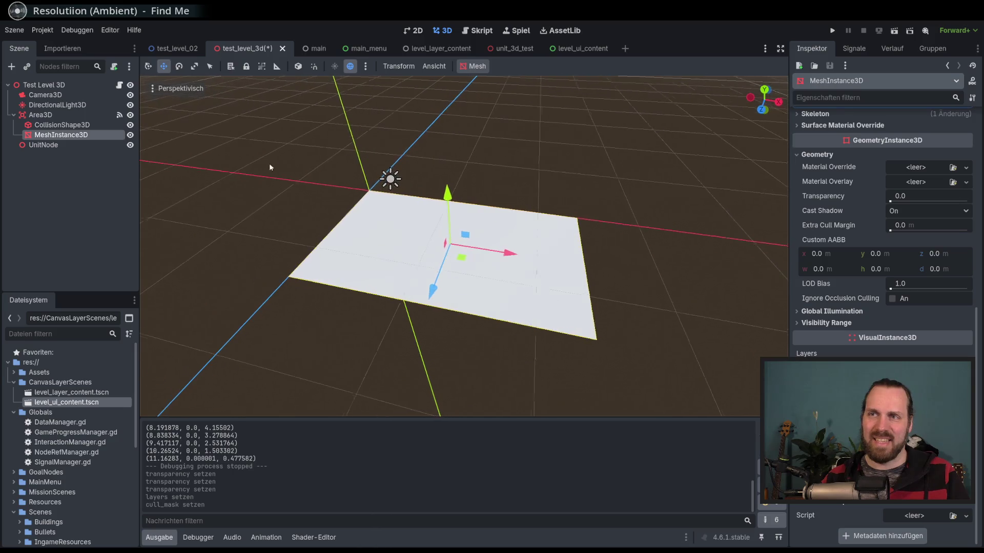
pyautogui.click(64, 125)
pyautogui.click(70, 135)
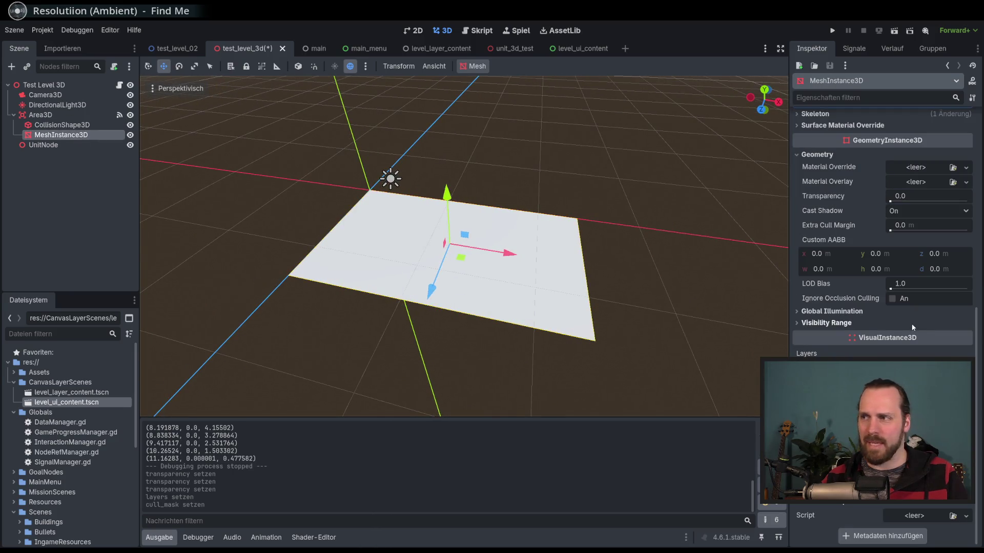
pyautogui.click(80, 127)
pyautogui.click(62, 135)
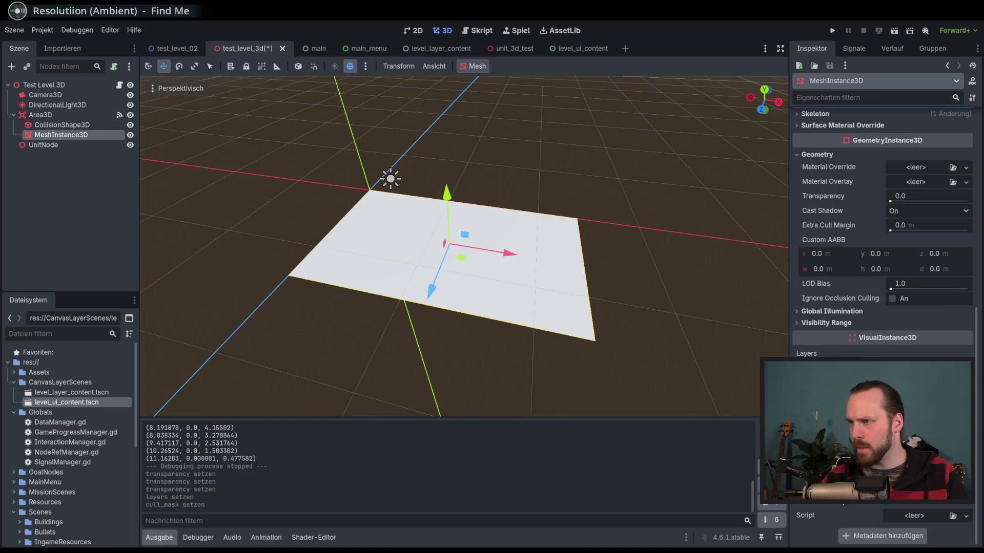
pyautogui.scroll(3, 882, 205)
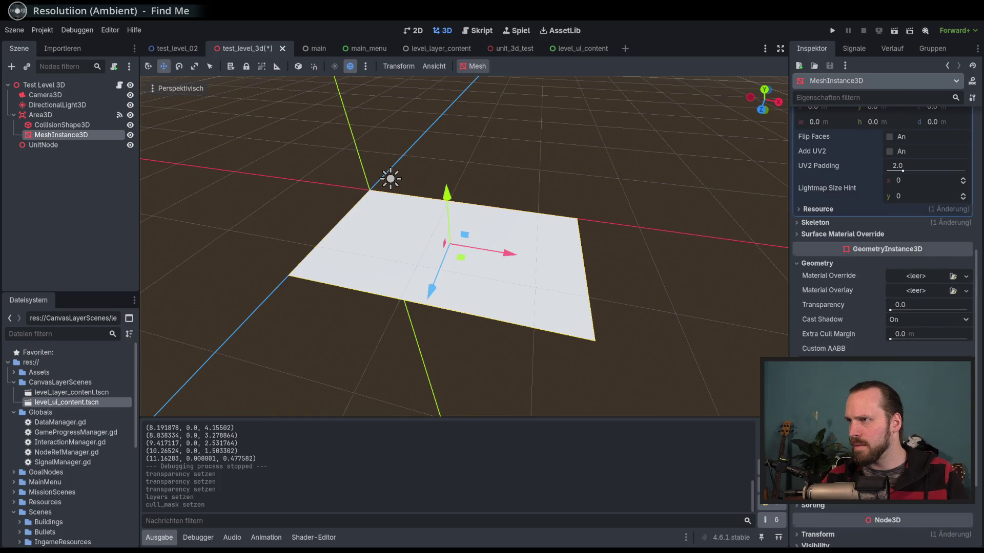
pyautogui.scroll(6, 857, 330)
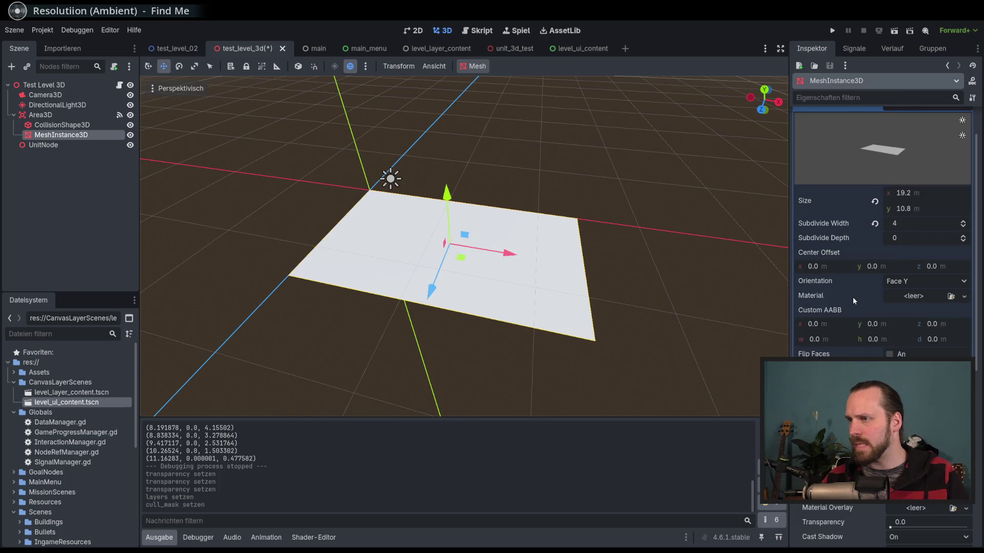
pyautogui.scroll(-4, 852, 297)
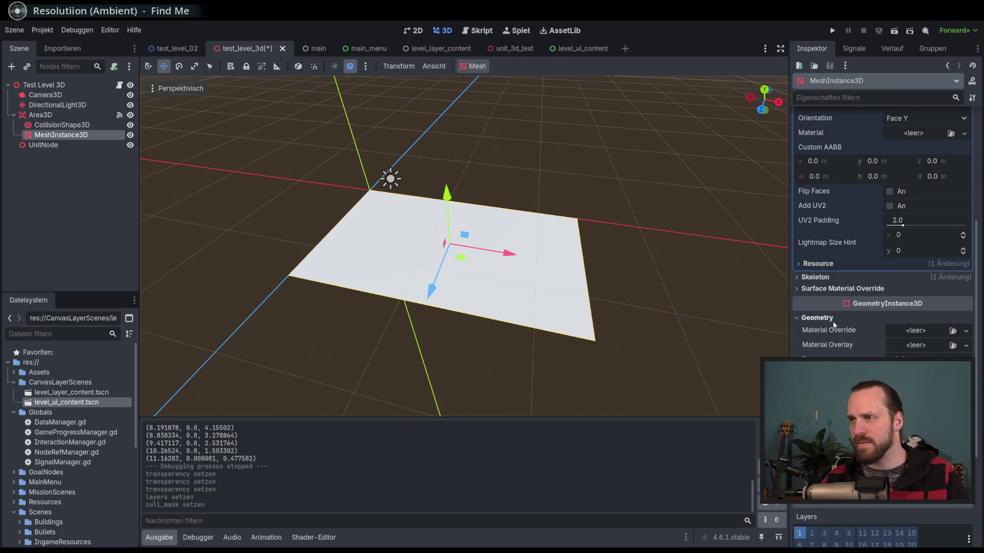
pyautogui.scroll(-1, 833, 322)
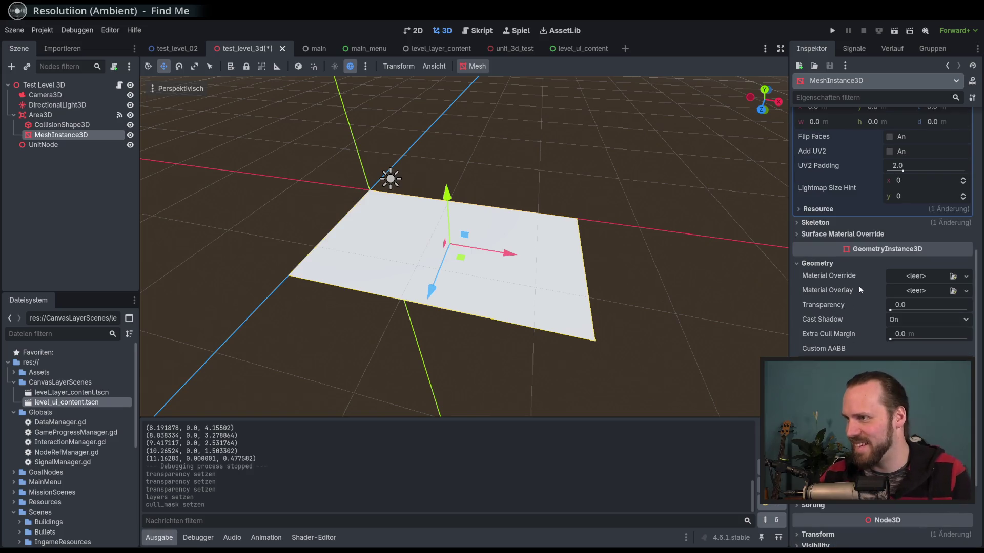
# - Give the plane a new StandardMaterial3D as Material Override and expand its settings
pyautogui.click(966, 277)
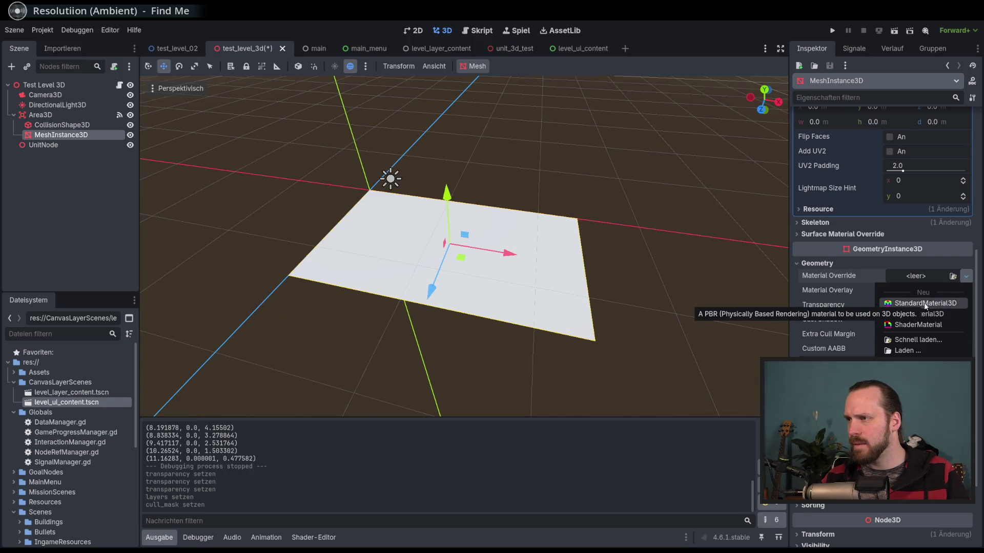
pyautogui.click(847, 276)
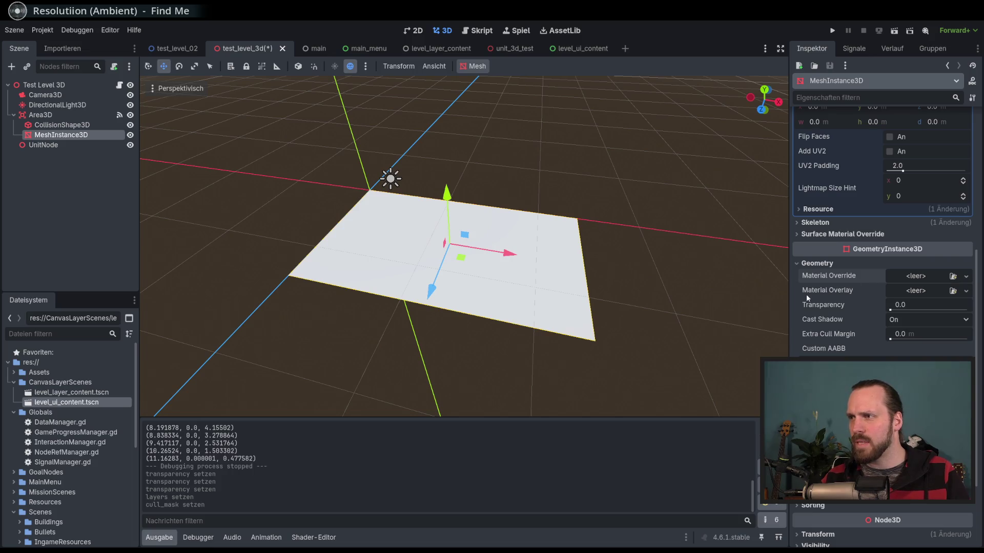
pyautogui.click(965, 291)
pyautogui.click(878, 276)
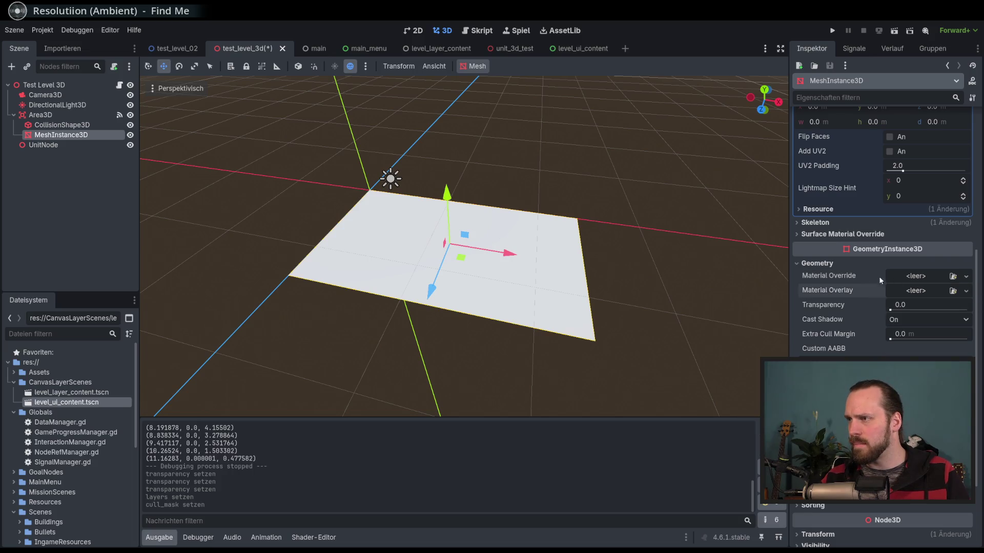
pyautogui.click(966, 277)
pyautogui.press('Escape')
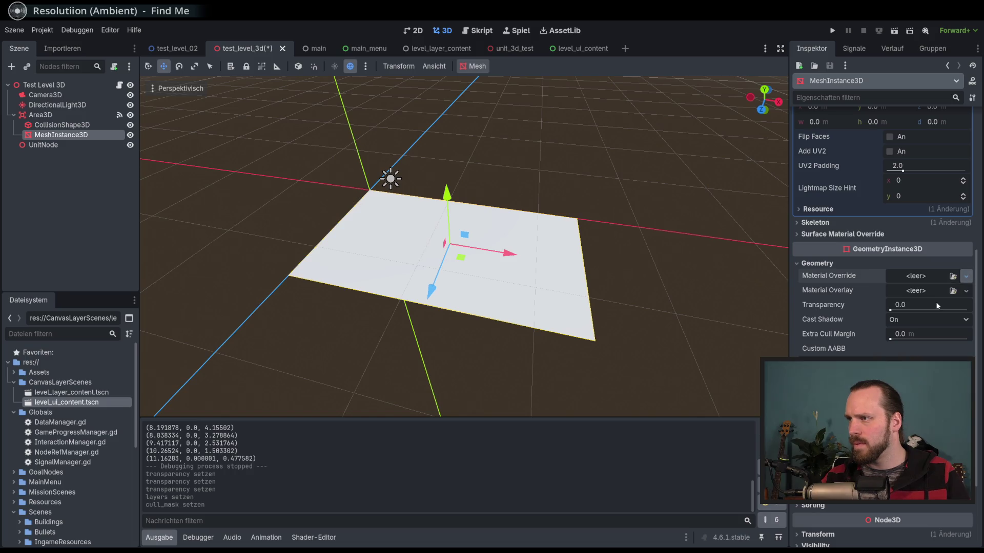
pyautogui.click(920, 275)
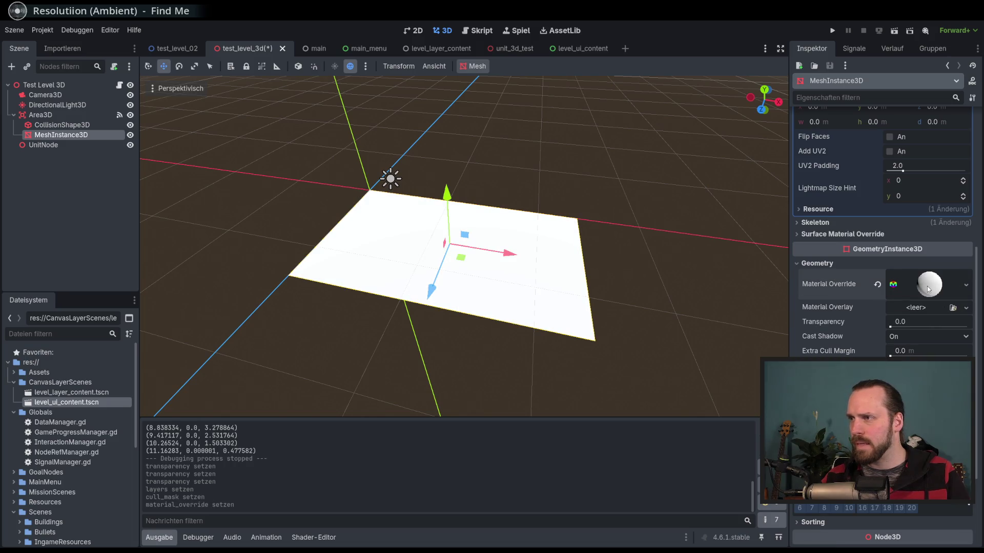
pyautogui.click(920, 290)
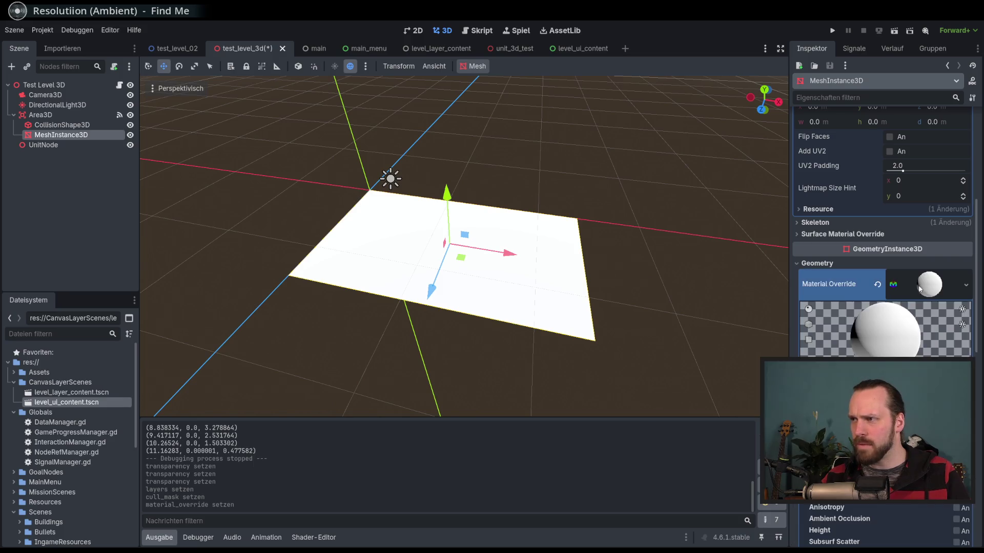
pyautogui.scroll(-8, 877, 266)
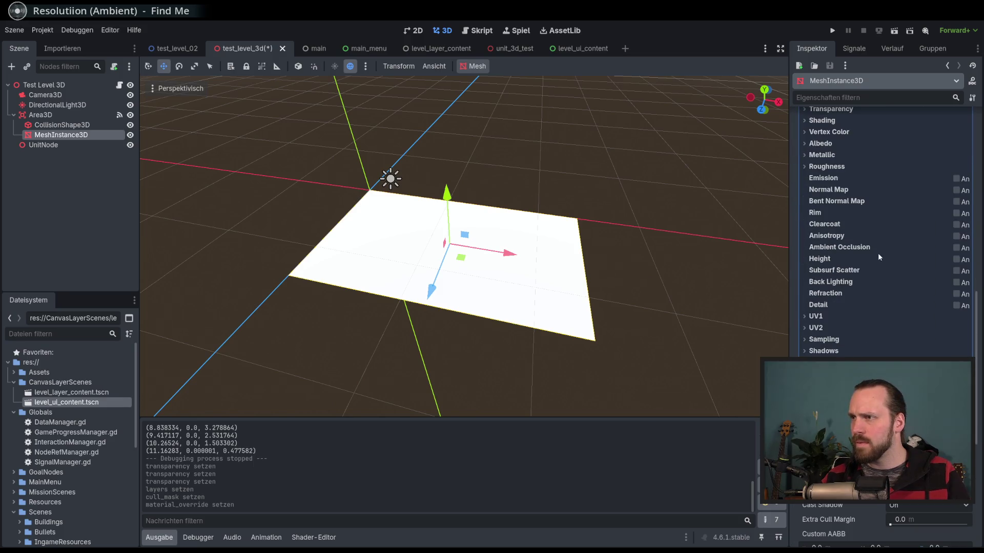
# - Expand and collapse the material's UV2, Transparency, Vertex Color, Albedo and Metallic sections
pyautogui.click(824, 328)
pyautogui.click(823, 328)
pyautogui.click(823, 328)
pyautogui.click(824, 328)
pyautogui.scroll(3, 861, 294)
pyautogui.scroll(-3, 863, 287)
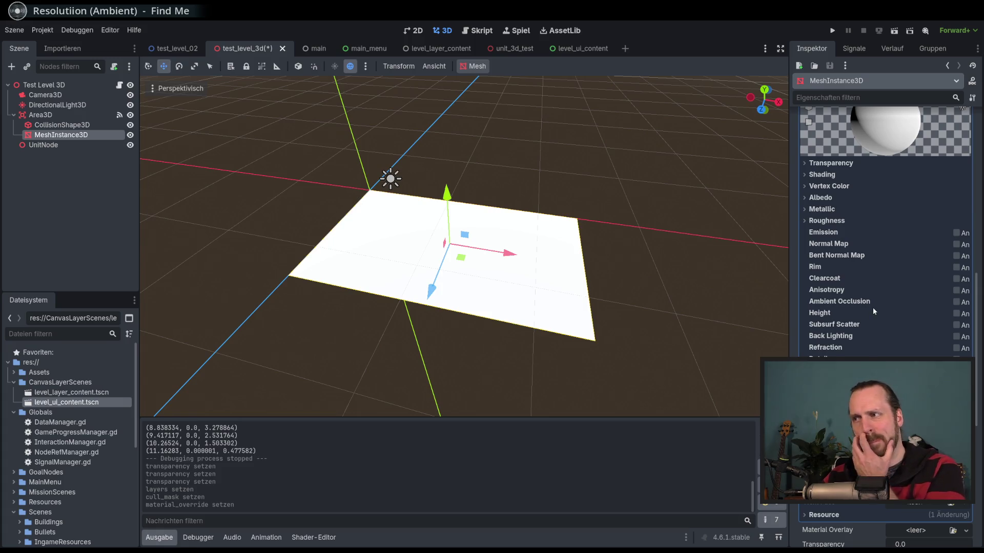
pyautogui.scroll(3, 871, 307)
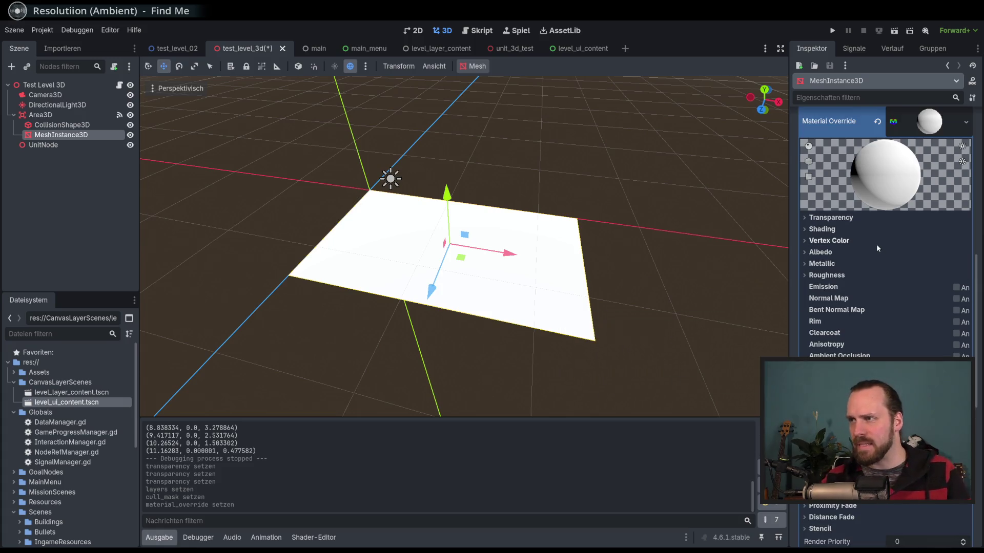
pyautogui.click(832, 218)
pyautogui.click(833, 218)
pyautogui.click(836, 241)
pyautogui.click(837, 240)
pyautogui.click(824, 252)
pyautogui.click(827, 255)
pyautogui.click(827, 264)
pyautogui.click(827, 264)
pyautogui.scroll(-3, 828, 269)
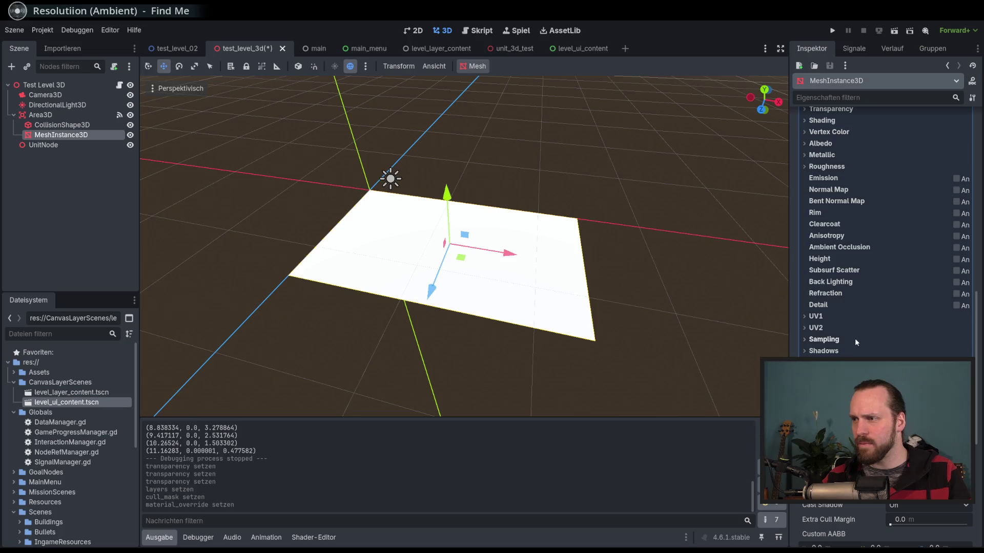
pyautogui.scroll(3, 854, 338)
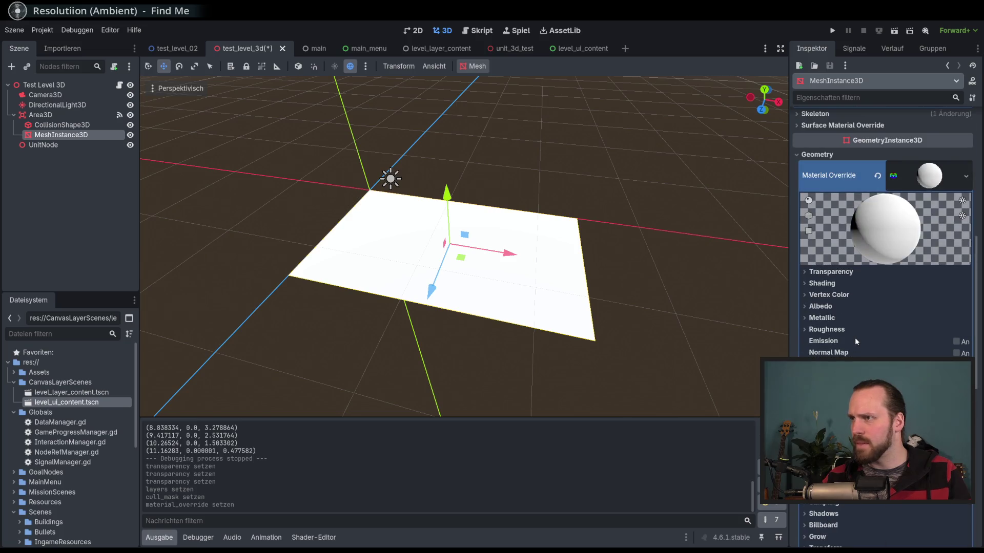
# - Look through Transparency, Shading and Vertex Color, then open Albedo's Texture choices
pyautogui.click(839, 272)
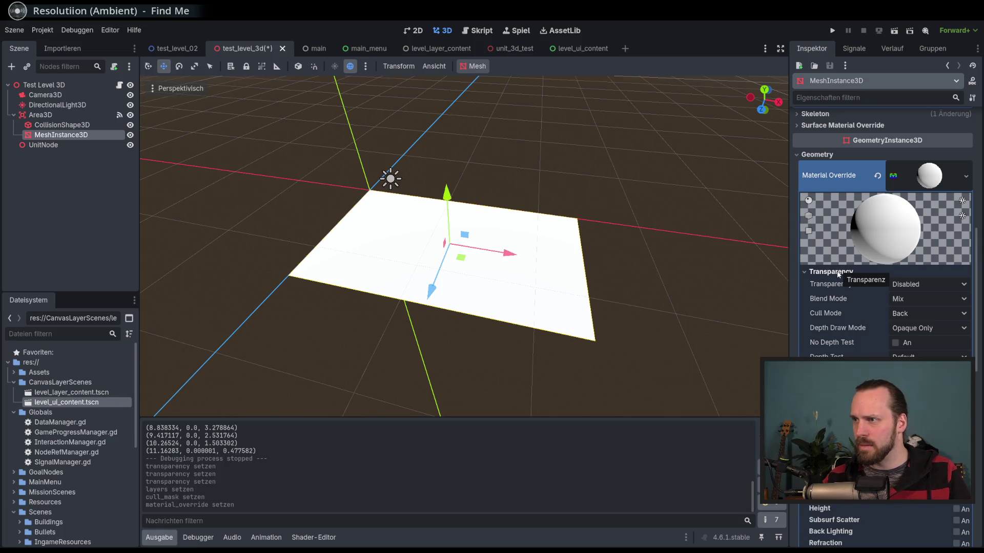
pyautogui.click(838, 272)
pyautogui.click(831, 283)
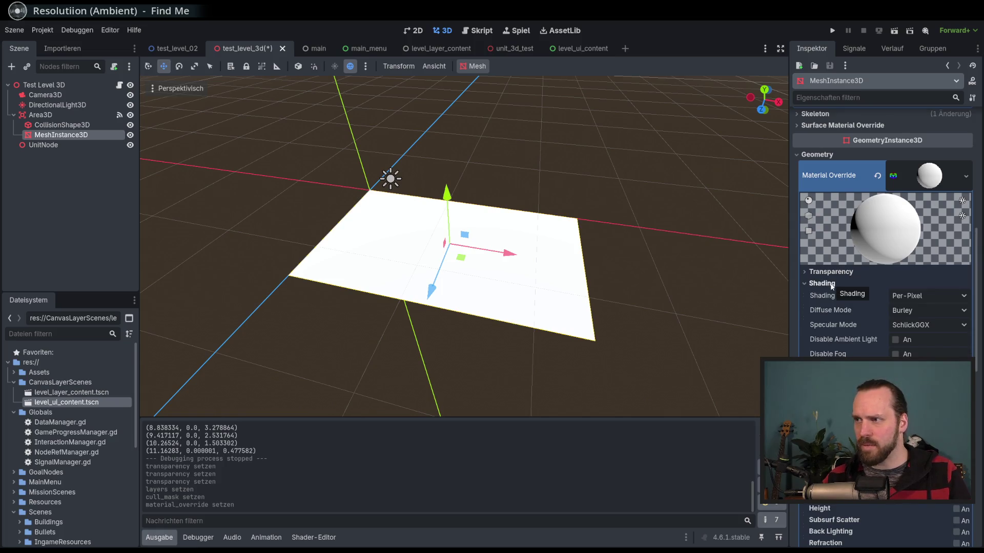
pyautogui.click(831, 284)
pyautogui.click(832, 296)
pyautogui.click(832, 297)
pyautogui.click(830, 306)
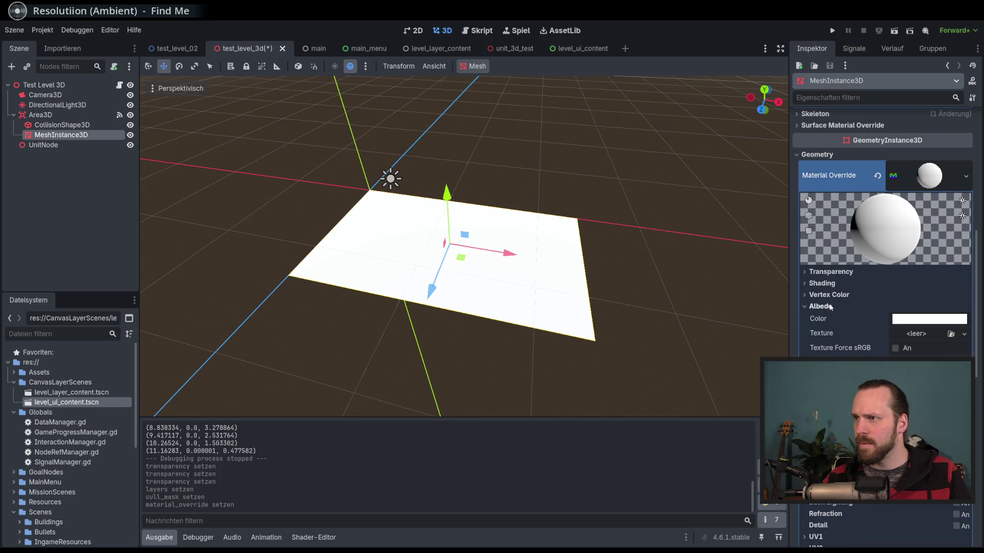
pyautogui.click(916, 334)
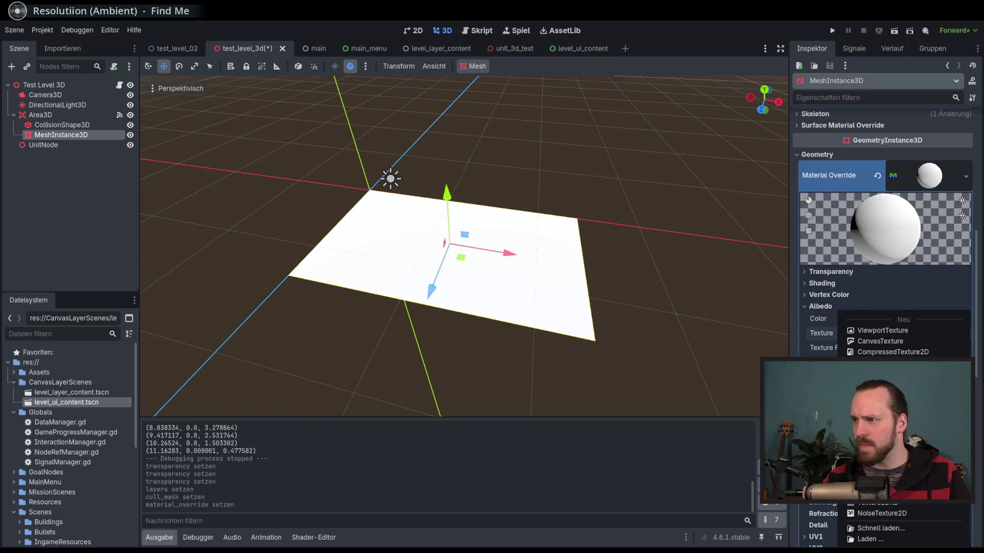
# - Apply the BaseDefender sheet as albedo, then swap in a new AtlasTexture using that sheet as Atlas
pyautogui.click(880, 538)
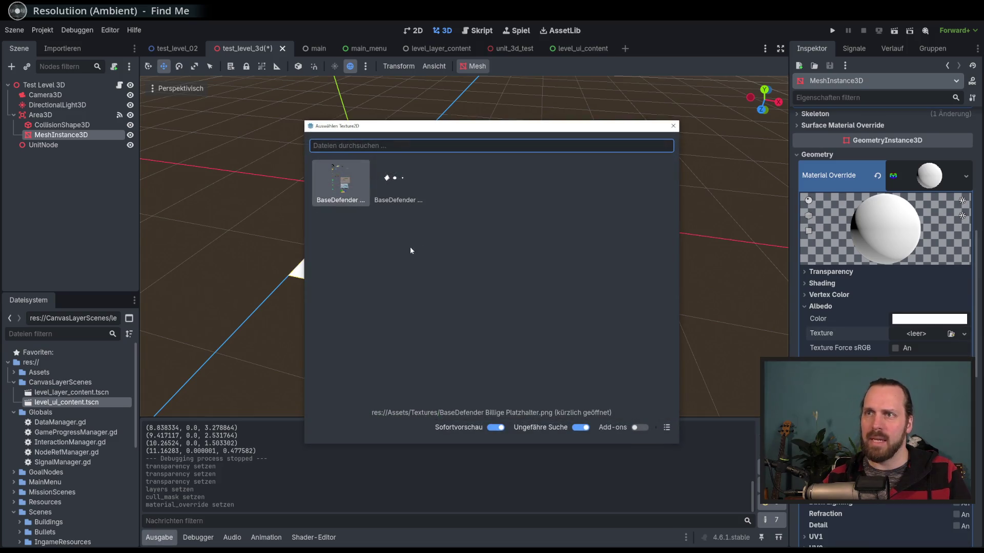
pyautogui.doubleClick(348, 201)
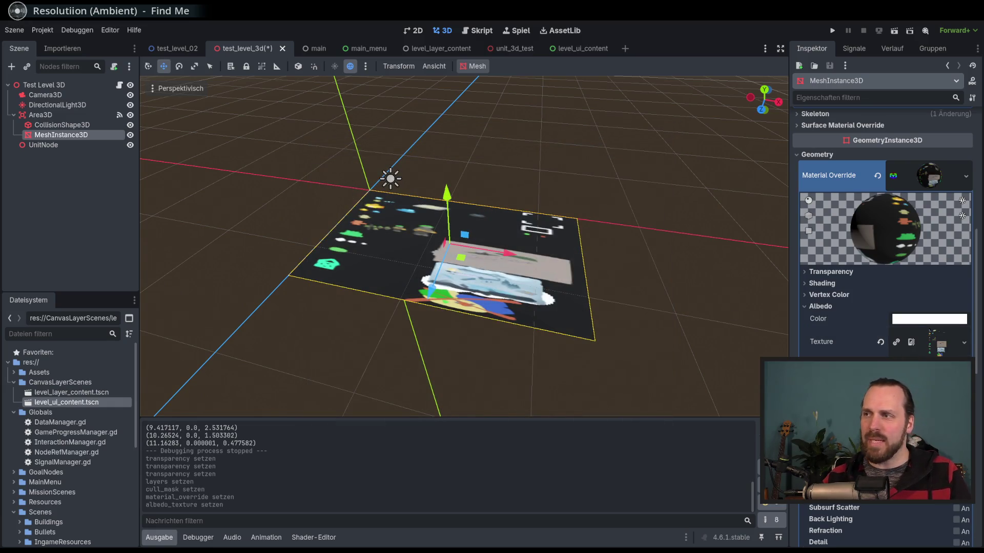
pyautogui.click(965, 342)
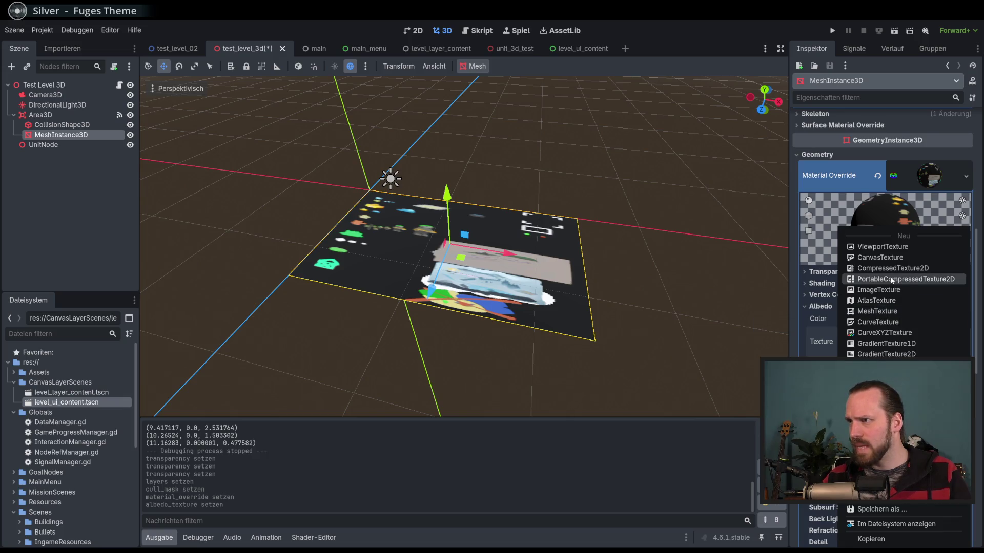
pyautogui.click(887, 301)
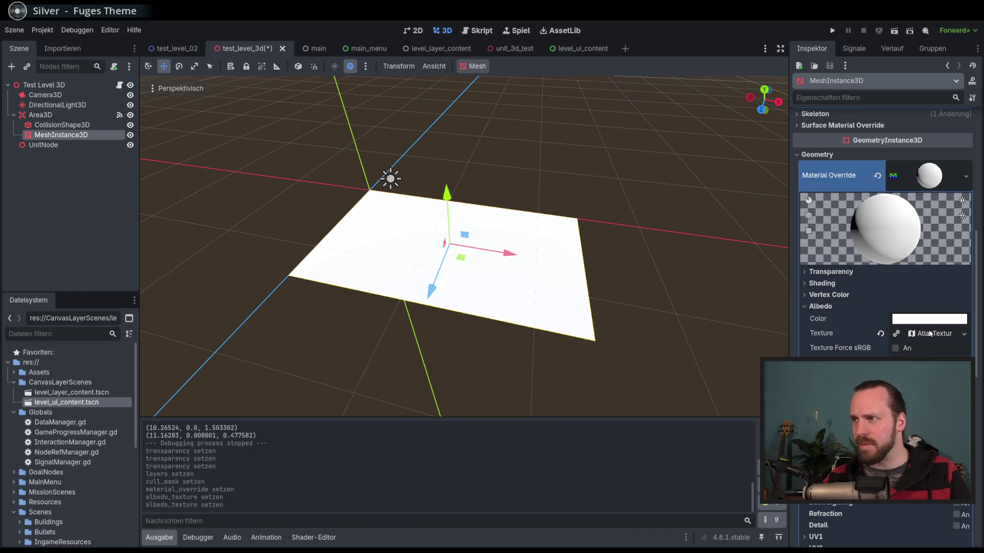
pyautogui.click(963, 334)
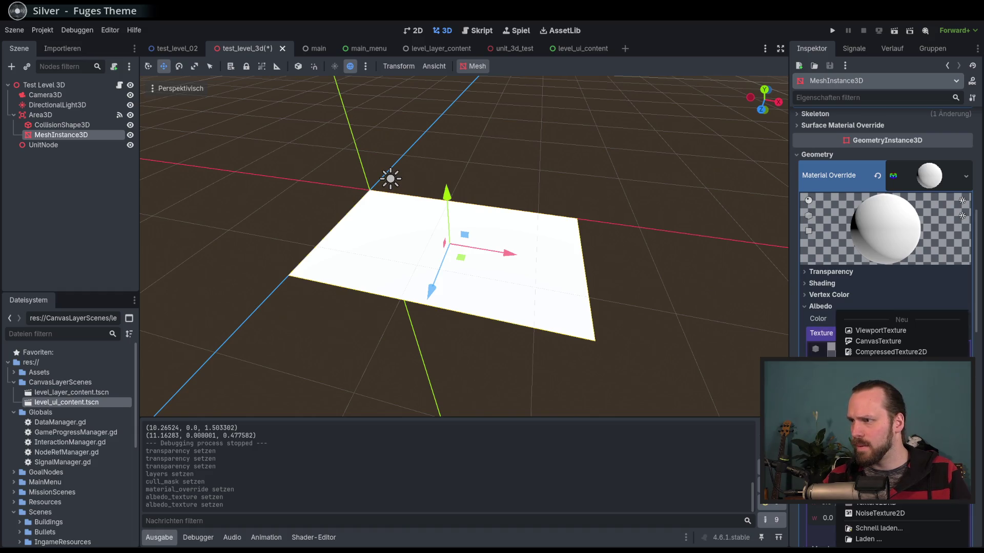
pyautogui.click(900, 533)
pyautogui.doubleClick(340, 179)
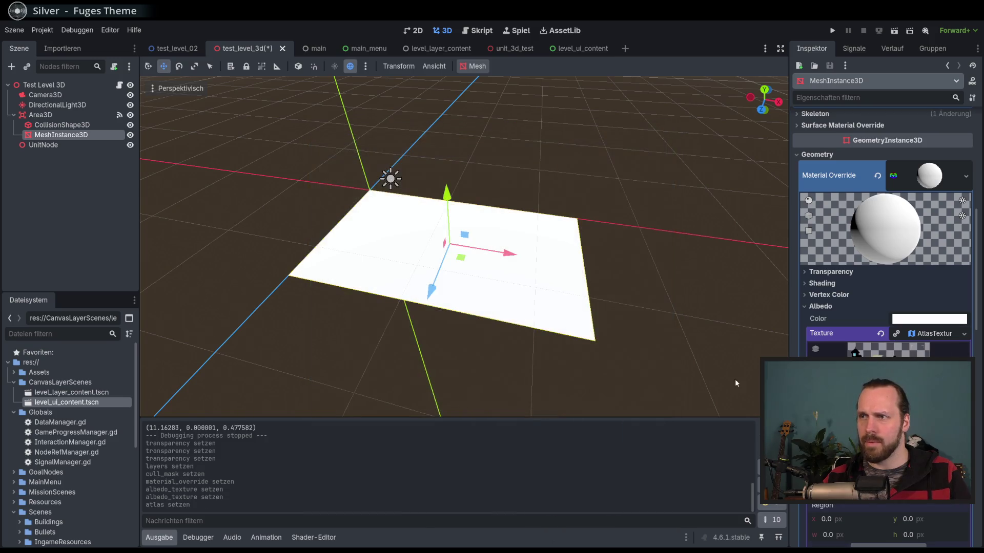
# - Pick the landscape auto-slice, set Snap Mode to None, and trim the region to 497 × 313
pyautogui.click(891, 399)
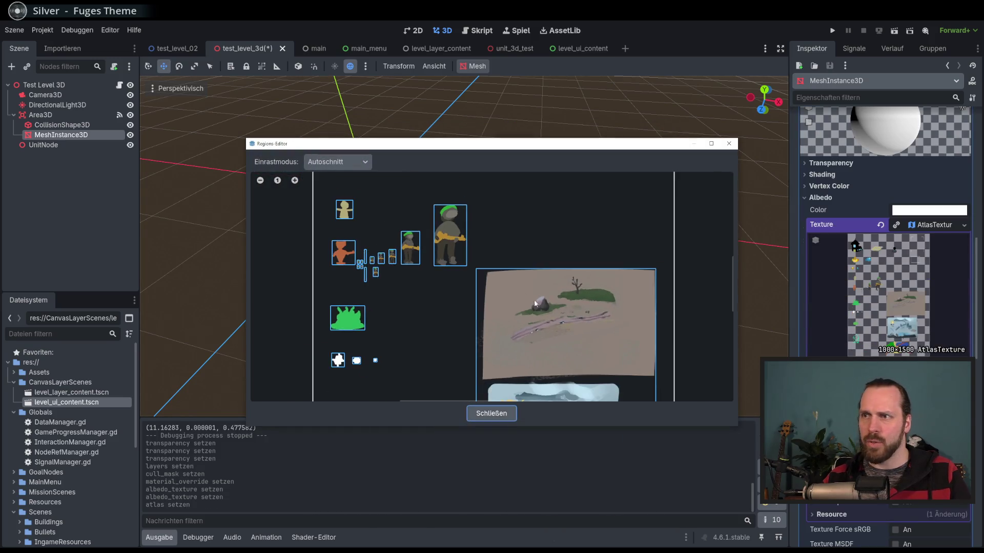
pyautogui.click(580, 317)
pyautogui.scroll(-1, 580, 314)
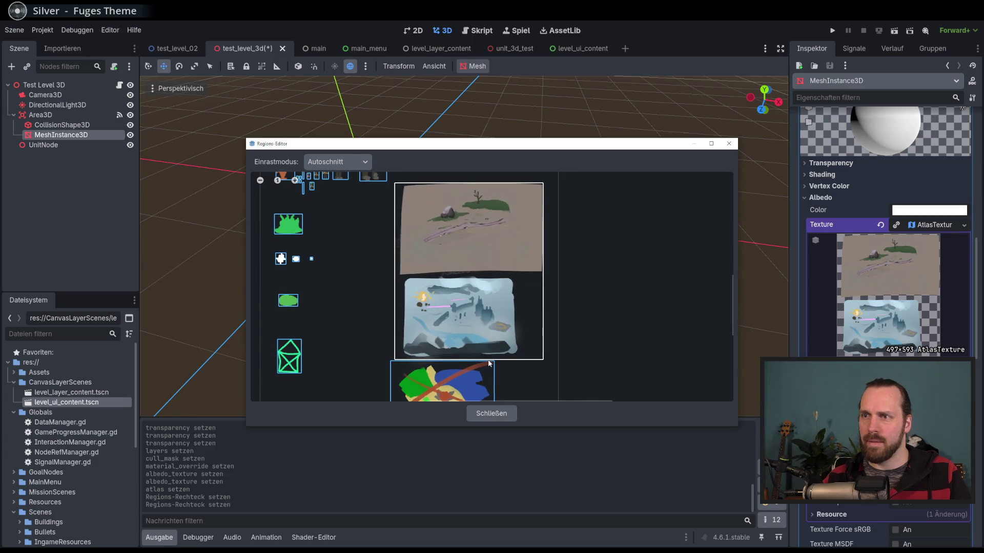
pyautogui.click(338, 162)
pyautogui.click(328, 174)
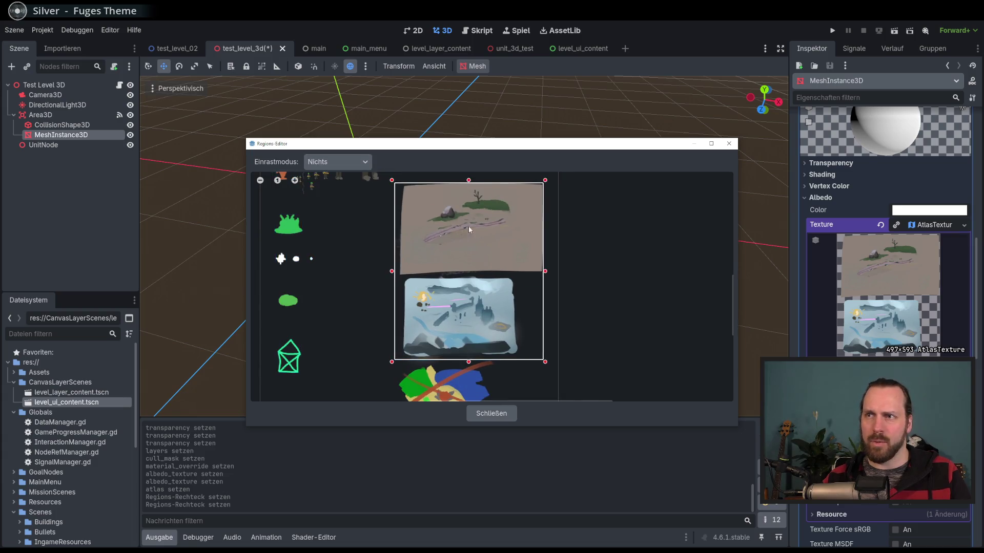
pyautogui.scroll(1, 481, 348)
pyautogui.moveTo(481, 401)
pyautogui.mouseDown()
pyautogui.moveTo(479, 338)
pyautogui.moveTo(464, 301)
pyautogui.mouseUp()
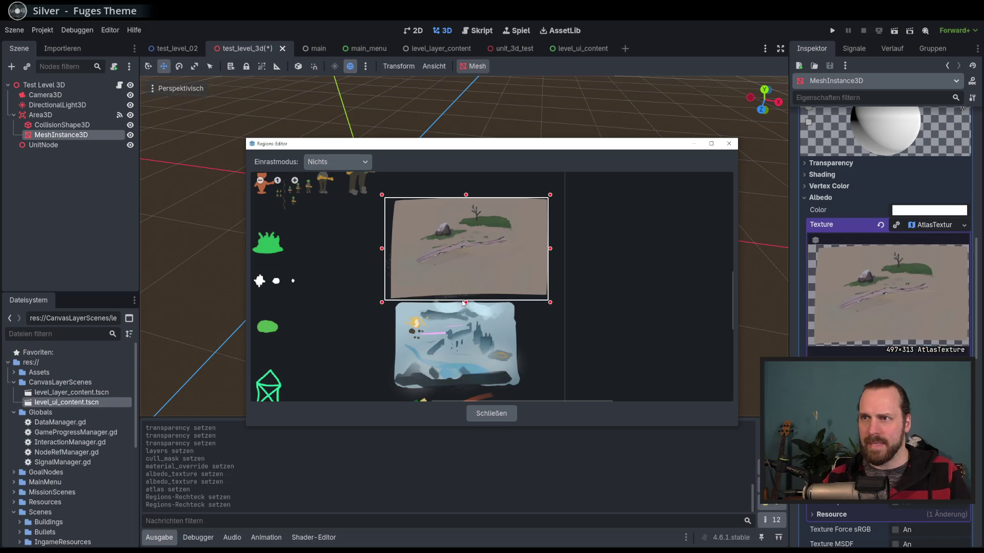
pyautogui.scroll(2, 463, 295)
pyautogui.click(490, 413)
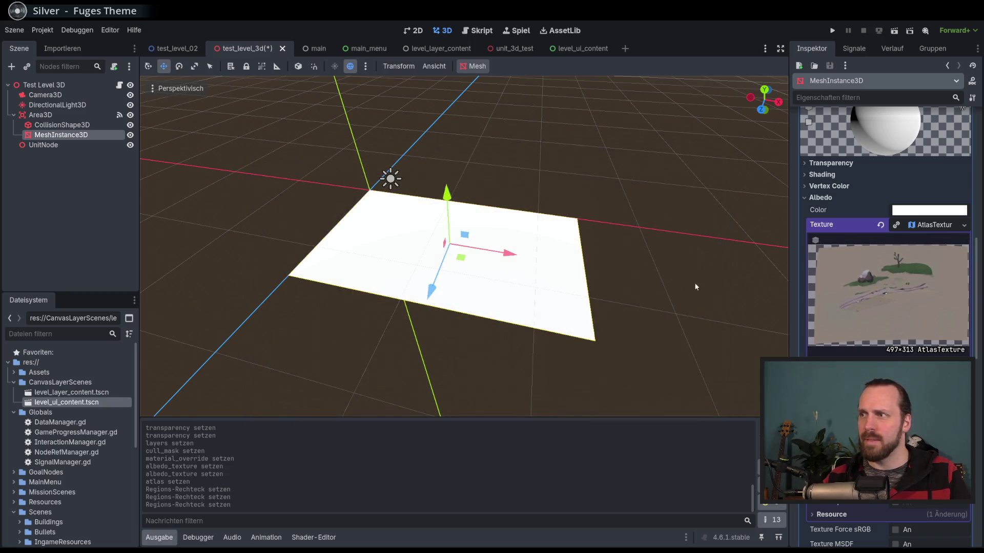
# - Set the AtlasTexture's Margin x to 1.275
pyautogui.moveTo(558, 265); pyautogui.dragTo(438, 240)
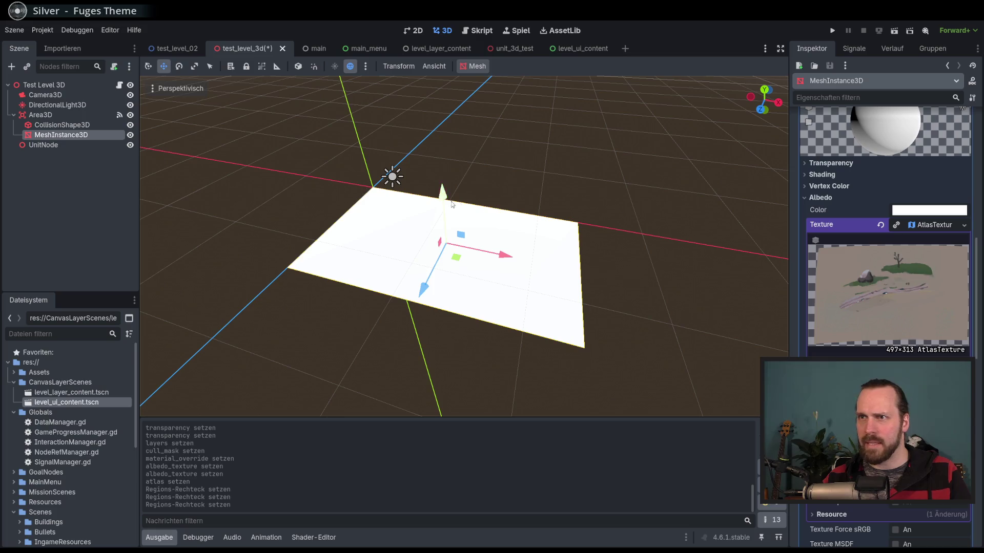
pyautogui.scroll(-4, 886, 230)
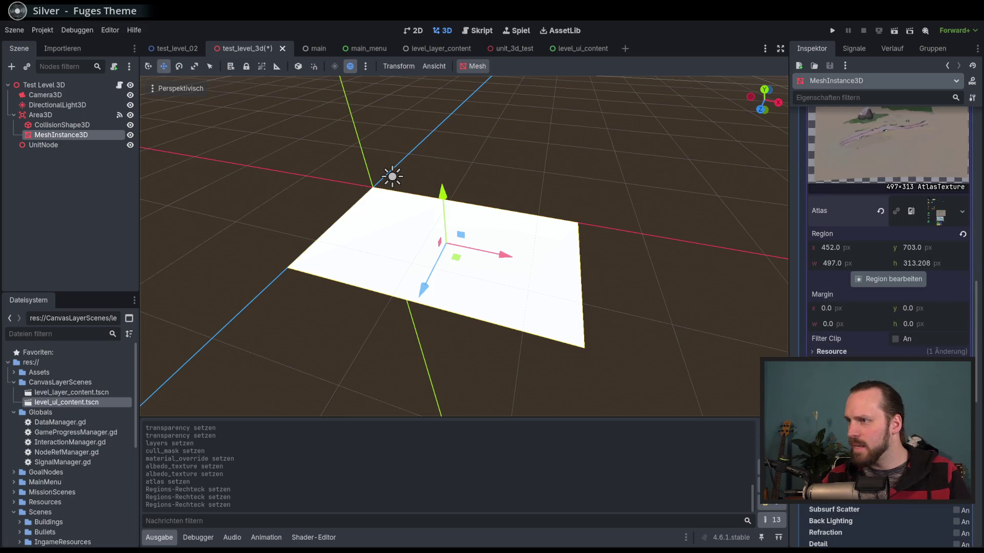
pyautogui.moveTo(850, 311); pyautogui.dragTo(856, 311)
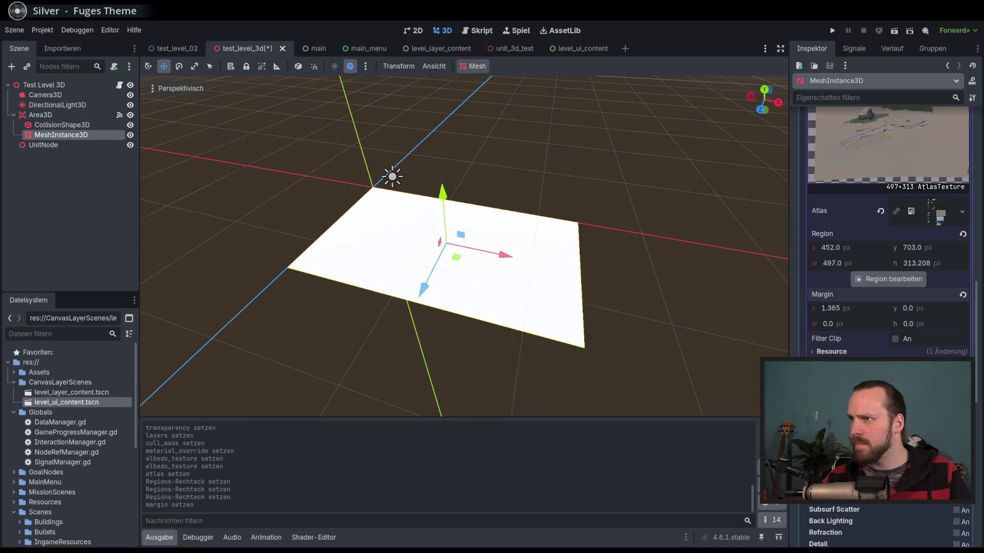
pyautogui.scroll(-2, 851, 174)
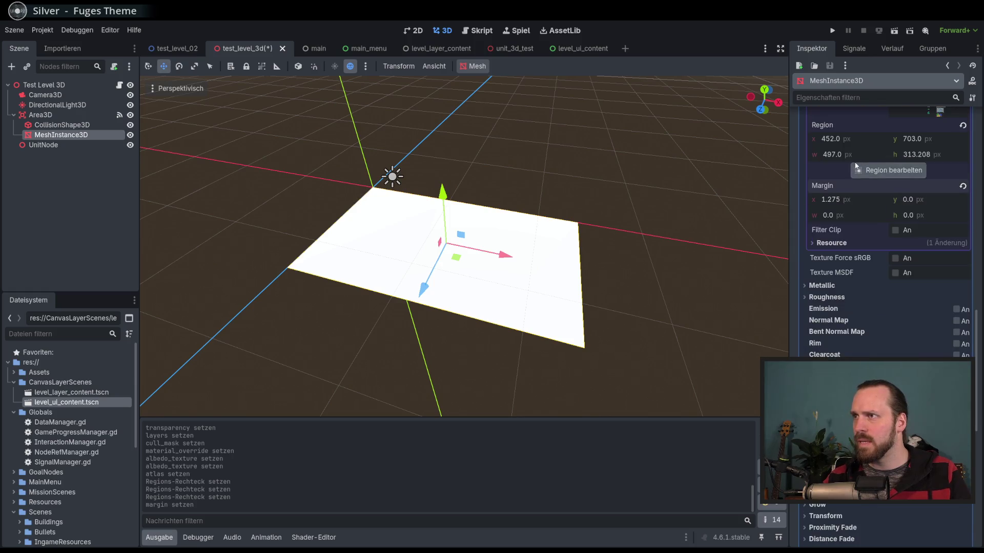
pyautogui.scroll(4, 871, 230)
pyautogui.scroll(2, 873, 345)
pyautogui.scroll(2, 873, 340)
pyautogui.scroll(-2, 873, 340)
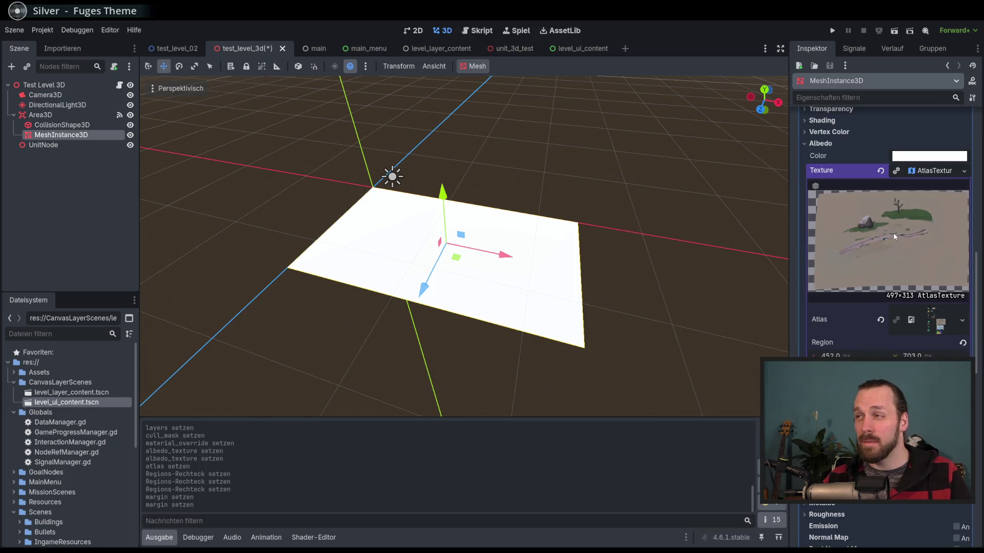
# - Toggle the atlas texture's Force sRGB and MSDF options on and back off
pyautogui.click(927, 173)
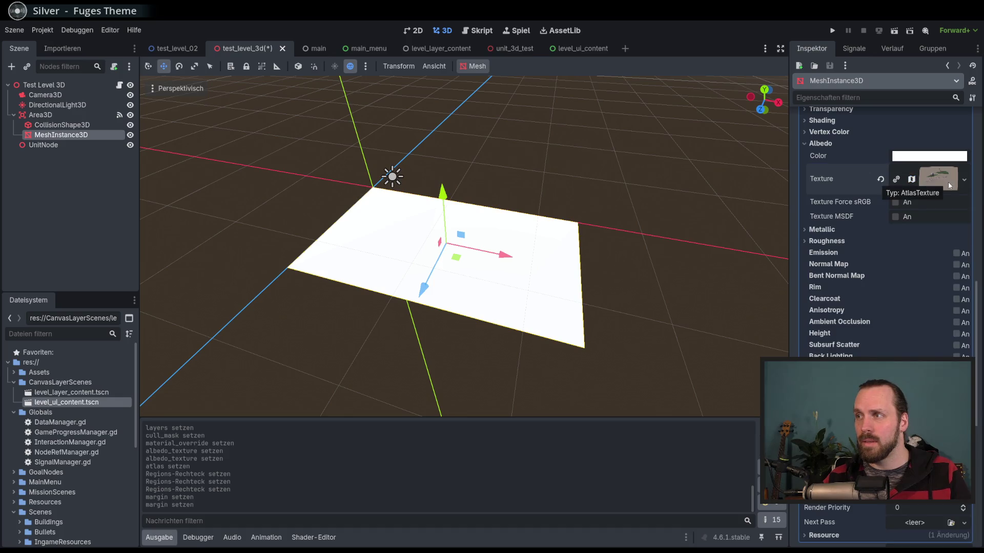
pyautogui.doubleClick(896, 203)
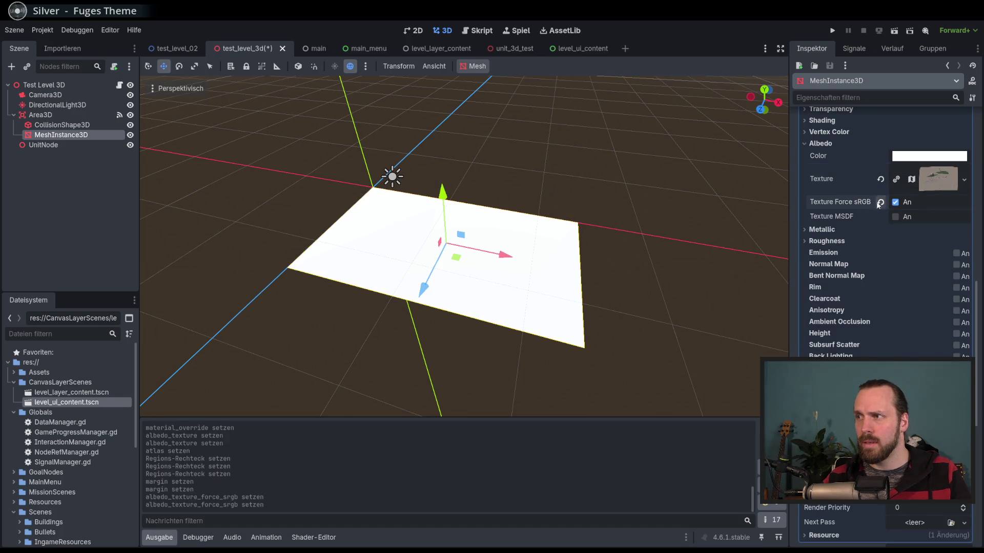
pyautogui.doubleClick(894, 216)
pyautogui.click(929, 177)
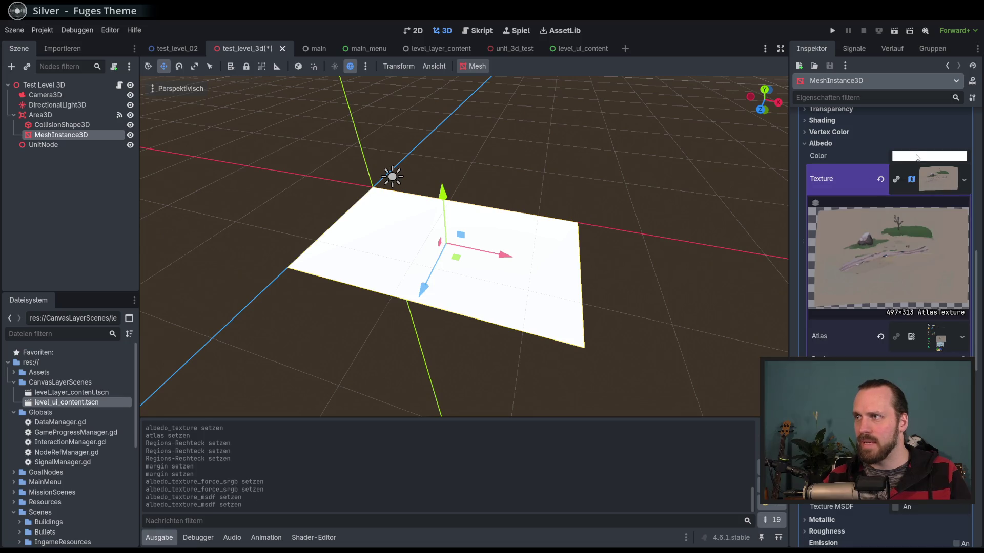
# - Set the albedo colour's alpha to 0, then revert the colour to white
pyautogui.click(918, 156)
pyautogui.click(853, 383)
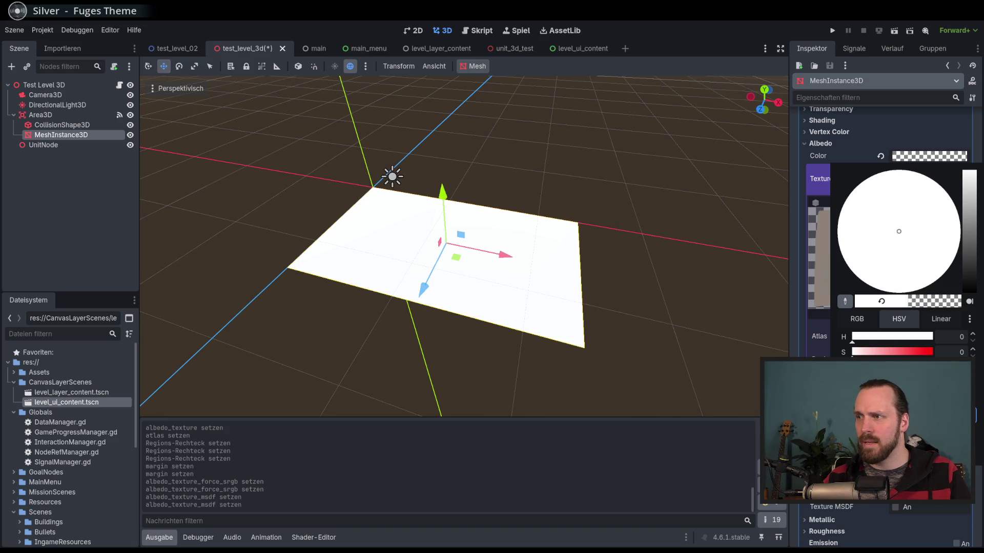
pyautogui.click(704, 106)
pyautogui.click(924, 157)
pyautogui.click(877, 160)
pyautogui.click(879, 157)
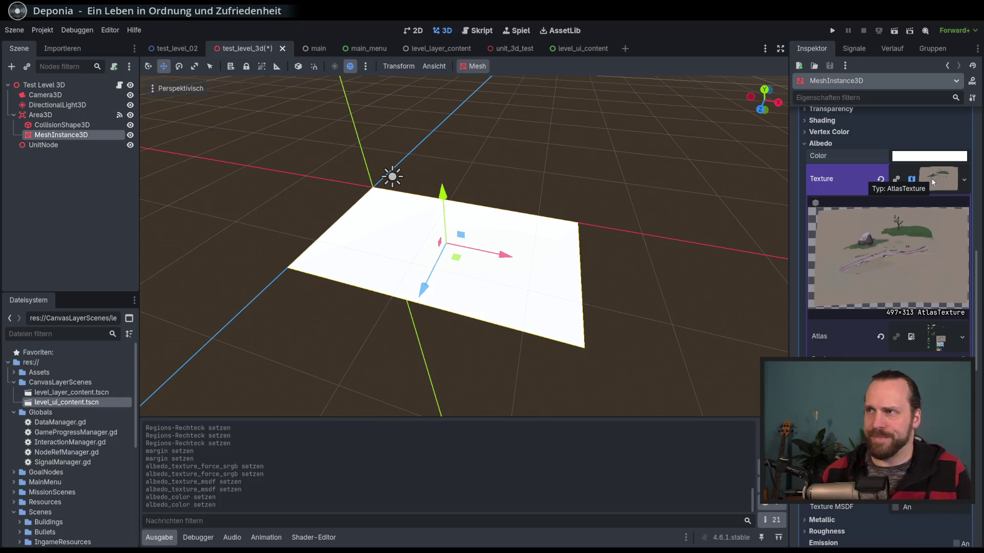
pyautogui.moveTo(610, 266)
pyautogui.mouseDown()
pyautogui.moveTo(579, 268)
pyautogui.moveTo(639, 267)
pyautogui.moveTo(564, 259)
pyautogui.moveTo(597, 268)
pyautogui.mouseUp()
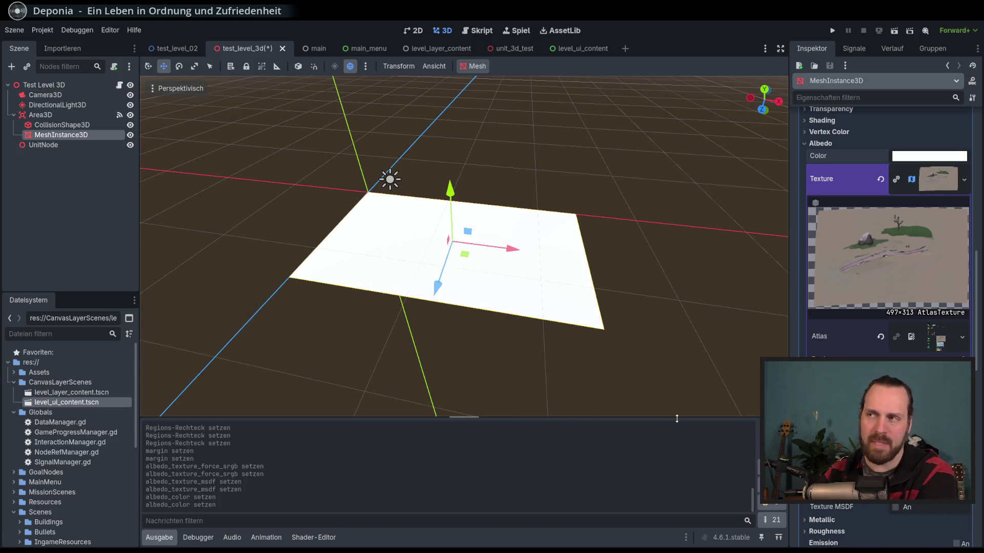
pyautogui.moveTo(559, 340)
pyautogui.mouseDown()
pyautogui.moveTo(526, 322)
pyautogui.moveTo(531, 331)
pyautogui.mouseUp()
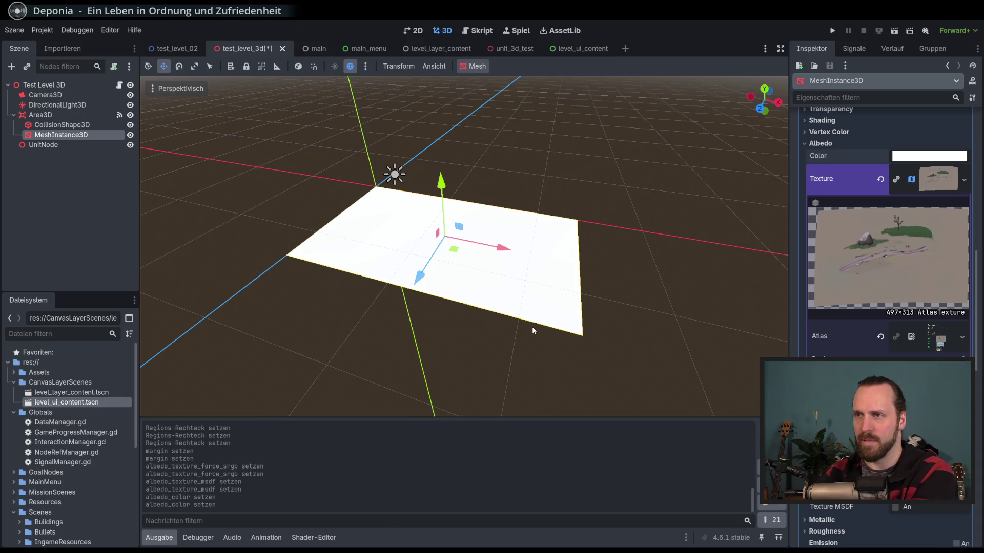
pyautogui.moveTo(540, 327)
pyautogui.mouseDown()
pyautogui.moveTo(515, 285)
pyautogui.moveTo(528, 292)
pyautogui.mouseUp()
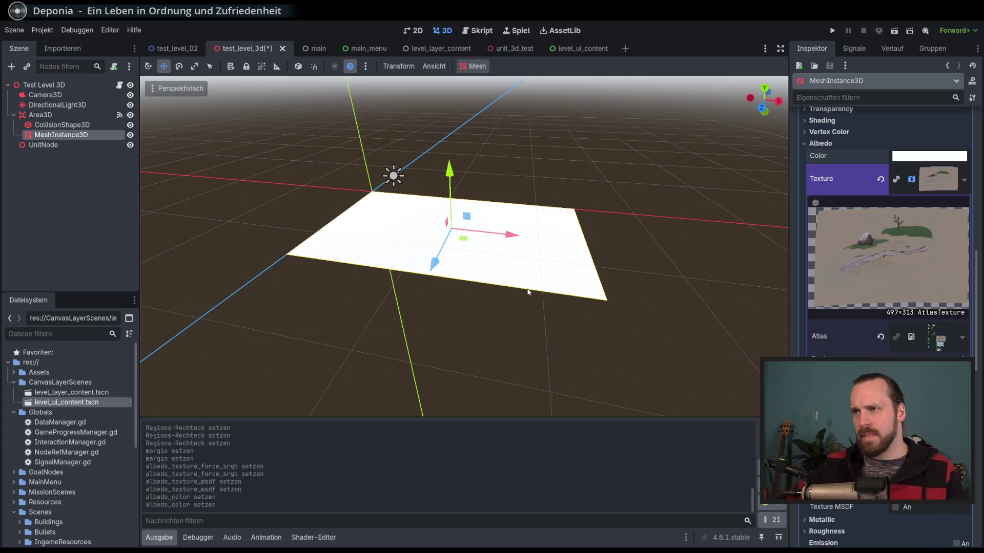
pyautogui.scroll(-5, 572, 283)
pyautogui.moveTo(572, 282); pyautogui.dragTo(579, 284)
pyautogui.scroll(3, 577, 283)
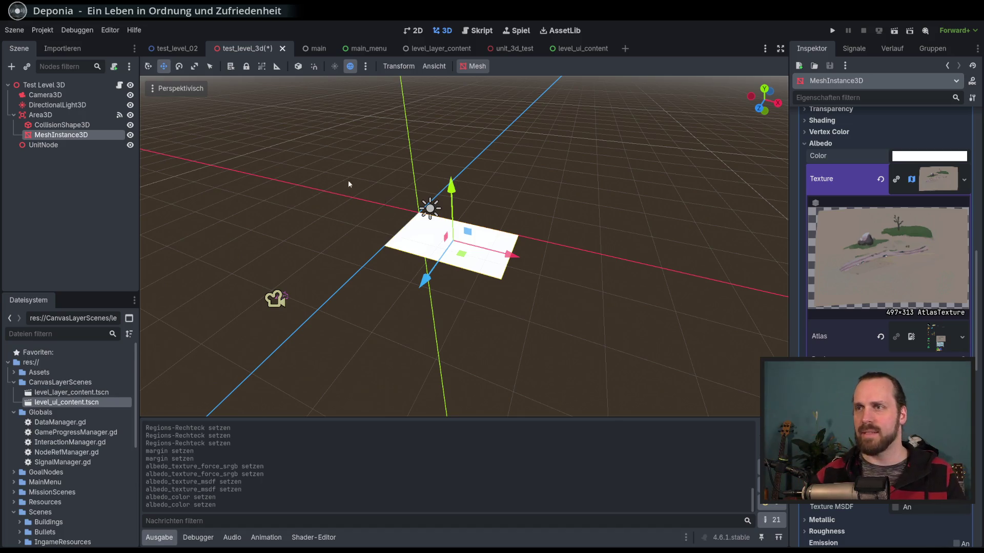
pyautogui.scroll(5, 465, 241)
pyautogui.scroll(-2, 466, 247)
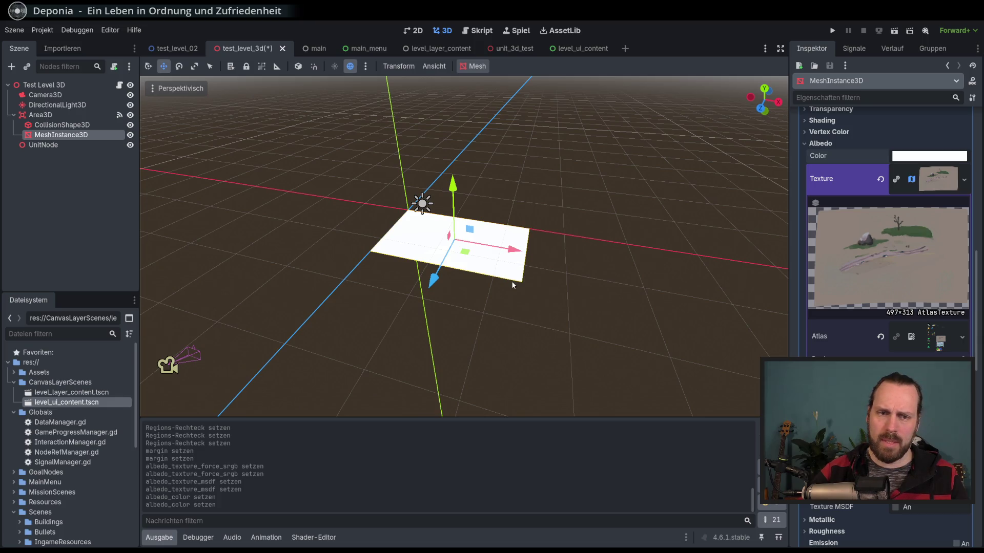
pyautogui.moveTo(511, 281)
pyautogui.mouseDown()
pyautogui.moveTo(535, 263)
pyautogui.moveTo(513, 273)
pyautogui.moveTo(520, 269)
pyautogui.mouseUp()
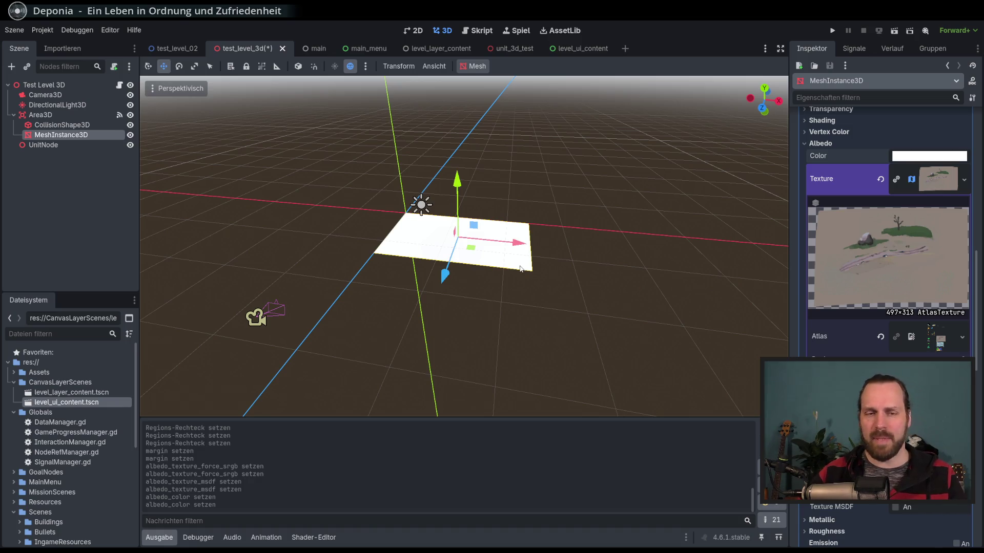
pyautogui.moveTo(520, 268); pyautogui.dragTo(459, 279)
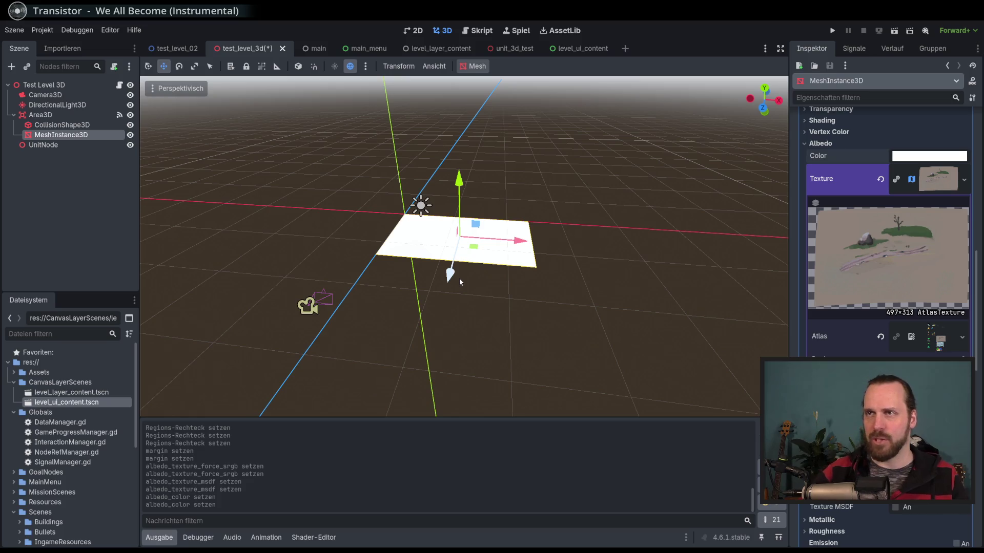
pyautogui.moveTo(459, 278); pyautogui.dragTo(444, 272)
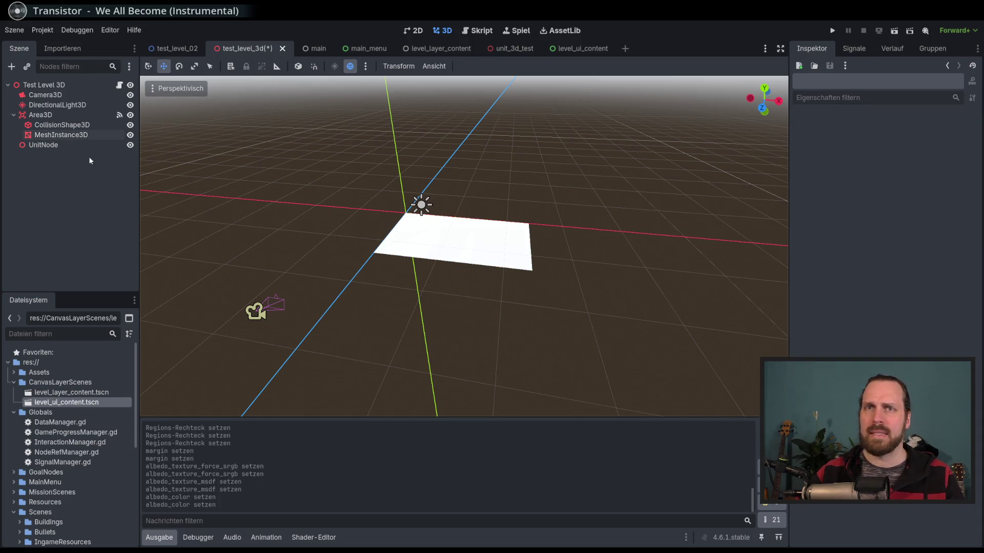
# - Select the ground plane's MeshInstance3D, collapse Albedo, and switch Normal Map on then off
pyautogui.click(441, 259)
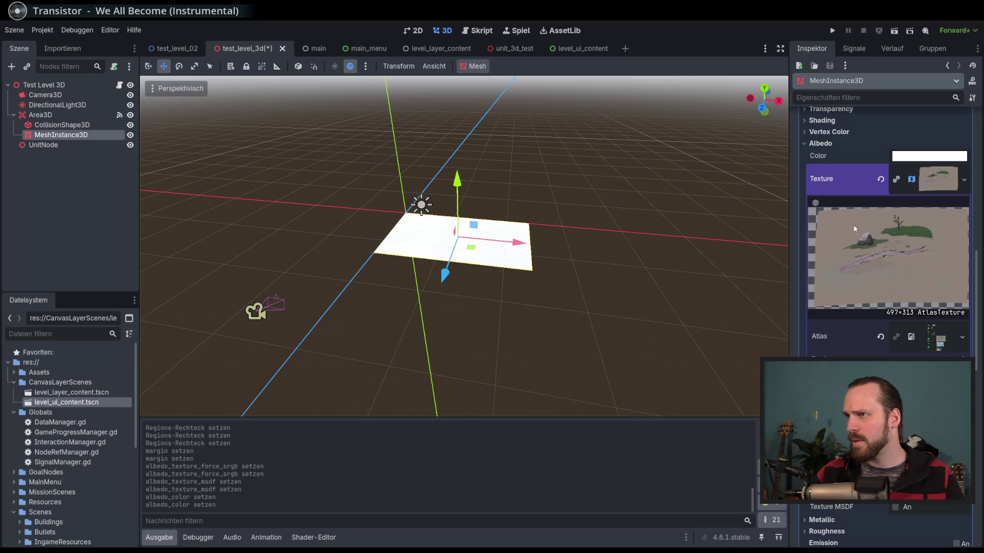
pyautogui.click(818, 143)
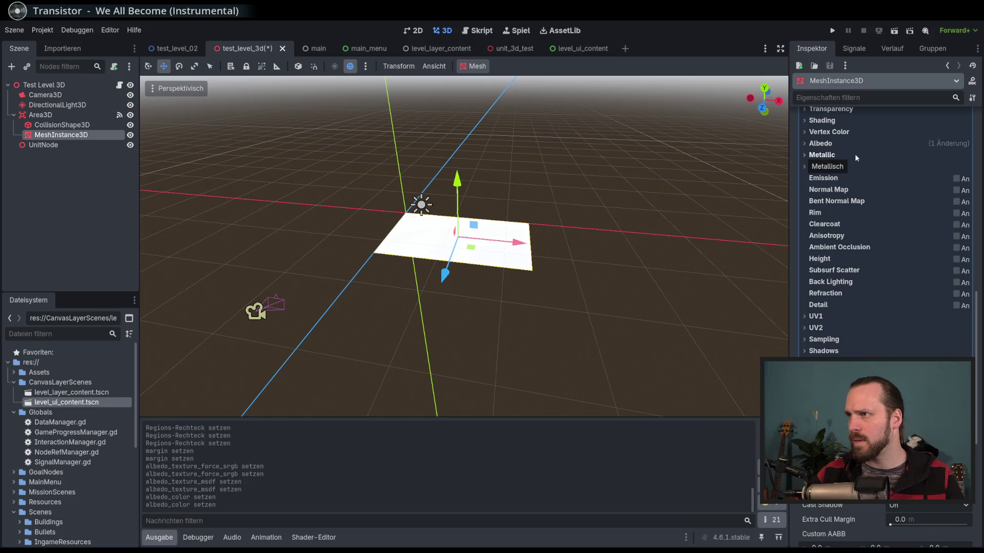
pyautogui.click(956, 191)
pyautogui.click(956, 191)
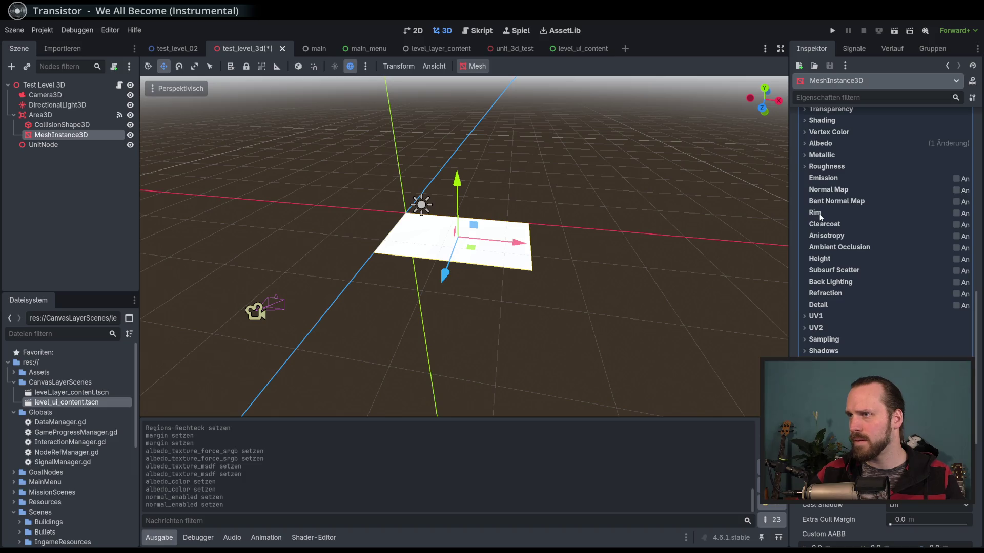
# - Open the MeshInstance3D class reference from the Scene tree node's context menu and scroll through it
pyautogui.rightClick(77, 135)
pyautogui.click(143, 370)
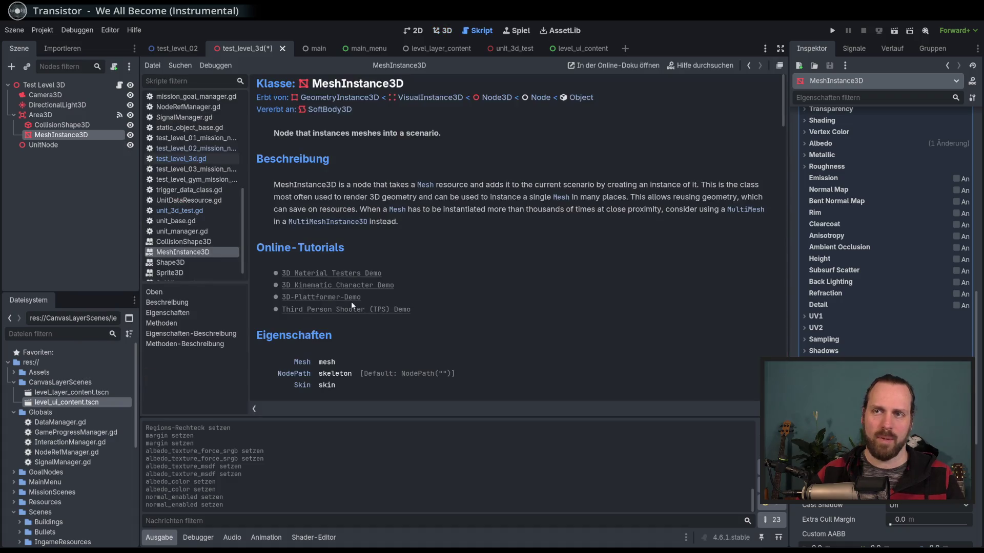
pyautogui.scroll(-10, 432, 273)
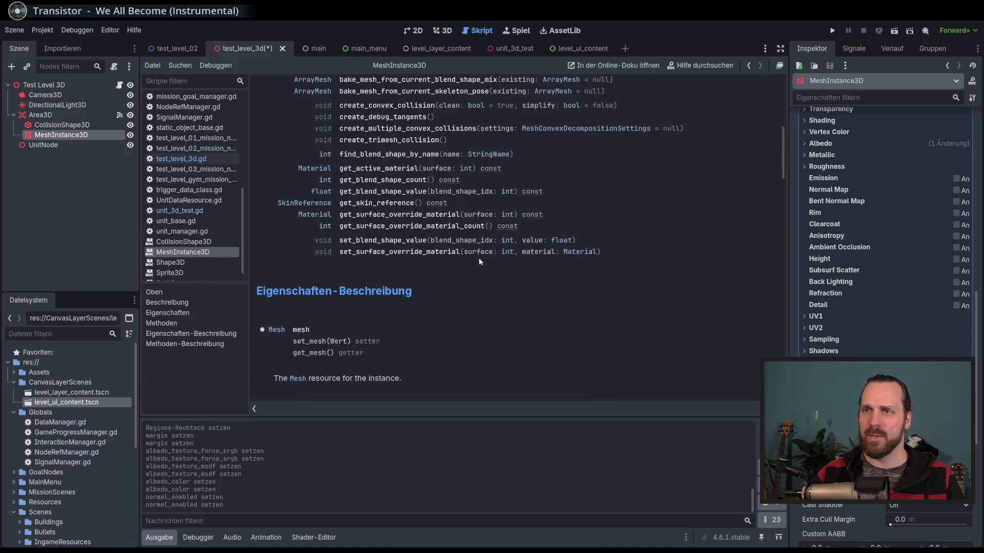
pyautogui.scroll(-3, 500, 260)
pyautogui.scroll(15, 500, 260)
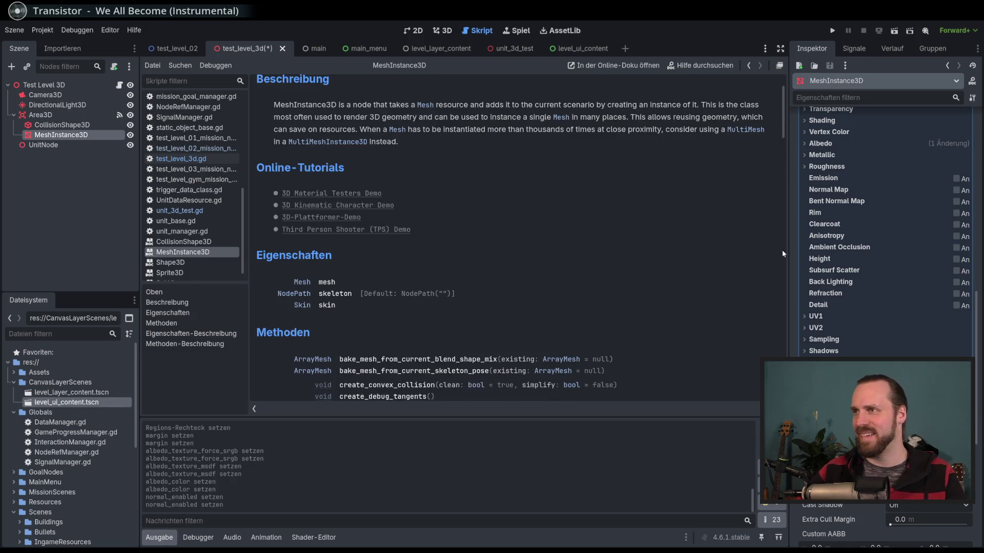
pyautogui.scroll(5, 882, 250)
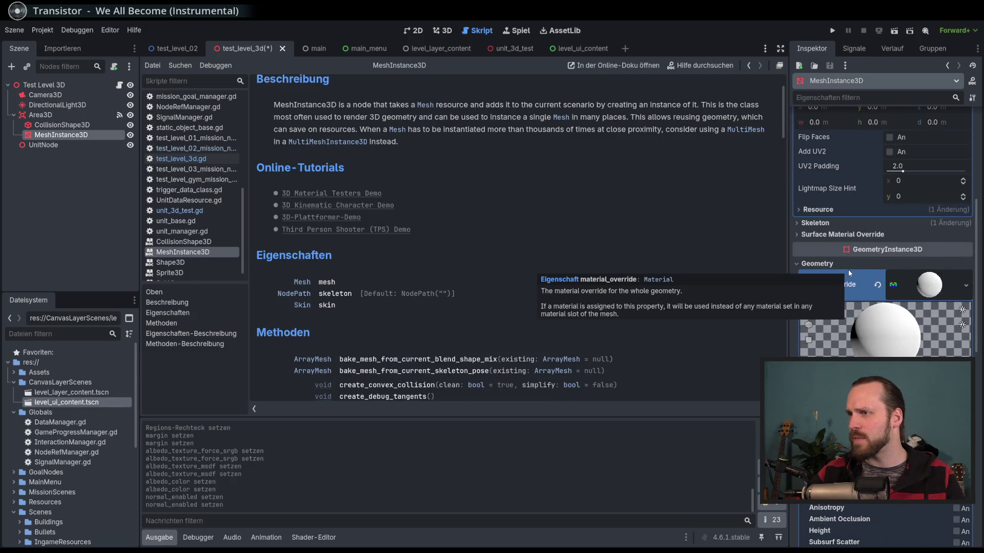
pyautogui.scroll(-6, 851, 277)
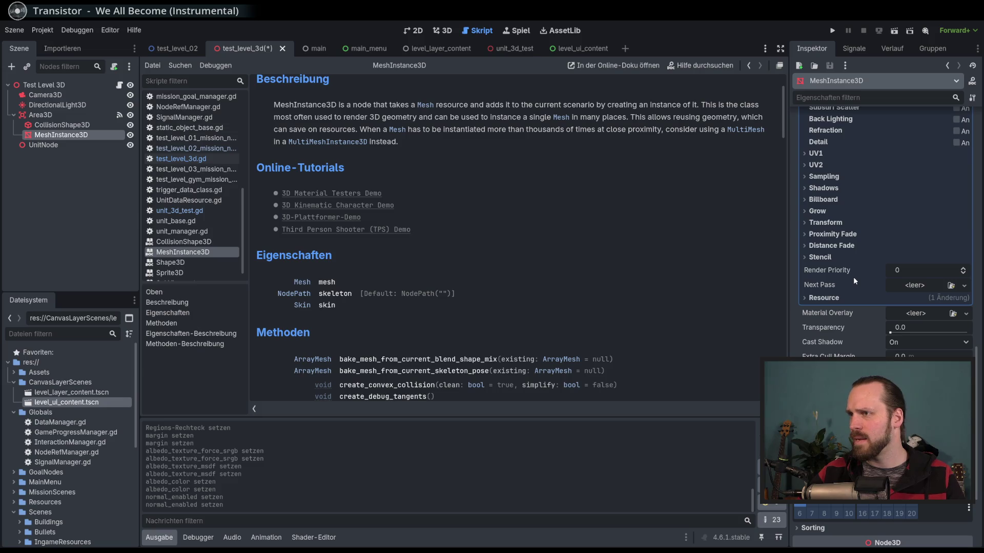
pyautogui.scroll(6, 853, 277)
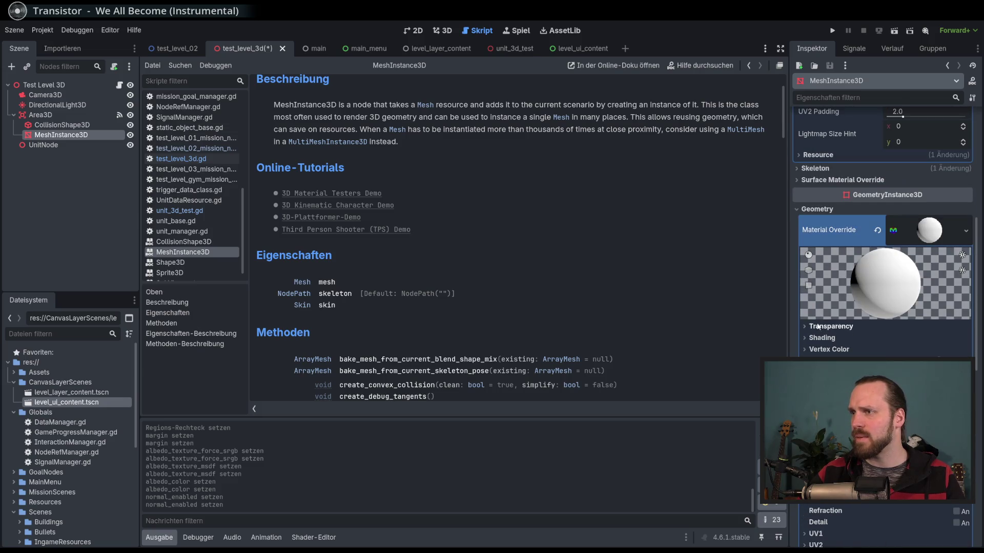
# - Fold and unfold the Geometry and Visibility Range property groups in the Inspector
pyautogui.click(810, 208)
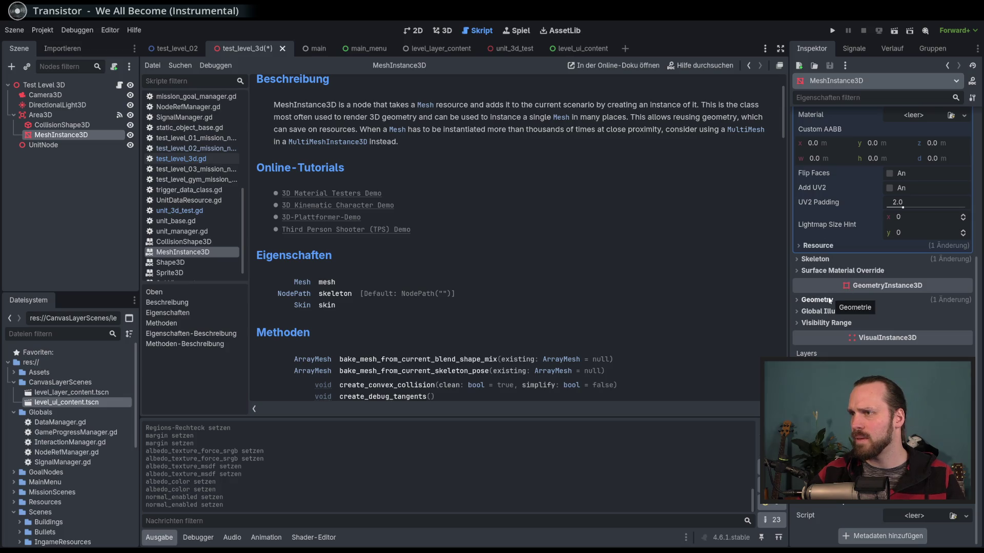
pyautogui.click(826, 322)
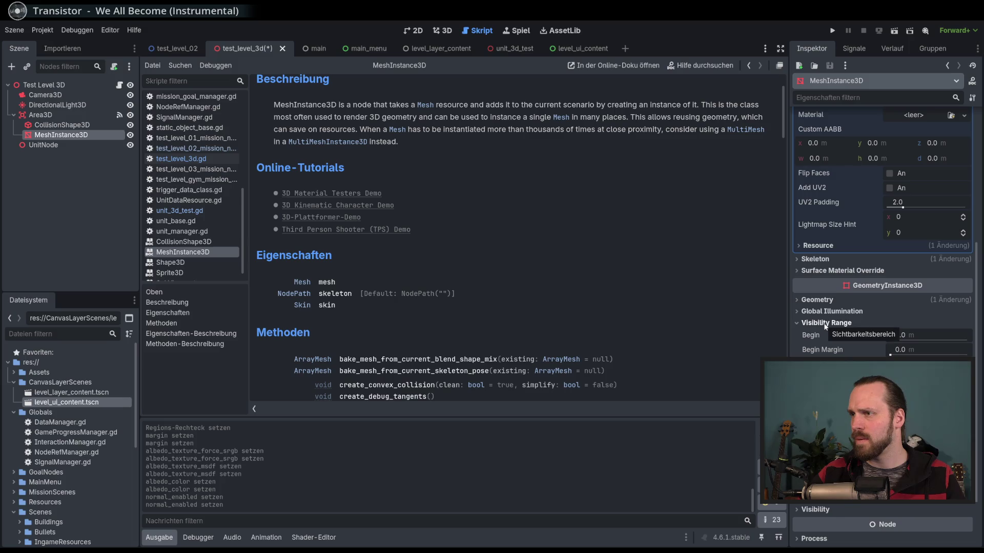
pyautogui.click(818, 302)
pyautogui.click(935, 321)
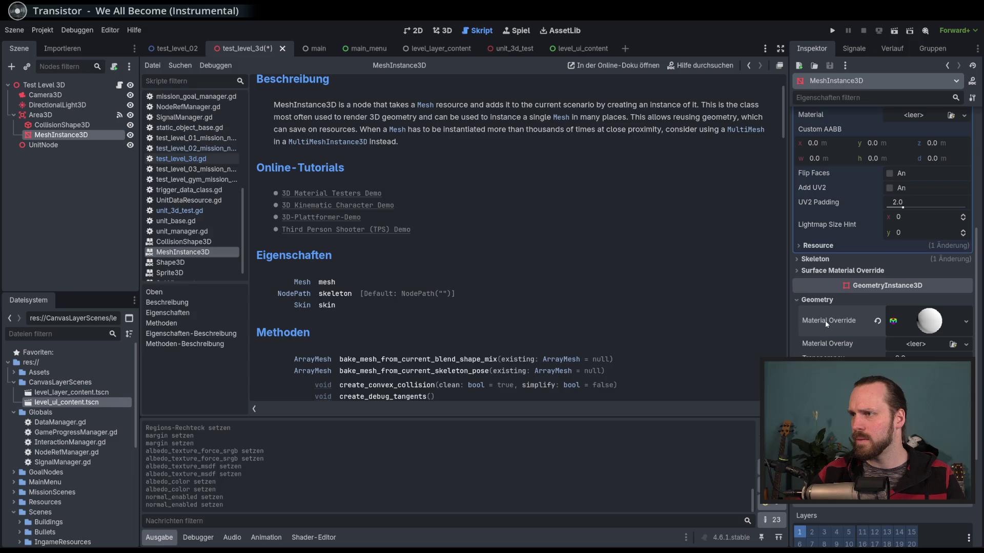
pyautogui.moveTo(853, 325)
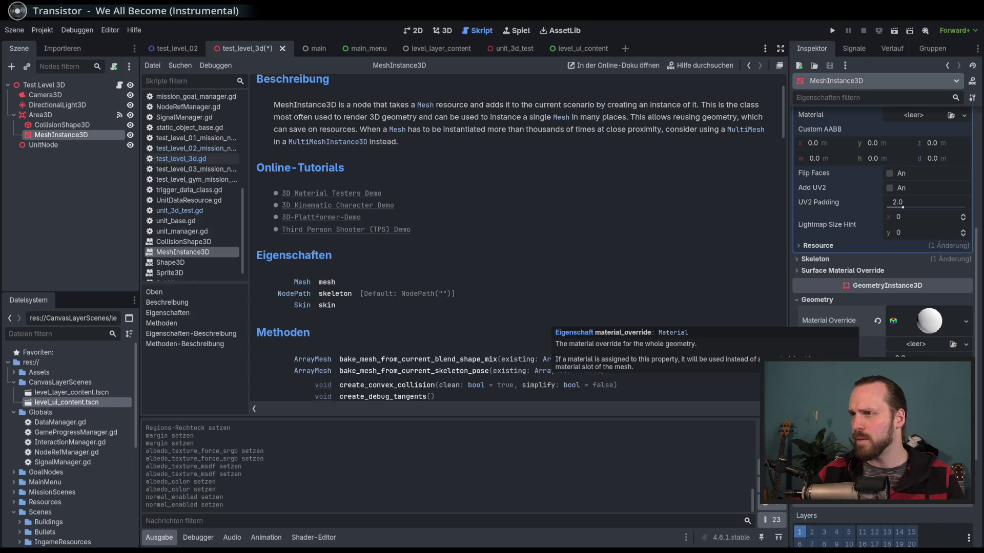
pyautogui.click(830, 298)
pyautogui.scroll(-3, 464, 293)
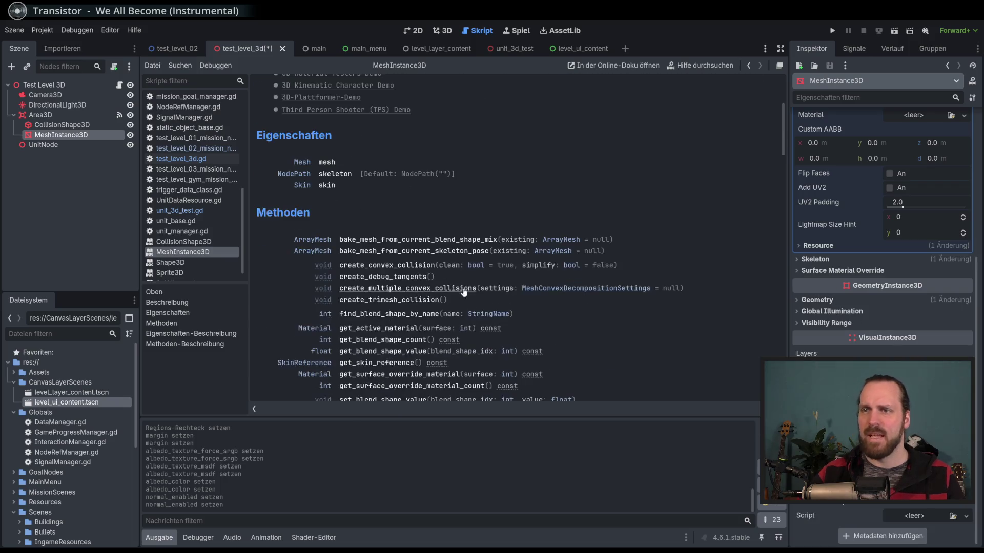
pyautogui.scroll(5, 859, 290)
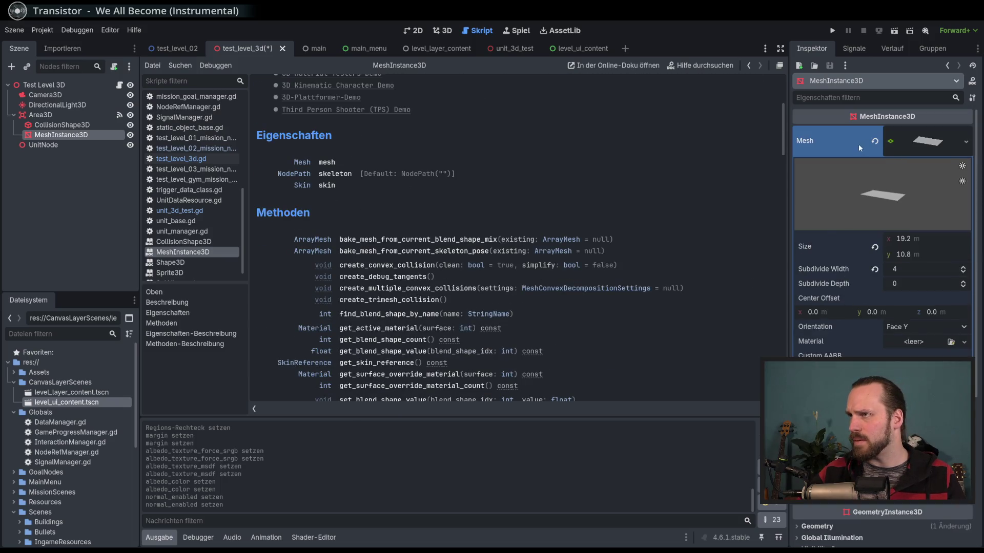
# - Look up the Mesh property's help description and review assignable mesh types without changing anything
pyautogui.rightClick(839, 145)
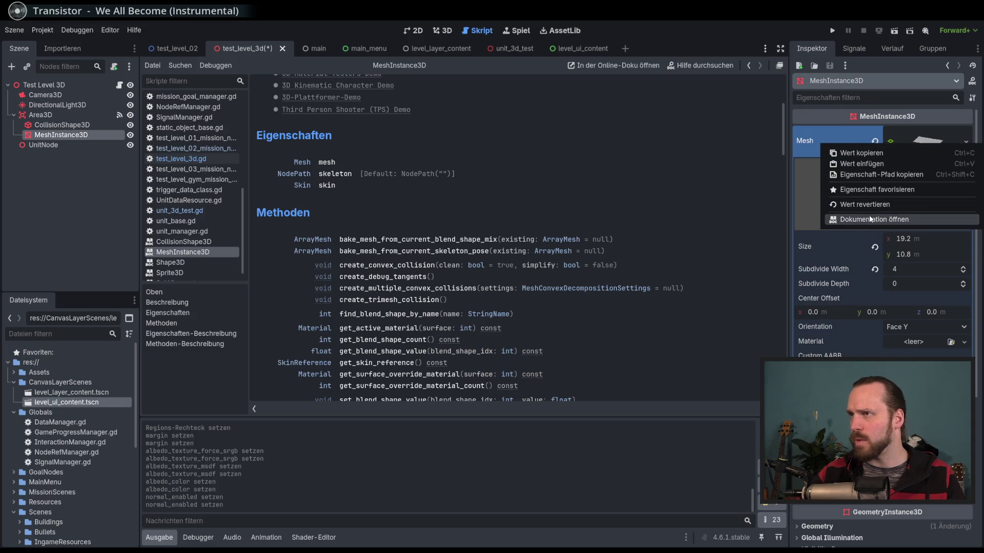
pyautogui.click(814, 141)
pyautogui.rightClick(814, 141)
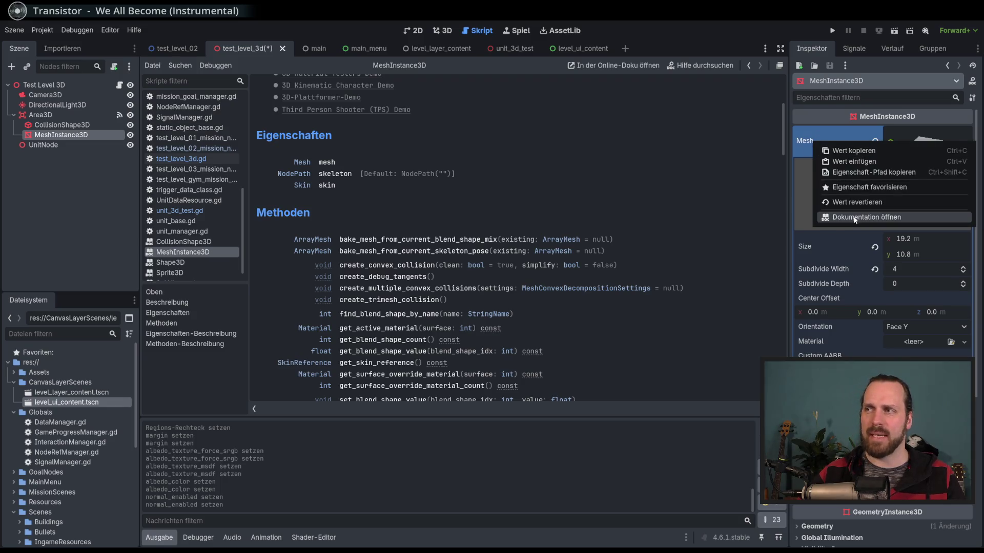
pyautogui.click(855, 217)
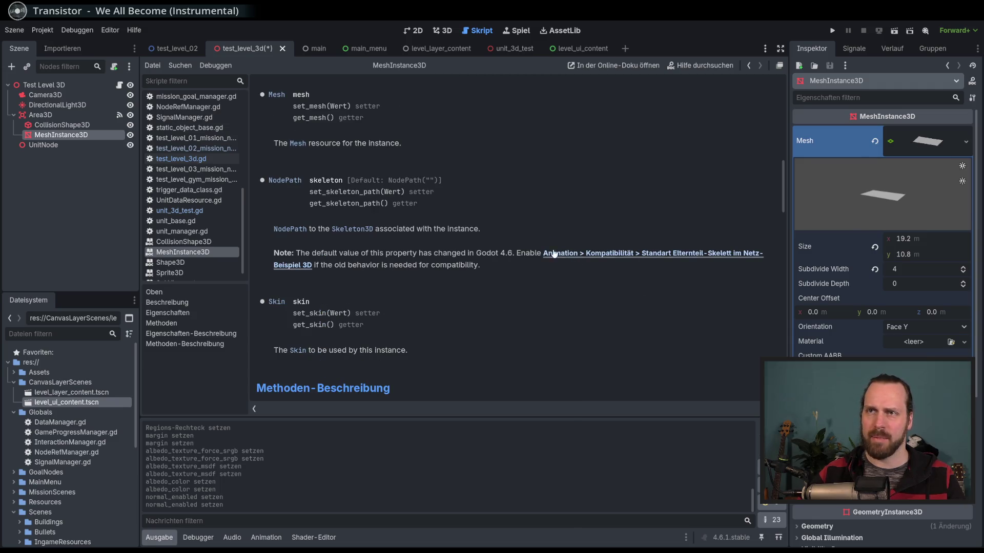
pyautogui.click(915, 147)
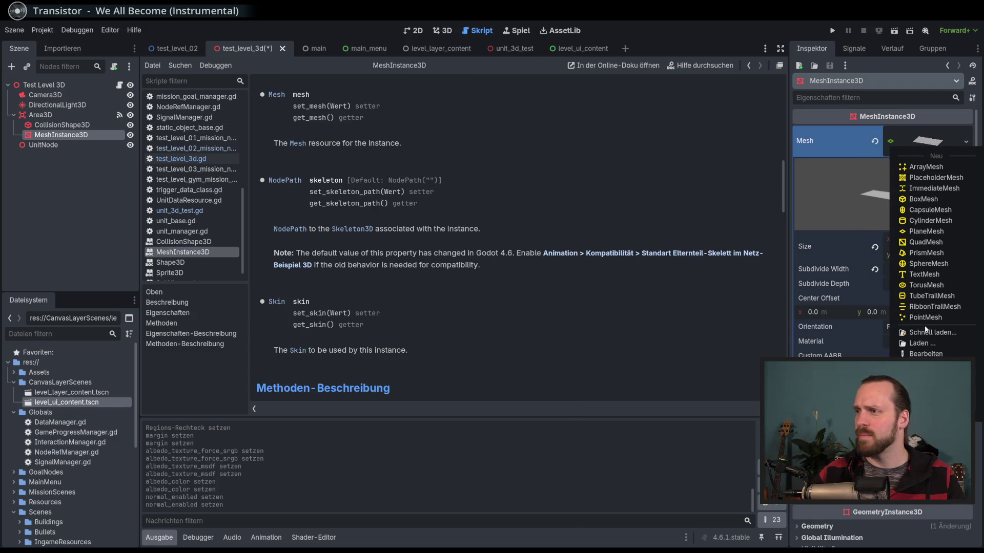
pyautogui.click(886, 206)
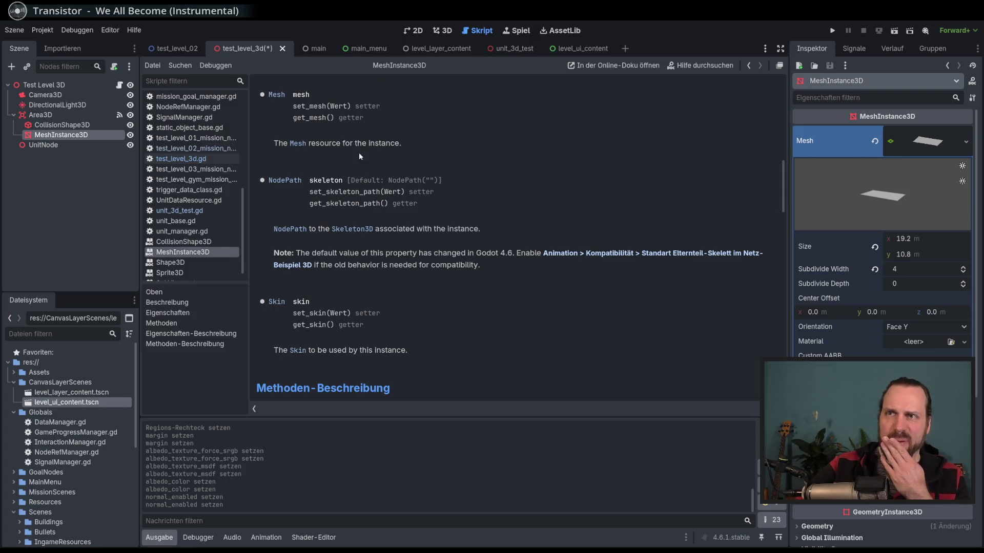
# - Open the Mesh class reference and read through its methods and ArrayType values
pyautogui.click(297, 145)
pyautogui.scroll(-7, 490, 191)
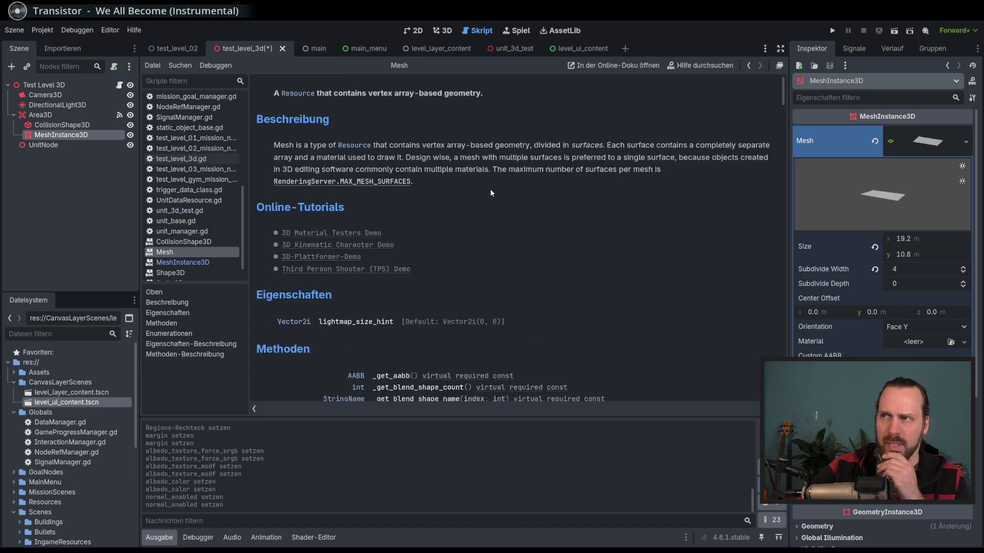
pyautogui.scroll(-10, 490, 190)
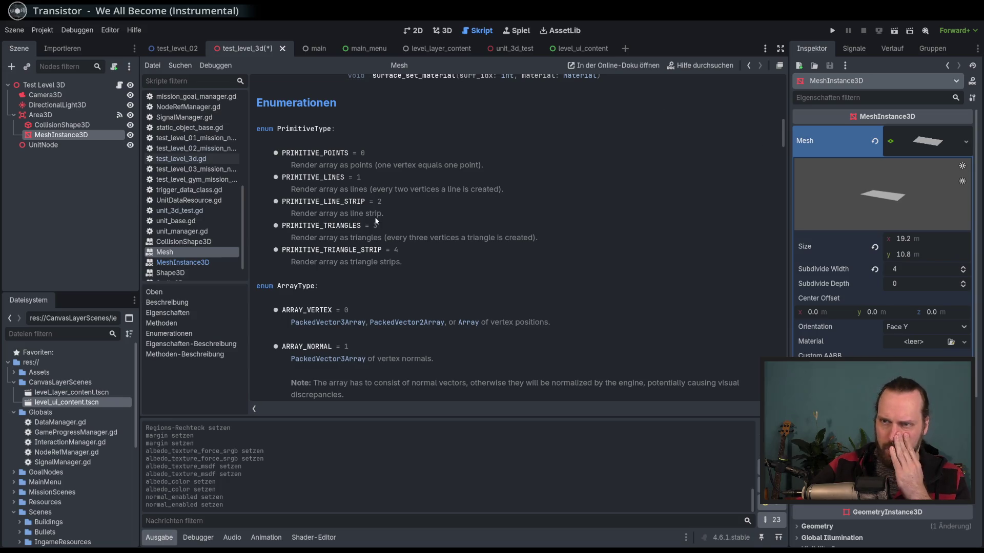
pyautogui.scroll(-6, 410, 220)
pyautogui.scroll(10, 408, 225)
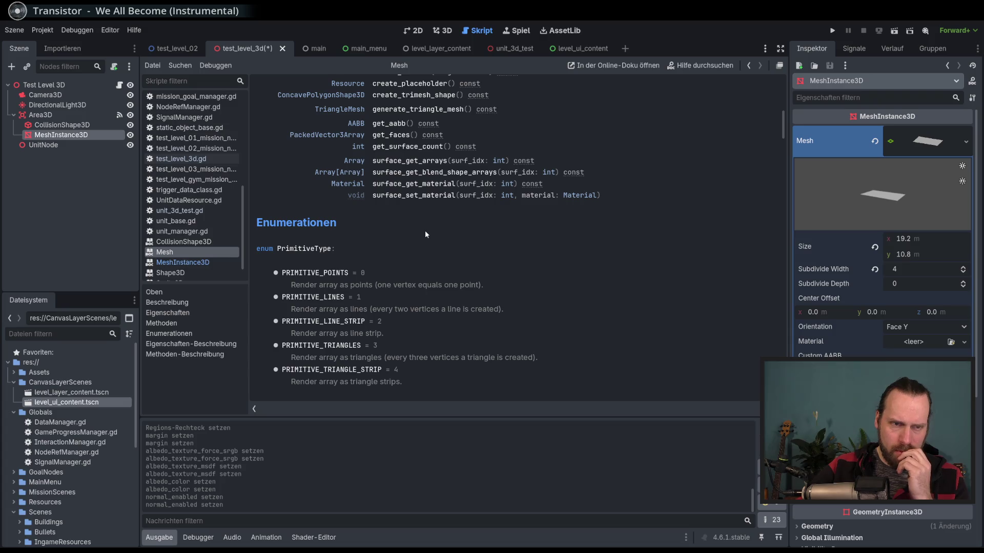
pyautogui.scroll(5, 426, 233)
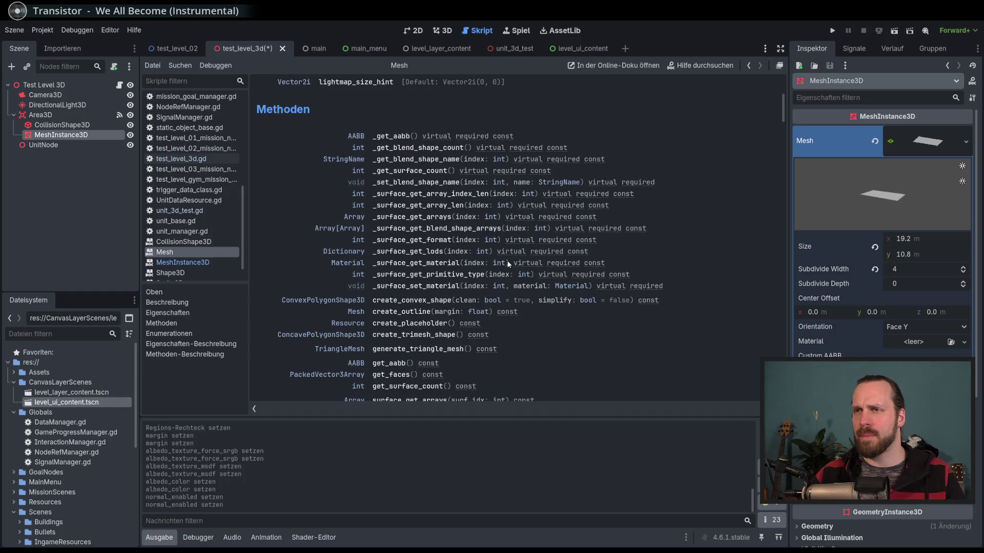
pyautogui.scroll(-1, 508, 262)
pyautogui.scroll(-20, 509, 262)
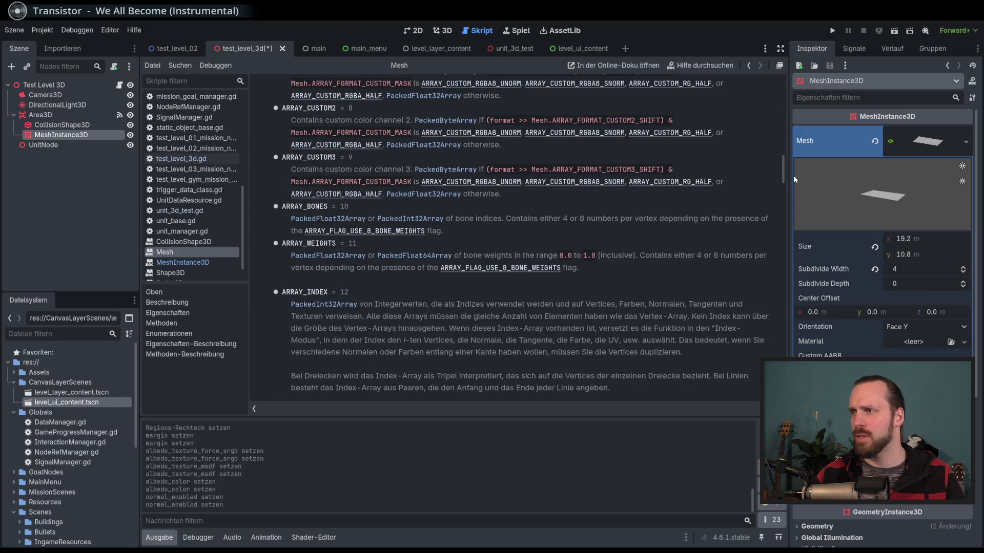
pyautogui.scroll(-2, 920, 291)
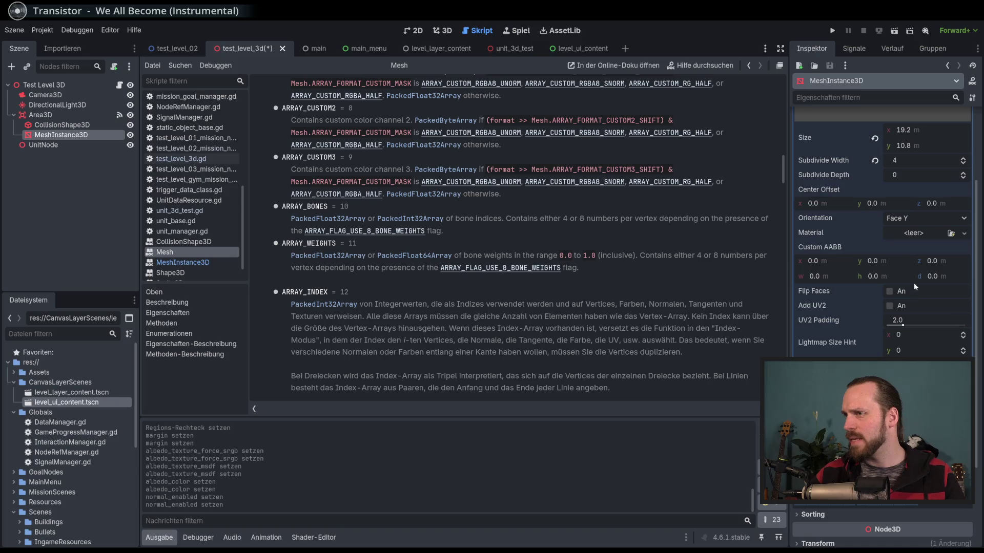
pyautogui.scroll(2, 912, 284)
# - Collapse the PlaneMesh sub-inspector using the Mesh resource thumbnail
pyautogui.click(932, 147)
pyautogui.click(931, 148)
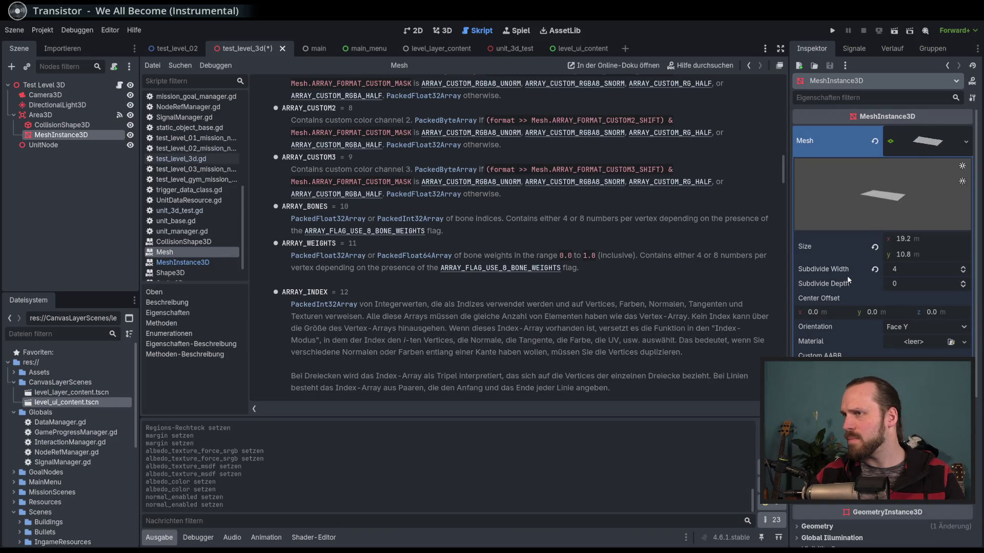
pyautogui.click(928, 147)
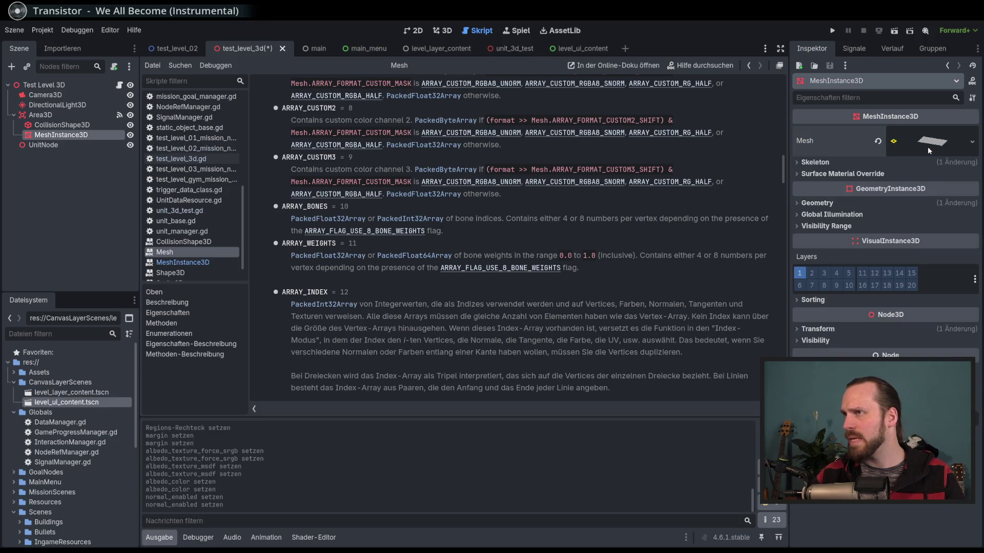
# - Expand Geometry and open the Material Override property's documentation
pyautogui.click(838, 202)
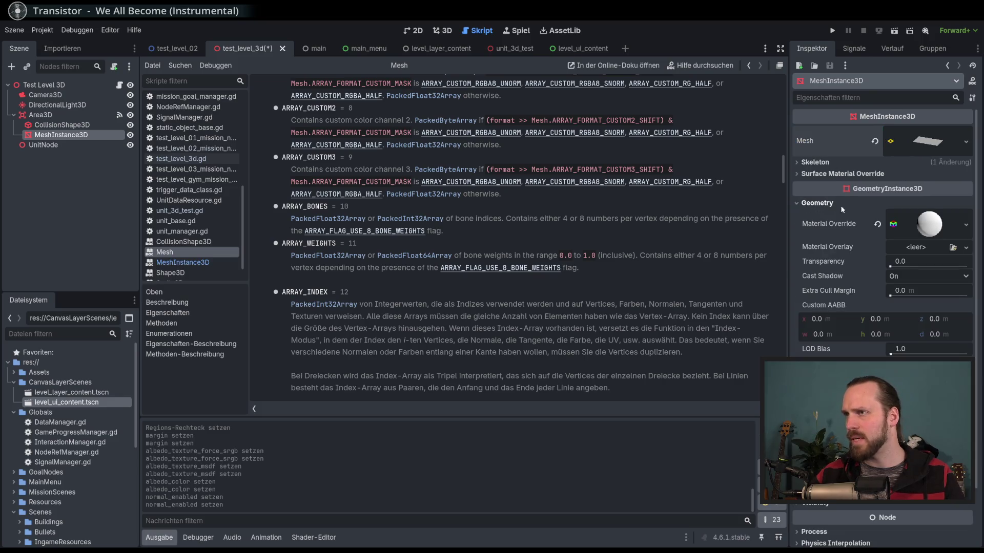
pyautogui.rightClick(925, 225)
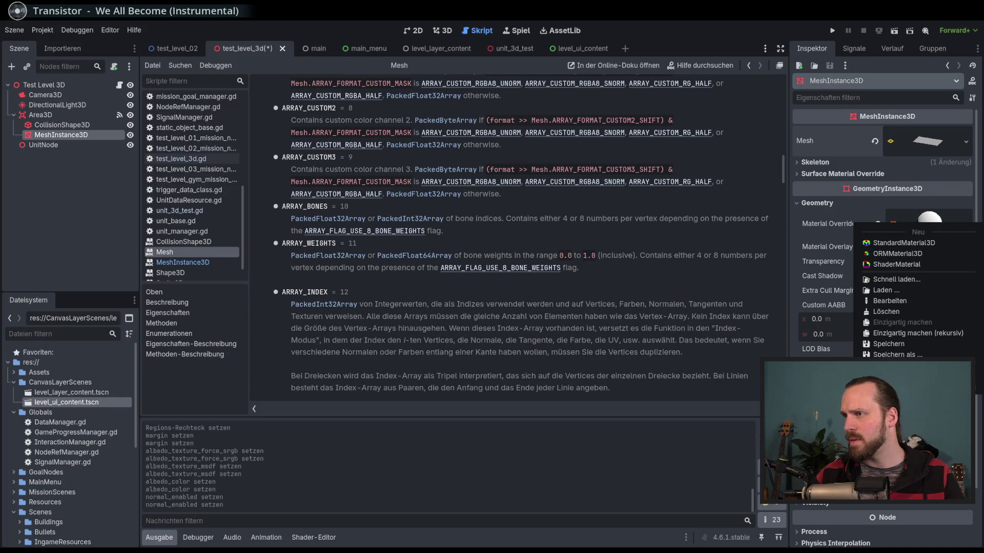
pyautogui.click(836, 226)
pyautogui.rightClick(827, 226)
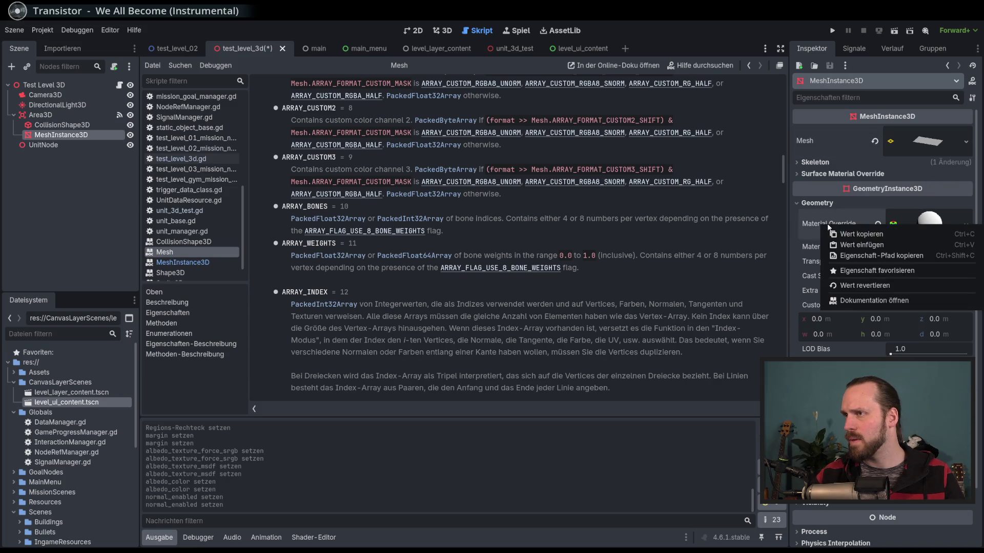
pyautogui.click(865, 302)
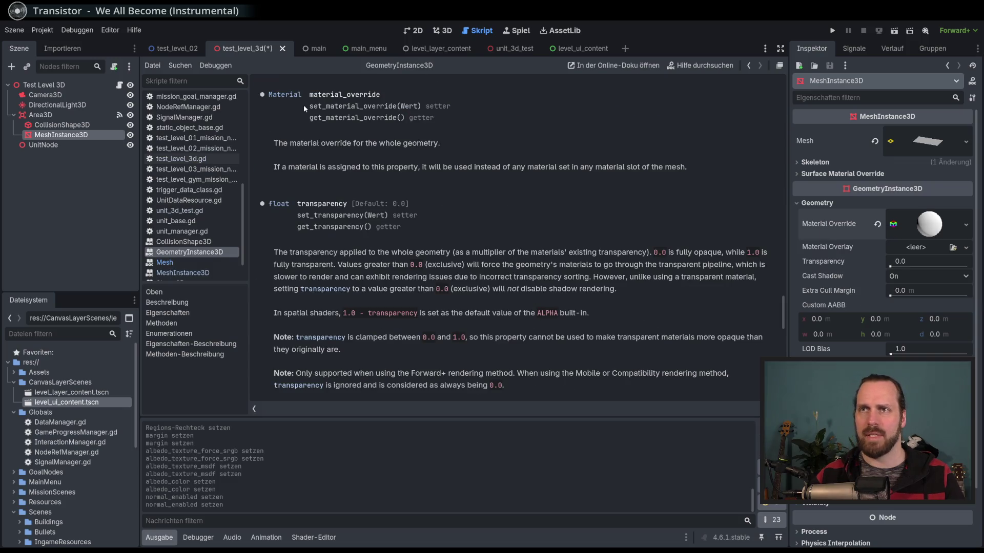
# - Open the Material class reference and check which material types the override accepts
pyautogui.click(280, 95)
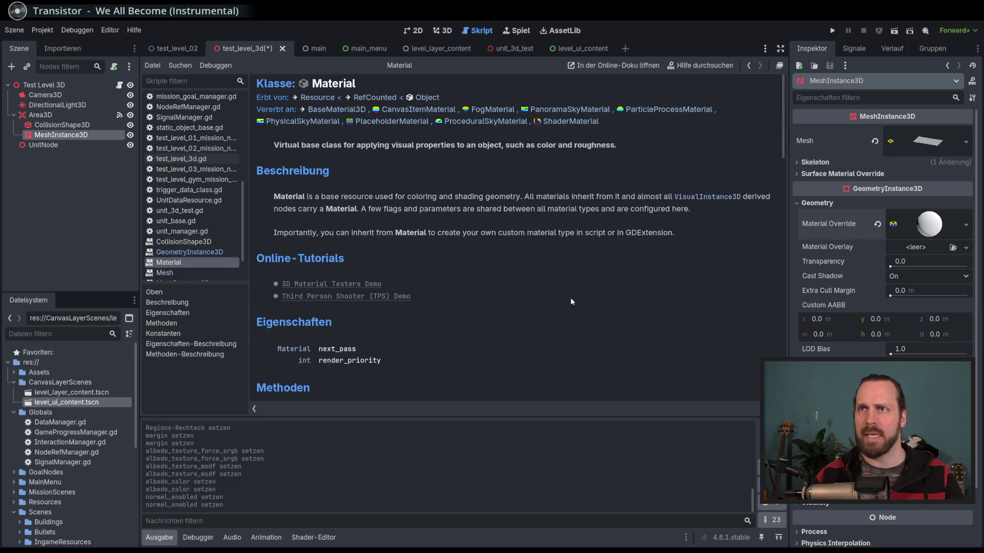
pyautogui.scroll(-5, 560, 290)
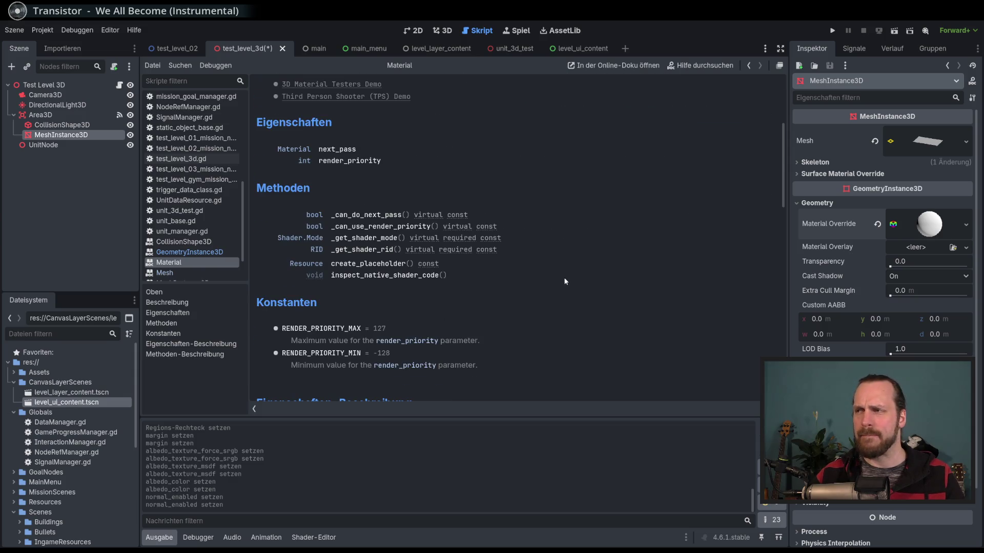
pyautogui.scroll(5, 547, 271)
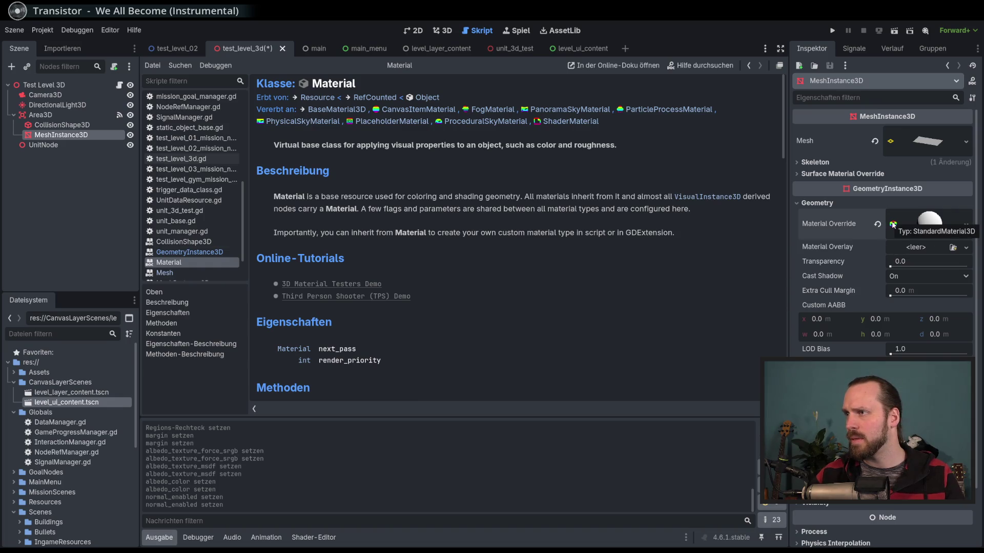
pyautogui.click(966, 226)
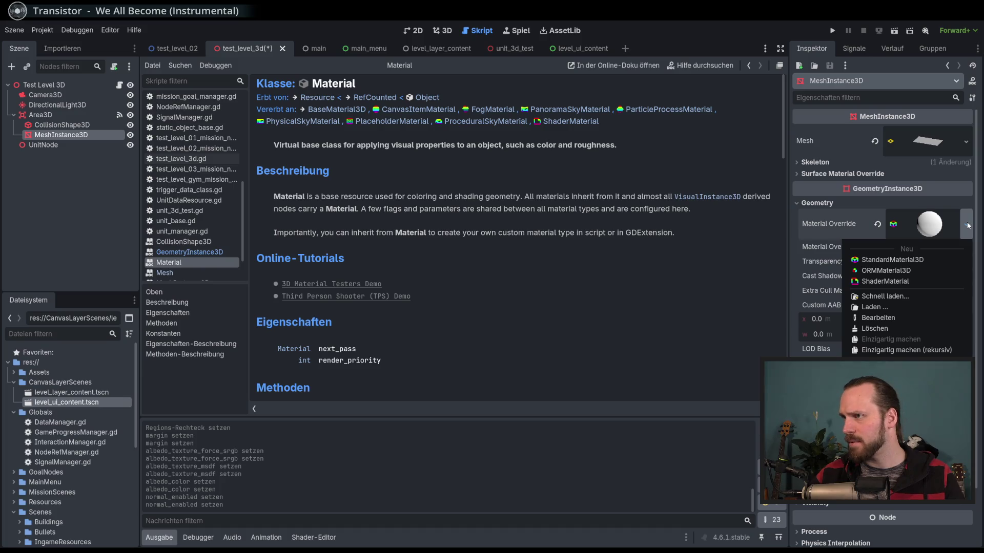
pyautogui.press('Escape')
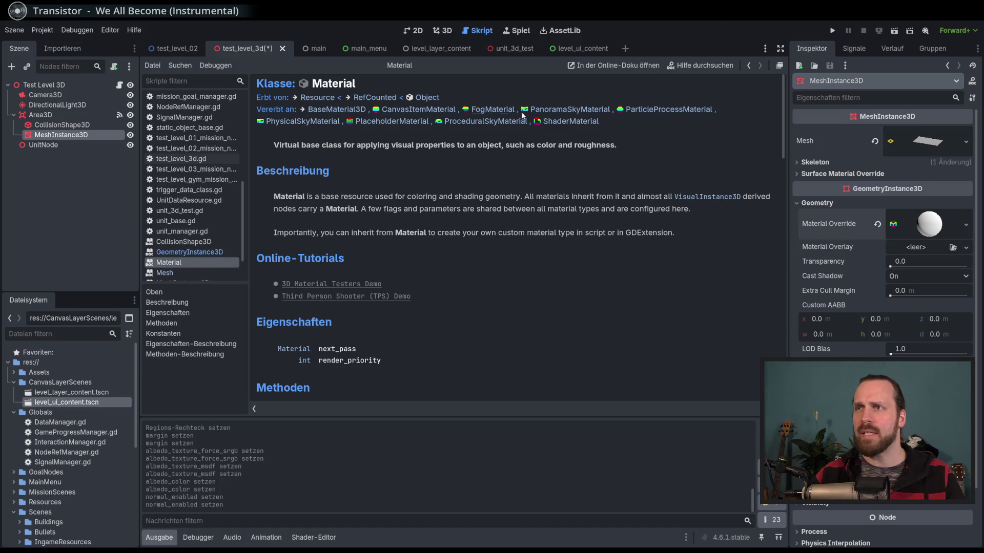
# - Follow the BaseMaterial3D link and scroll down to its properties list
pyautogui.click(335, 112)
pyautogui.scroll(-5, 567, 257)
pyautogui.scroll(-10, 565, 255)
pyautogui.moveTo(783, 83)
pyautogui.mouseDown()
pyautogui.moveTo(791, 261)
pyautogui.moveTo(795, 78)
pyautogui.mouseUp()
pyautogui.scroll(-3, 716, 181)
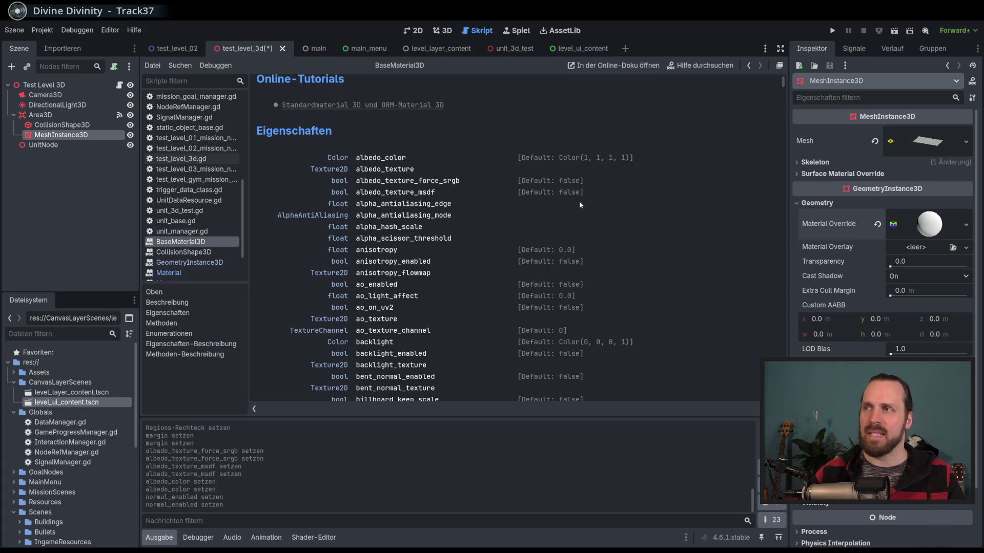
pyautogui.scroll(-5, 580, 205)
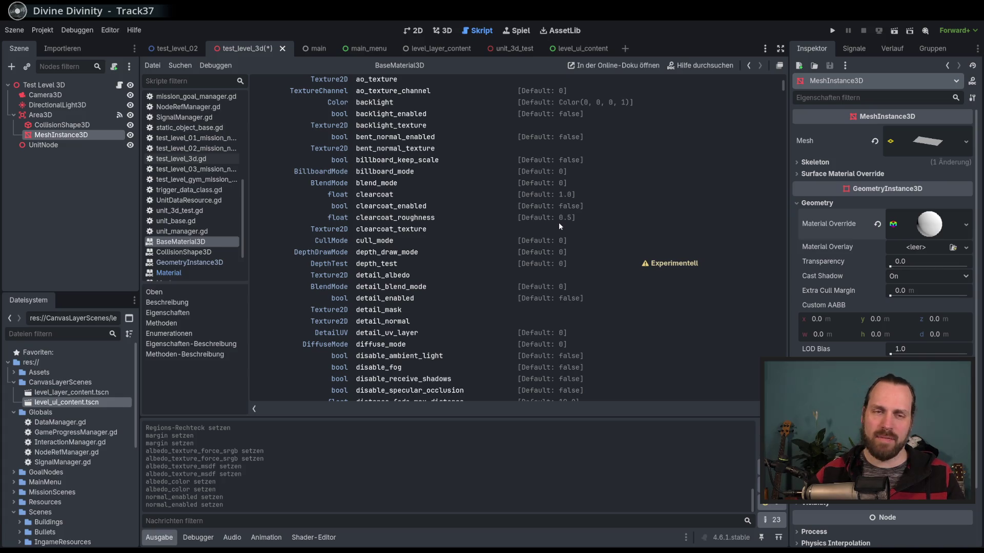
pyautogui.scroll(-10, 523, 241)
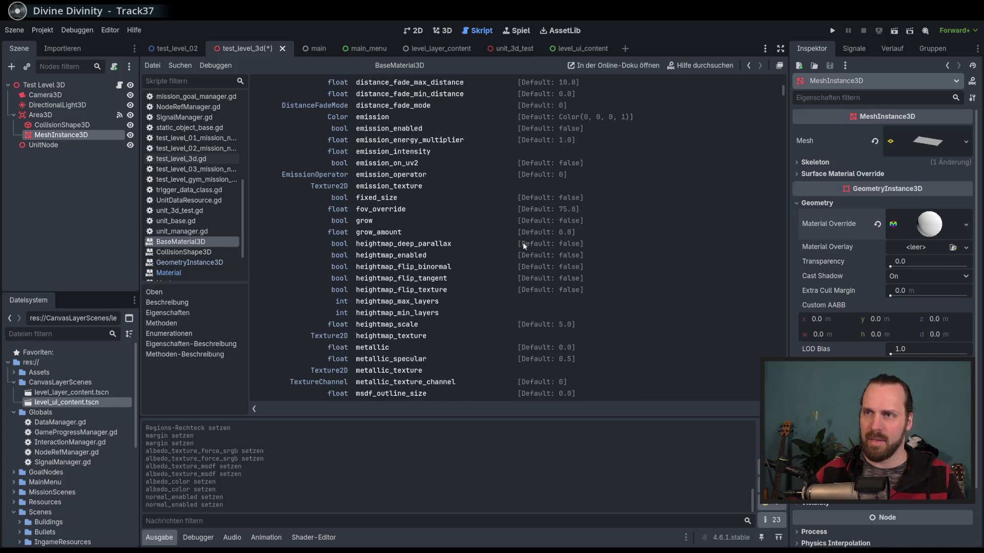
pyautogui.scroll(-5, 526, 243)
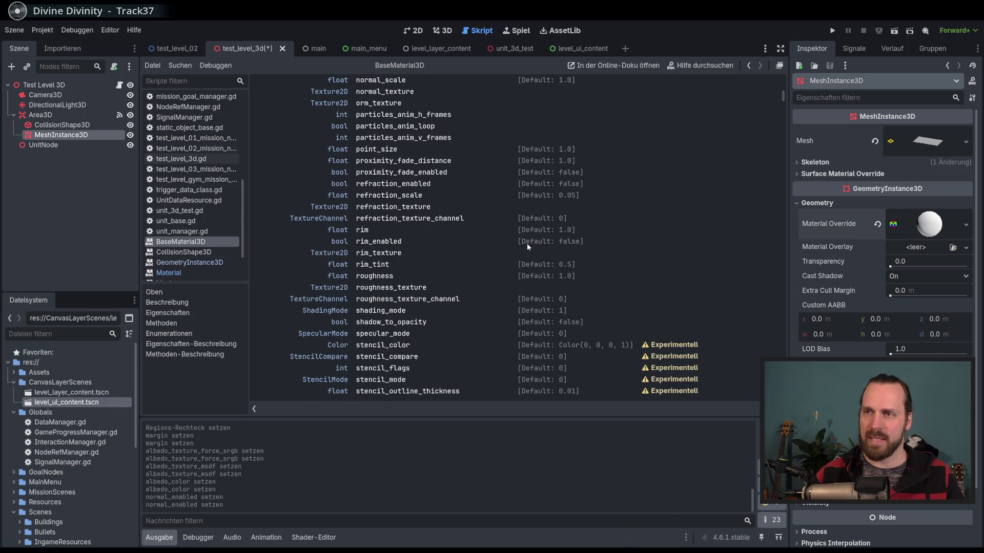
pyautogui.scroll(9, 527, 244)
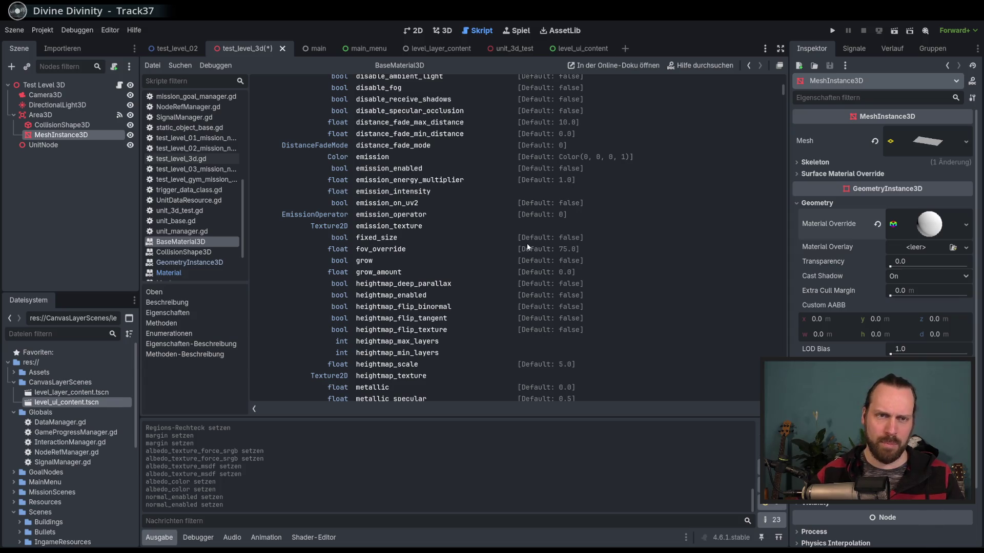
pyautogui.scroll(8, 526, 247)
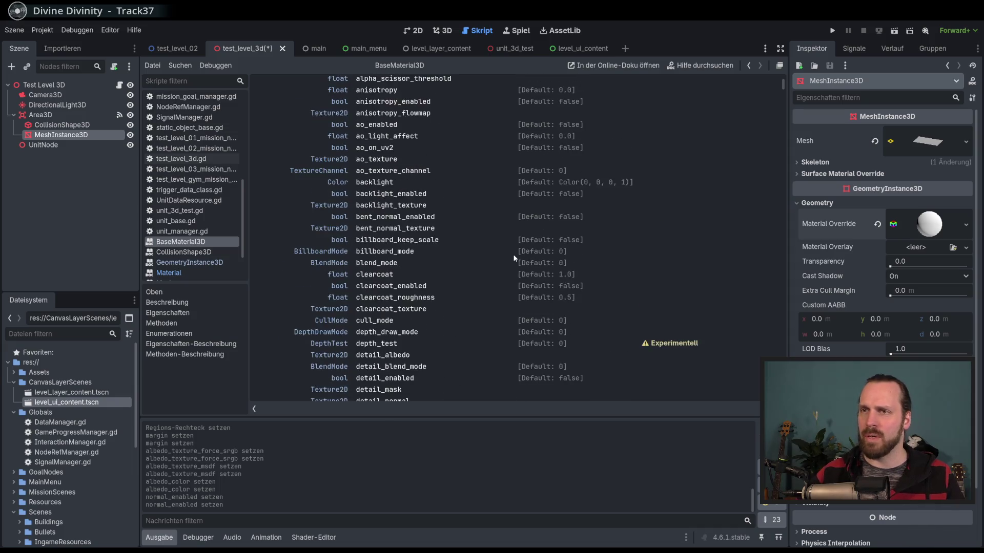
pyautogui.scroll(3, 514, 258)
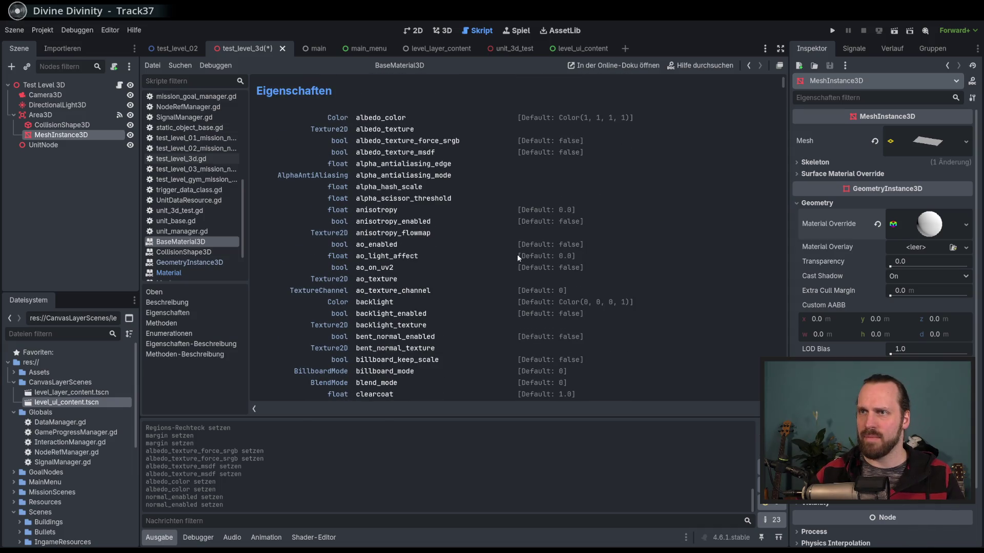
pyautogui.scroll(-6, 518, 238)
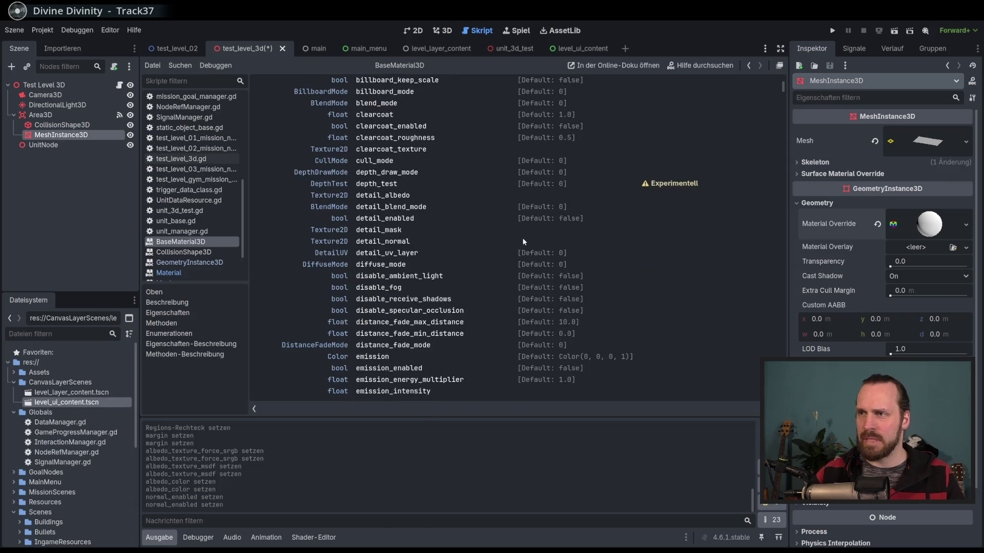
pyautogui.scroll(-3, 524, 241)
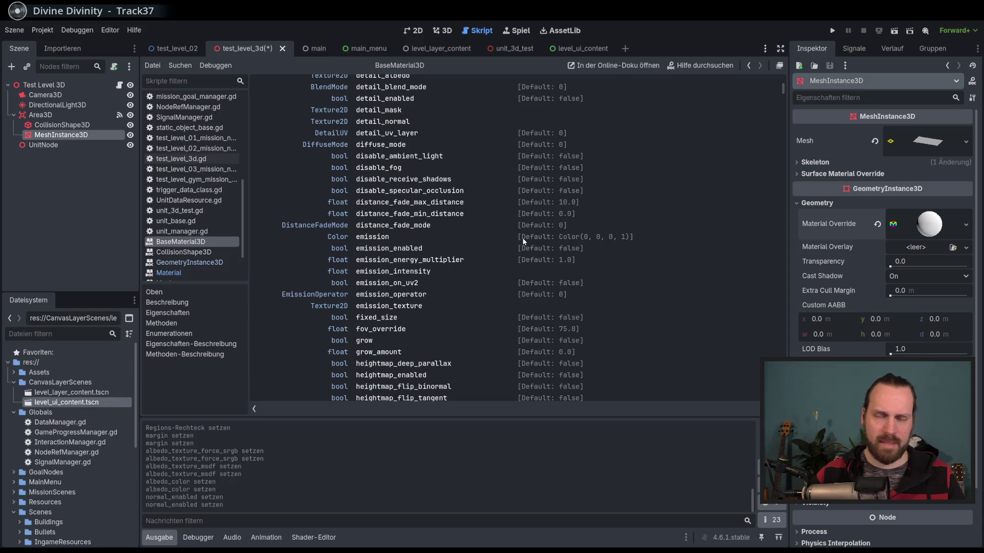
pyautogui.scroll(5, 523, 241)
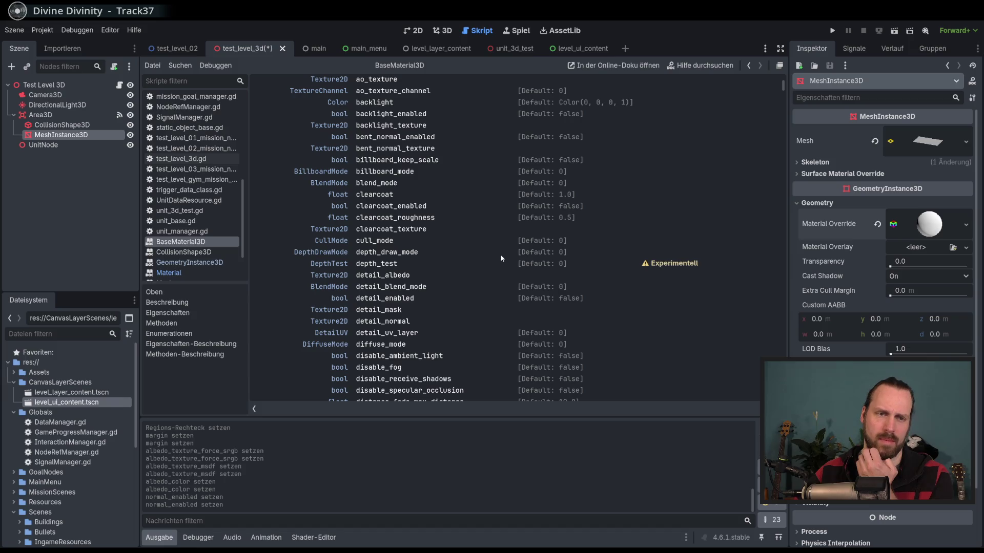
pyautogui.scroll(2, 501, 258)
pyautogui.scroll(2, 501, 260)
pyautogui.scroll(3, 501, 259)
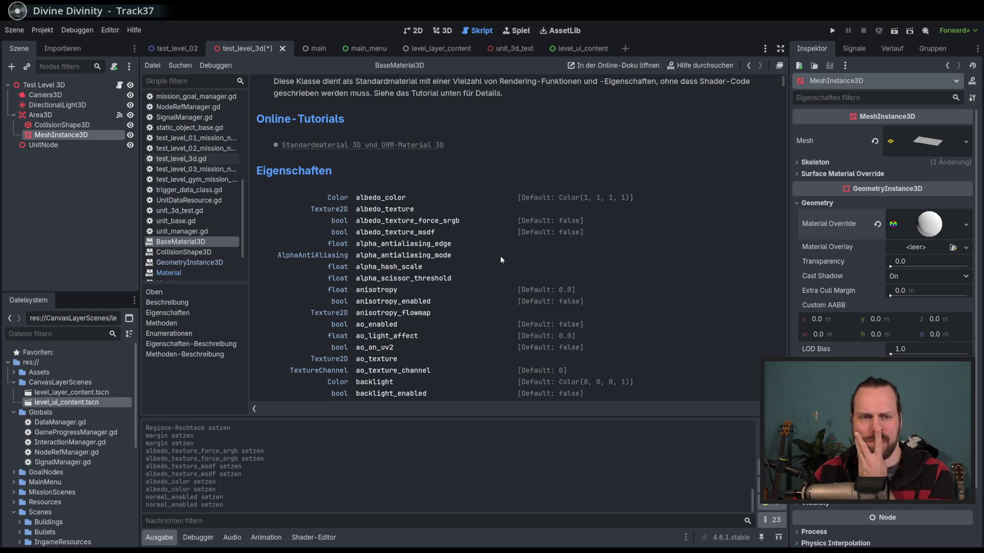
pyautogui.scroll(-2, 497, 246)
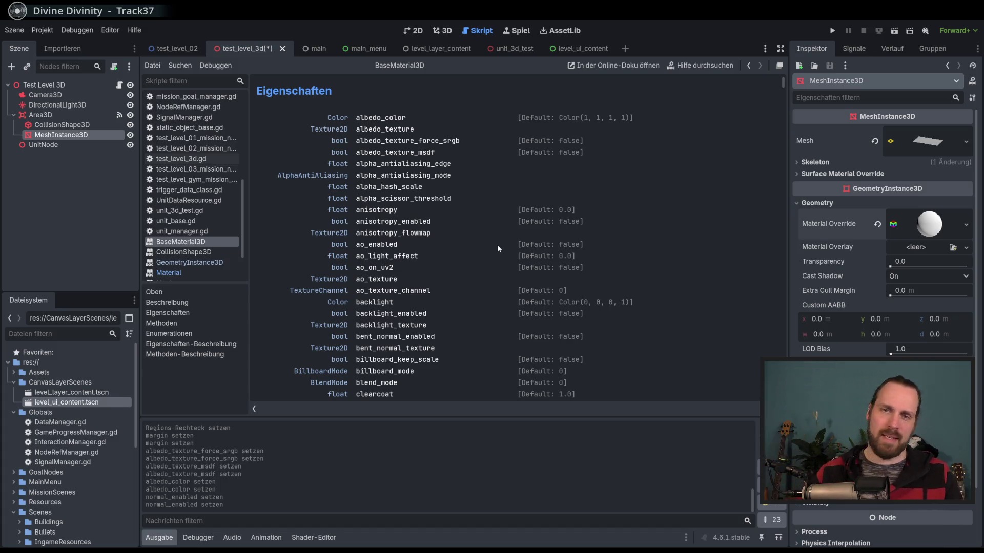
pyautogui.scroll(-2, 100, 346)
pyautogui.scroll(2, 56, 440)
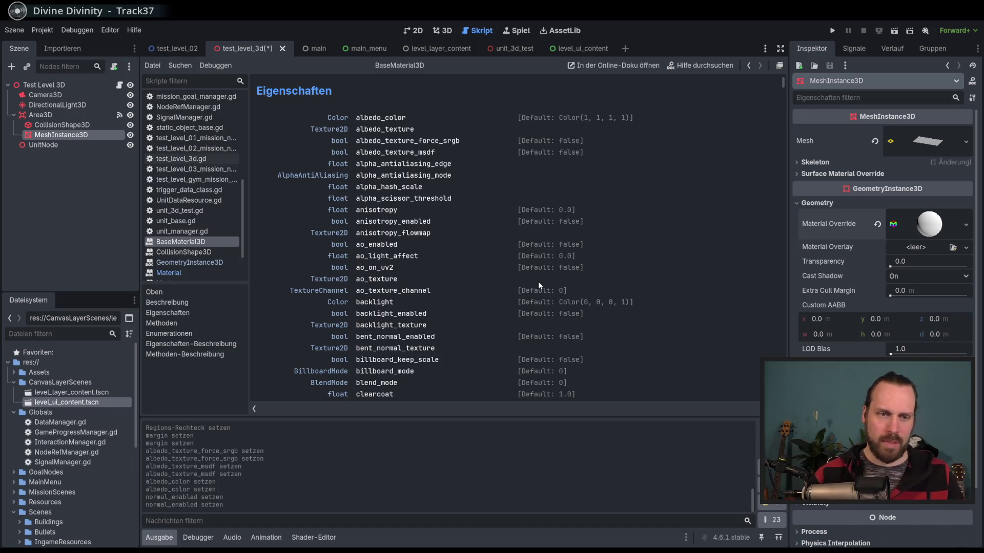
# - Scroll through the BaseMaterial3D reference, then switch back to the 3D workspace with Ctrl+F2
pyautogui.scroll(-10, 559, 264)
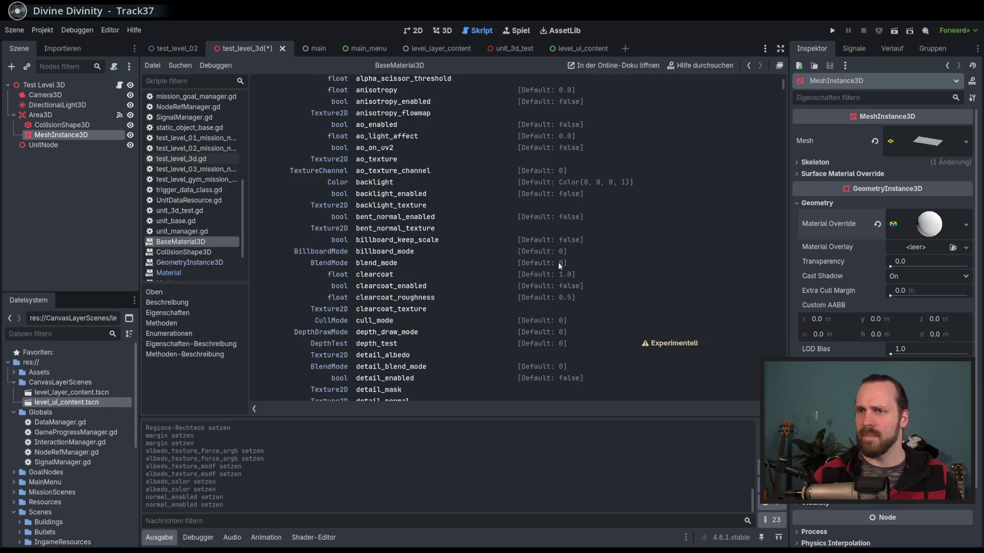
pyautogui.scroll(-5, 557, 262)
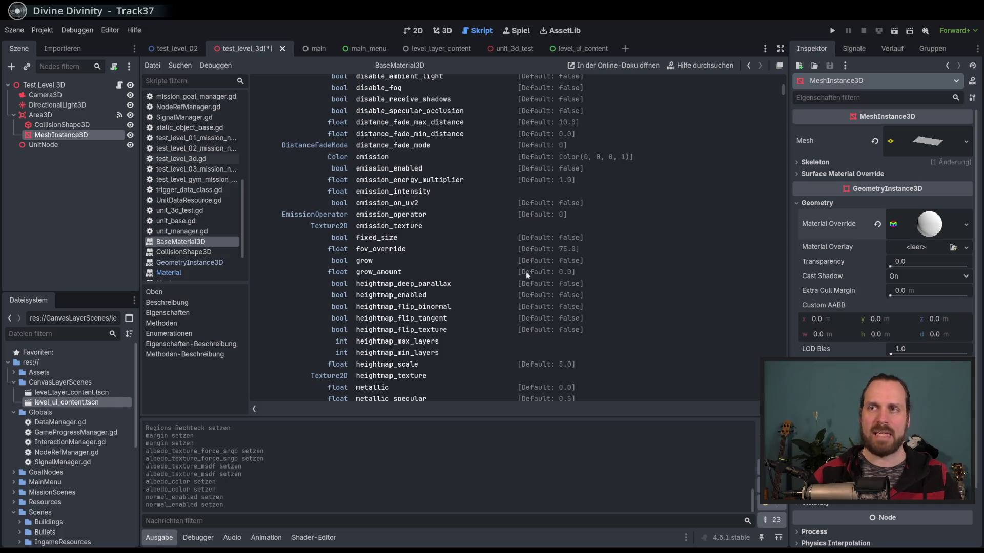
pyautogui.scroll(-3, 528, 287)
pyautogui.scroll(-3, 518, 287)
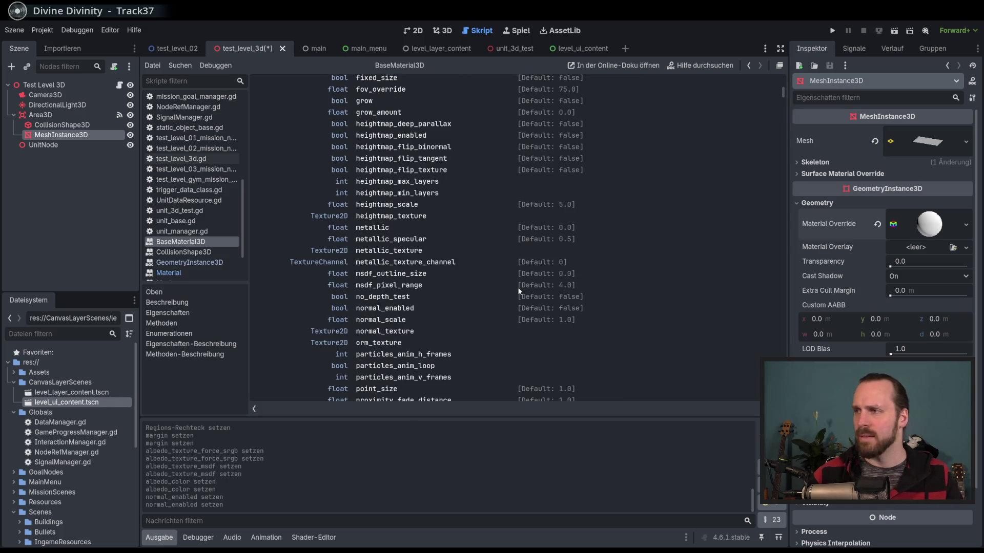
pyautogui.scroll(-3, 501, 265)
pyautogui.scroll(-6, 502, 266)
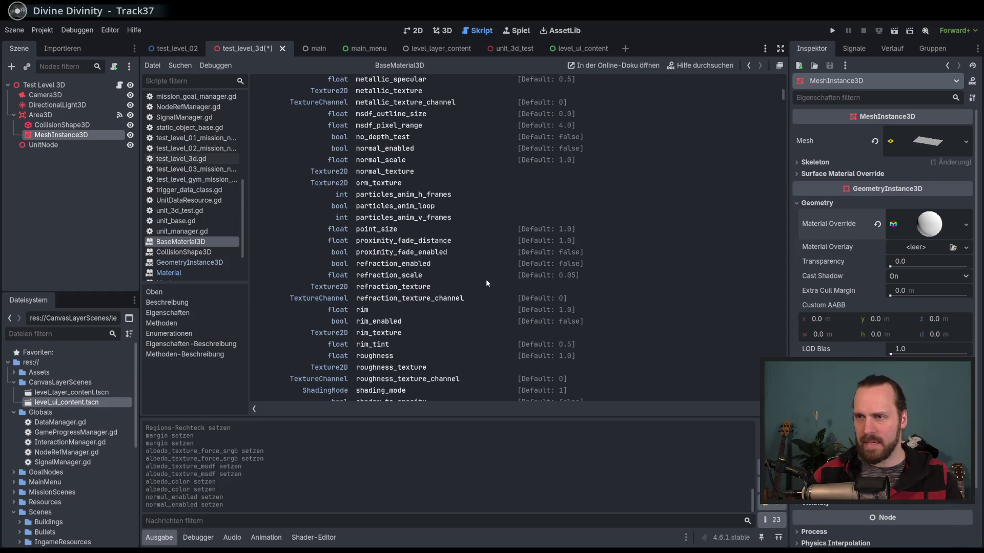
pyautogui.scroll(-7, 505, 269)
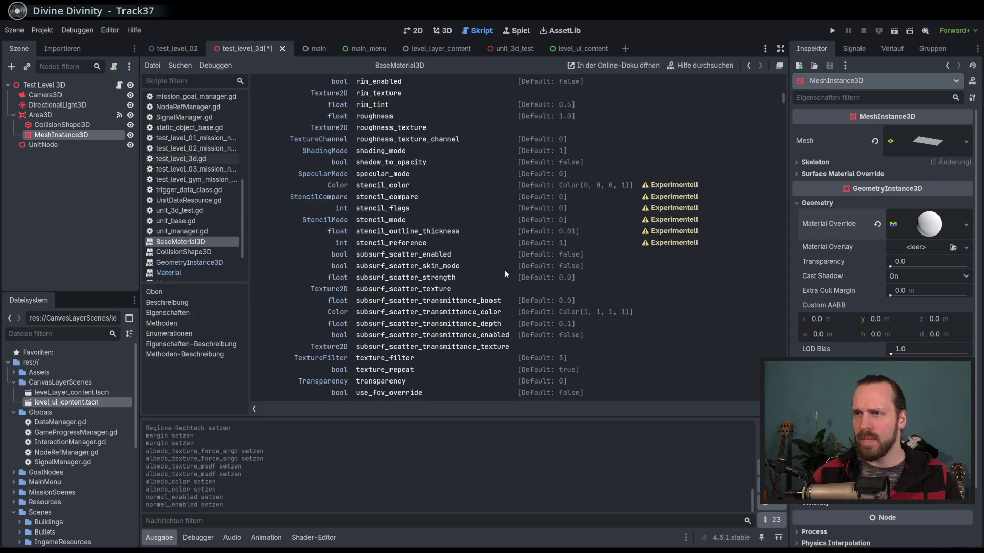
pyautogui.scroll(-3, 515, 268)
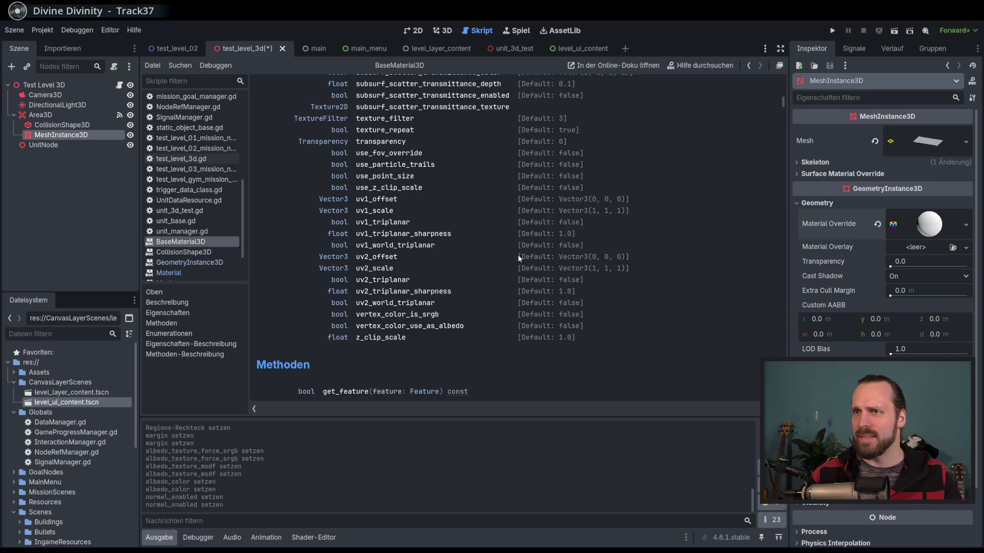
pyautogui.scroll(20, 510, 264)
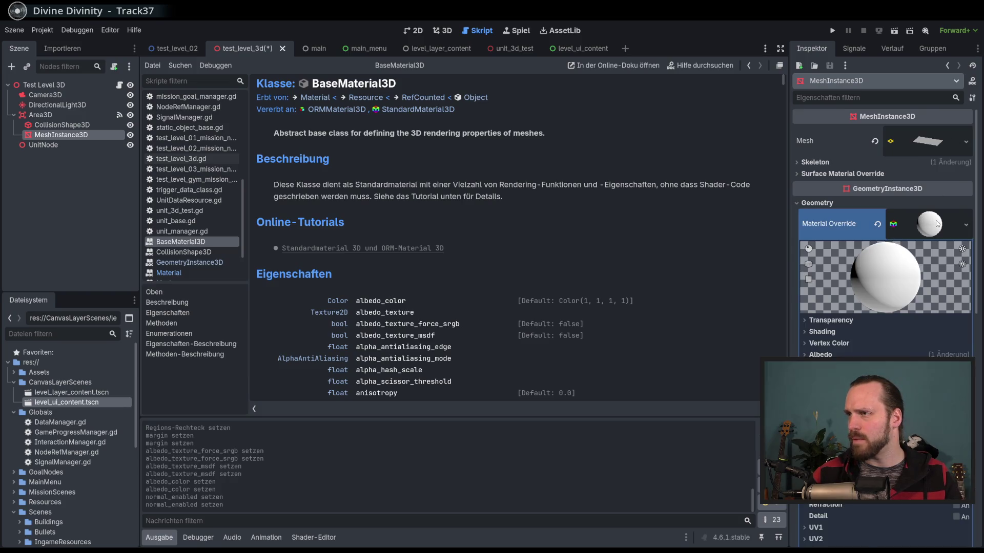
pyautogui.hotkey('ctrl', 'F2')
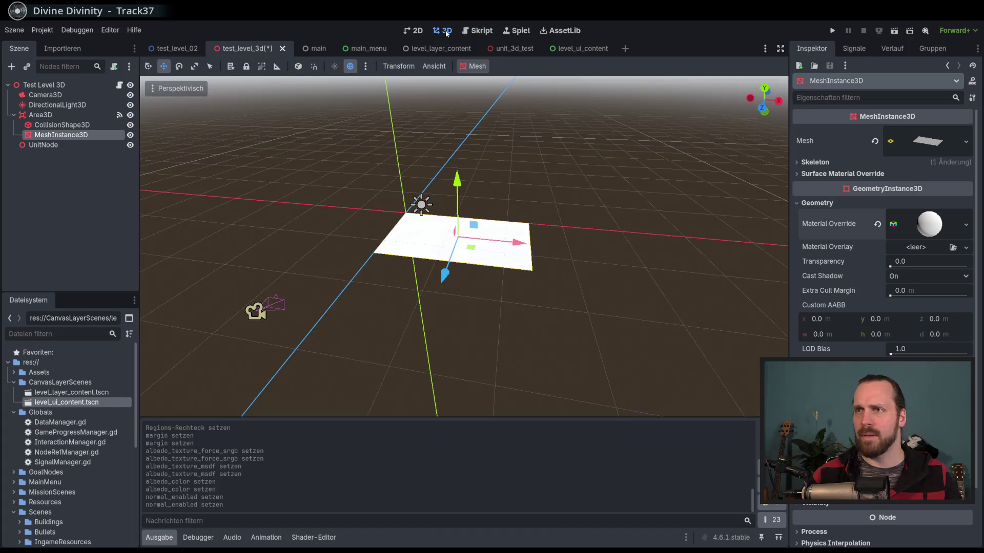
# - Expand the plane's Material Override and its Albedo section
pyautogui.click(966, 228)
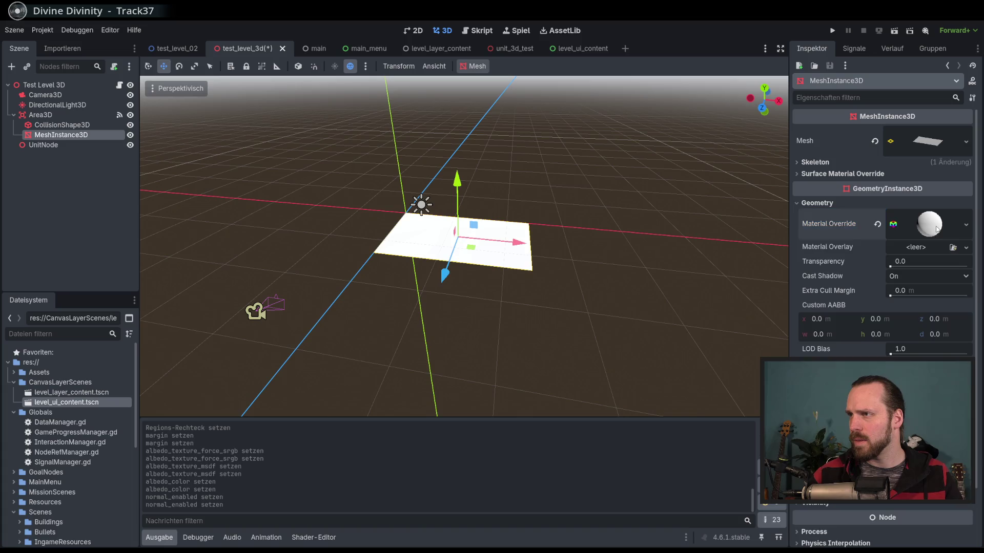
pyautogui.scroll(-5, 875, 328)
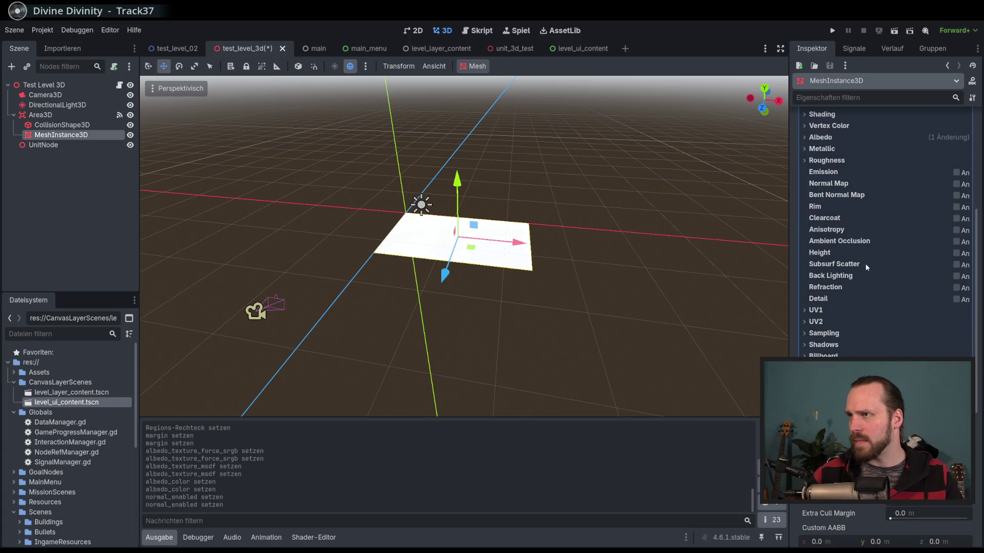
pyautogui.click(820, 137)
pyautogui.scroll(1, 826, 209)
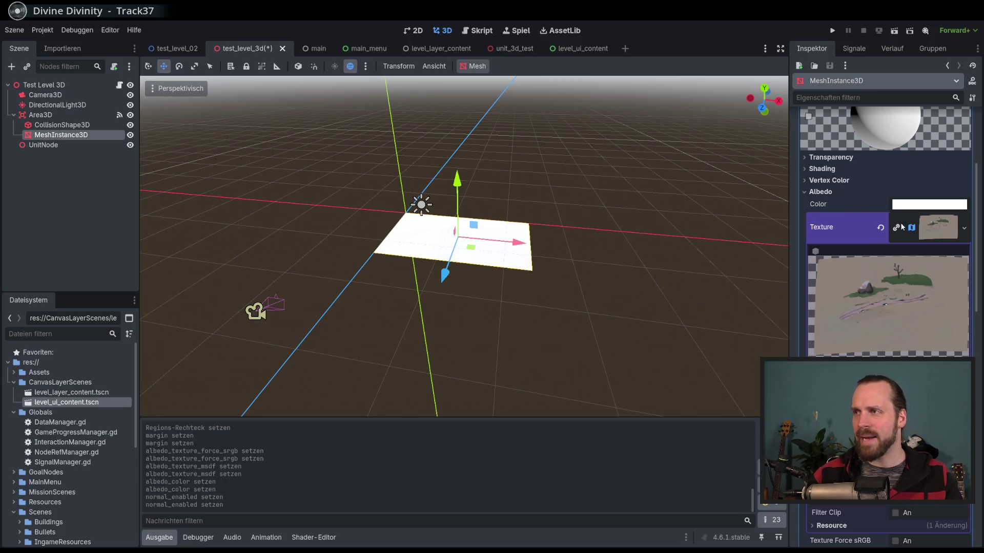
pyautogui.moveTo(822, 228)
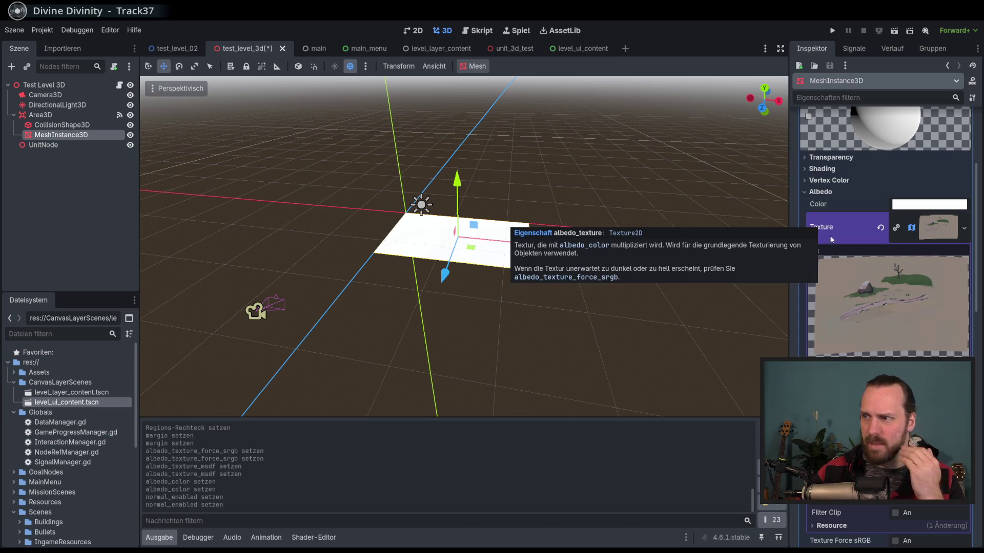
# - Expand the albedo AtlasTexture to view Region, toggling Texture Force sRGB on and back off
pyautogui.scroll(-2, 858, 274)
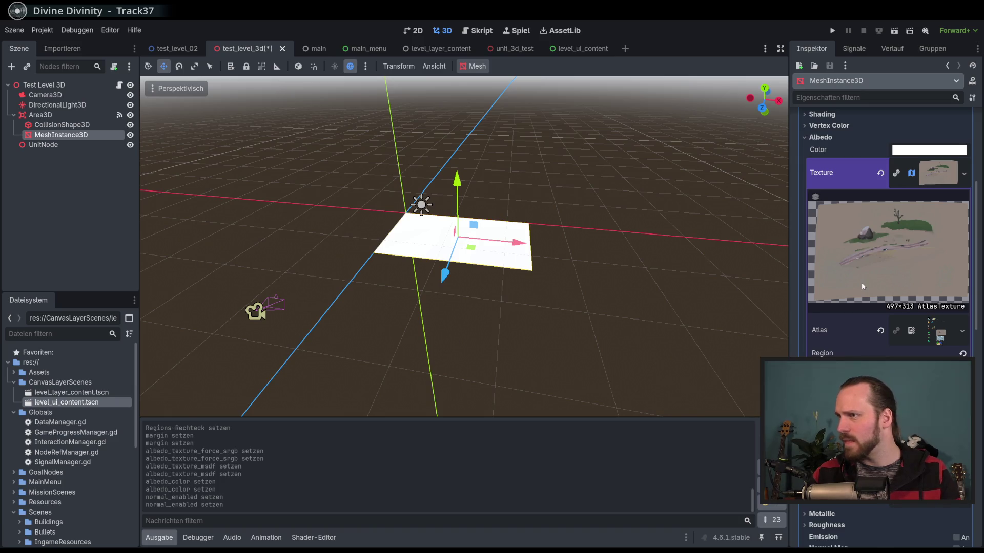
pyautogui.click(933, 170)
pyautogui.click(934, 170)
pyautogui.scroll(-2, 874, 224)
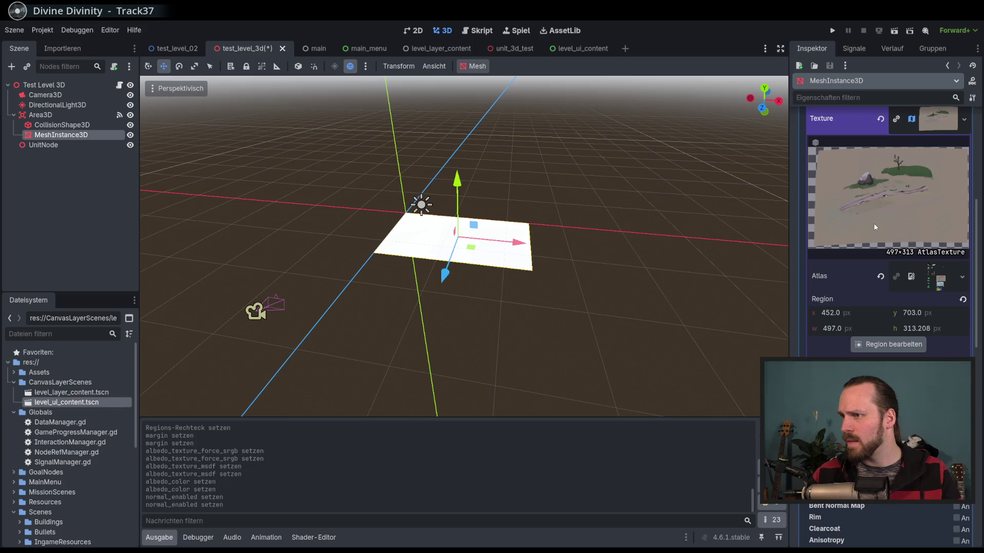
pyautogui.scroll(-4, 874, 223)
pyautogui.click(894, 323)
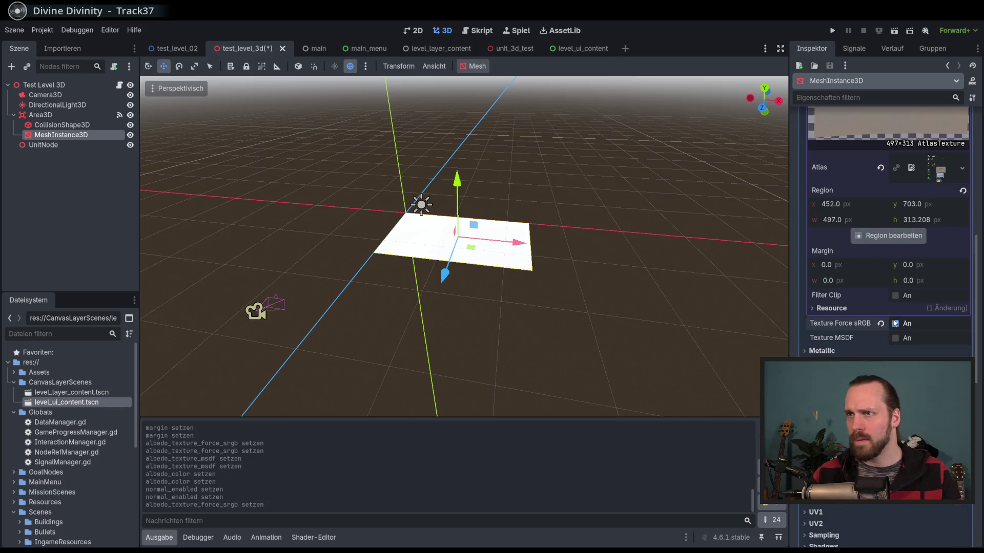
pyautogui.click(894, 323)
pyautogui.scroll(8, 849, 310)
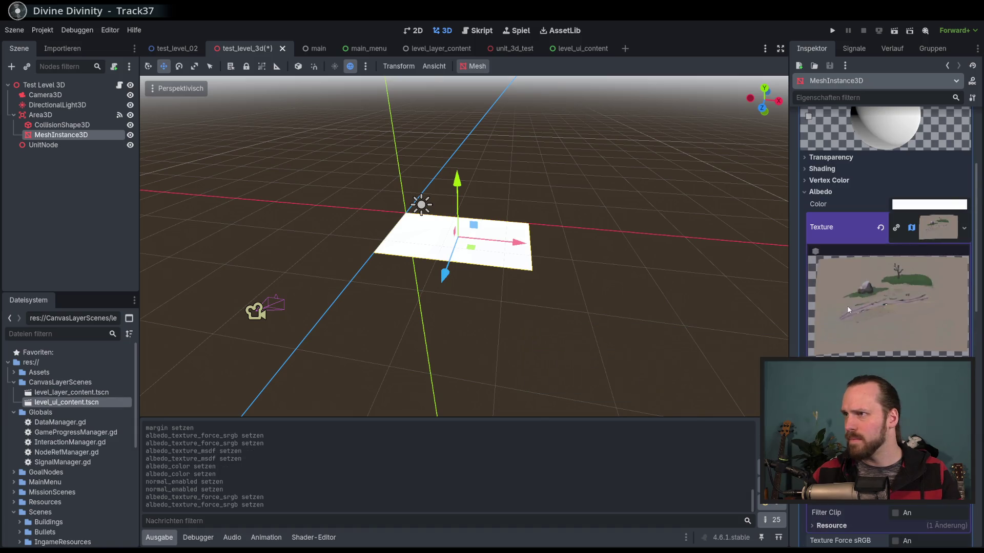
pyautogui.click(927, 205)
pyautogui.moveTo(968, 219); pyautogui.dragTo(969, 286)
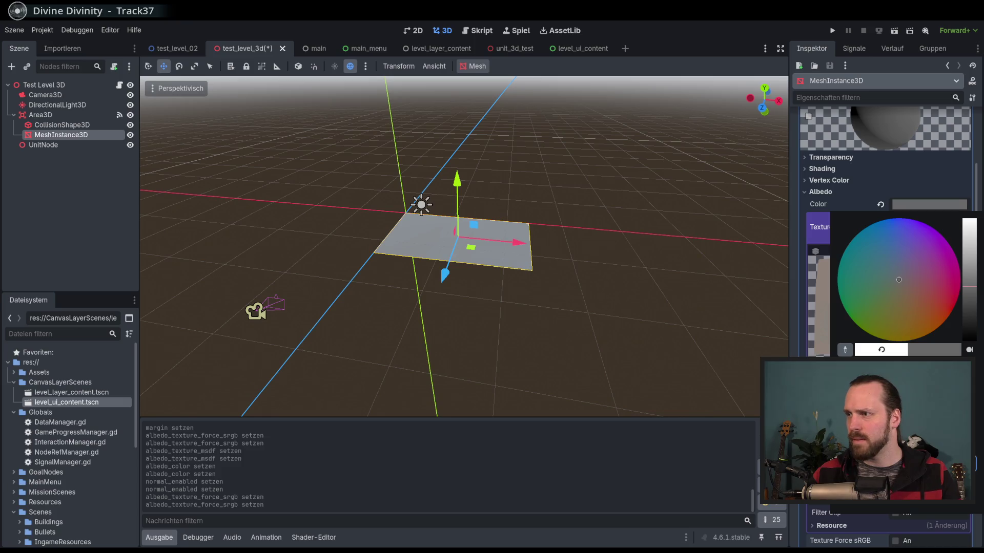
pyautogui.click(880, 205)
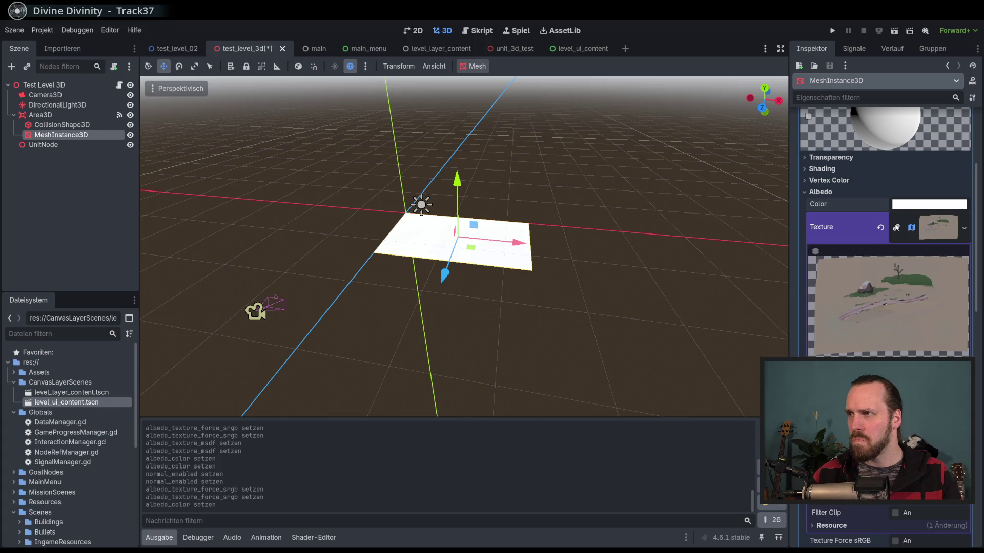
pyautogui.click(950, 233)
pyautogui.click(950, 233)
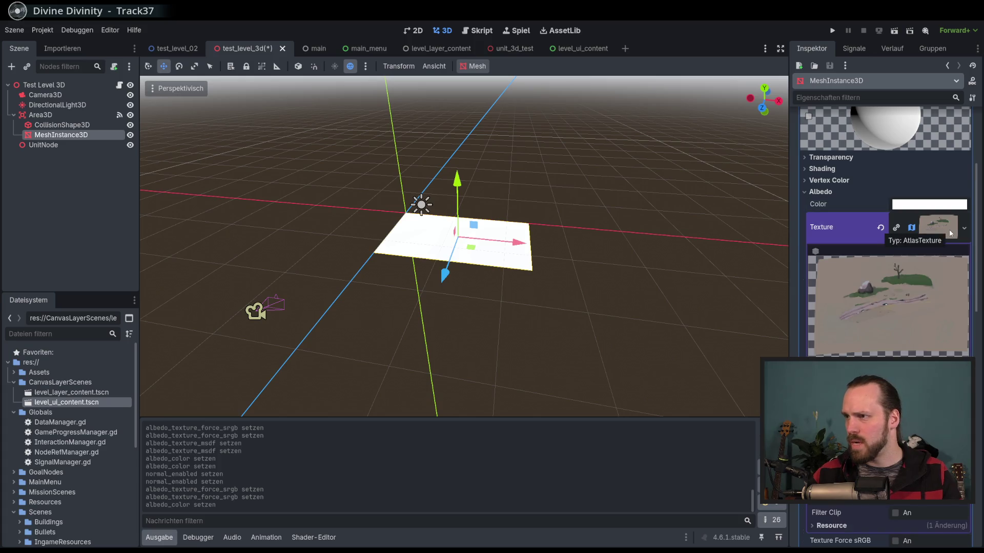
pyautogui.click(950, 233)
pyautogui.click(895, 250)
pyautogui.click(922, 204)
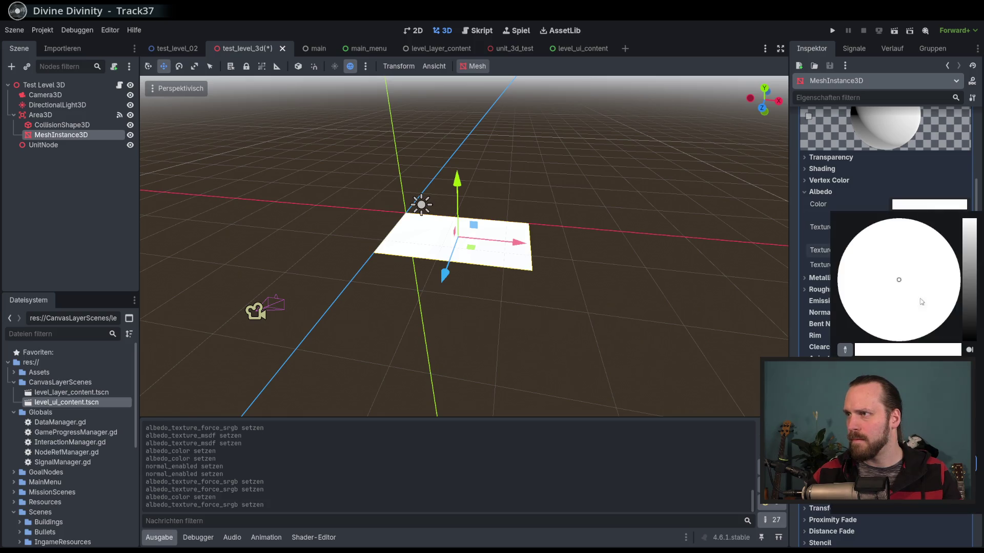
pyautogui.moveTo(968, 221); pyautogui.dragTo(968, 264)
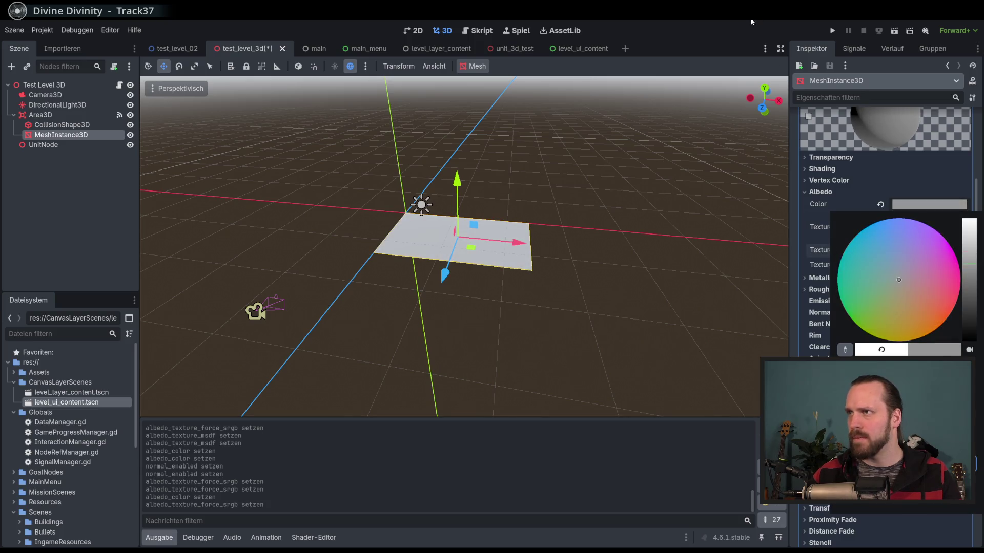
pyautogui.press('Escape')
pyautogui.click(880, 250)
pyautogui.click(881, 204)
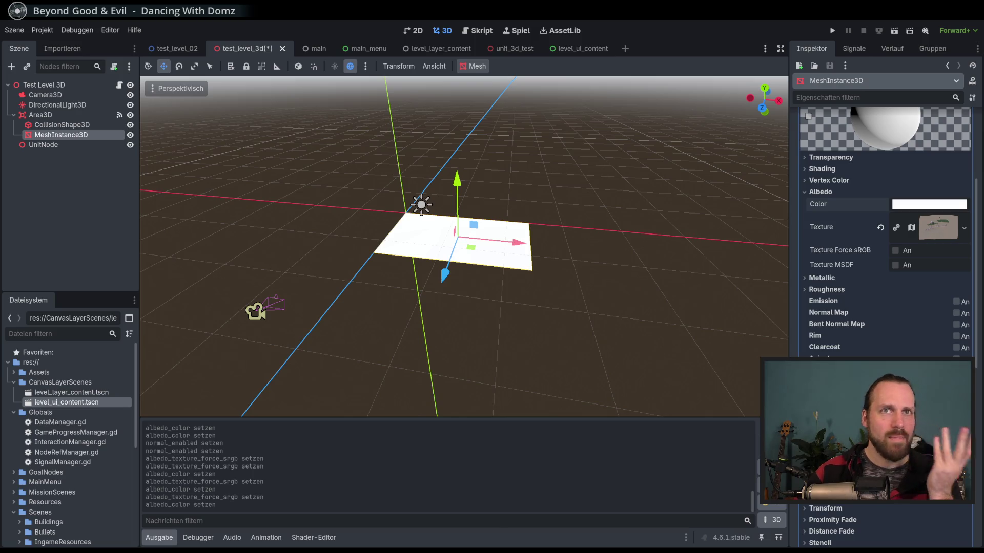
# - Drag BaseDefender Billige Platzhalter.png from Assets > Textures onto the plane and expand its Albedo settings
pyautogui.click(40, 372)
pyautogui.click(13, 373)
pyautogui.click(20, 382)
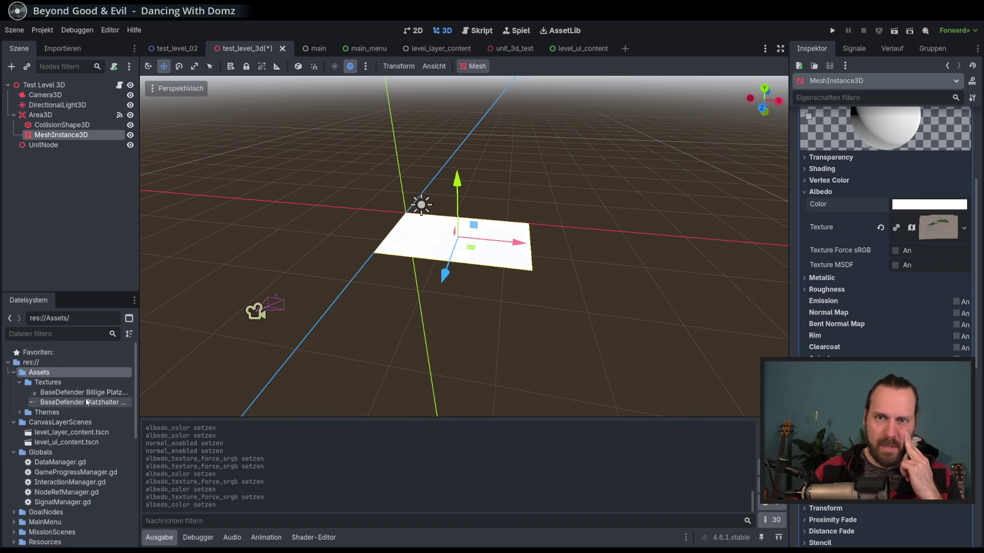
pyautogui.moveTo(81, 393); pyautogui.dragTo(453, 282)
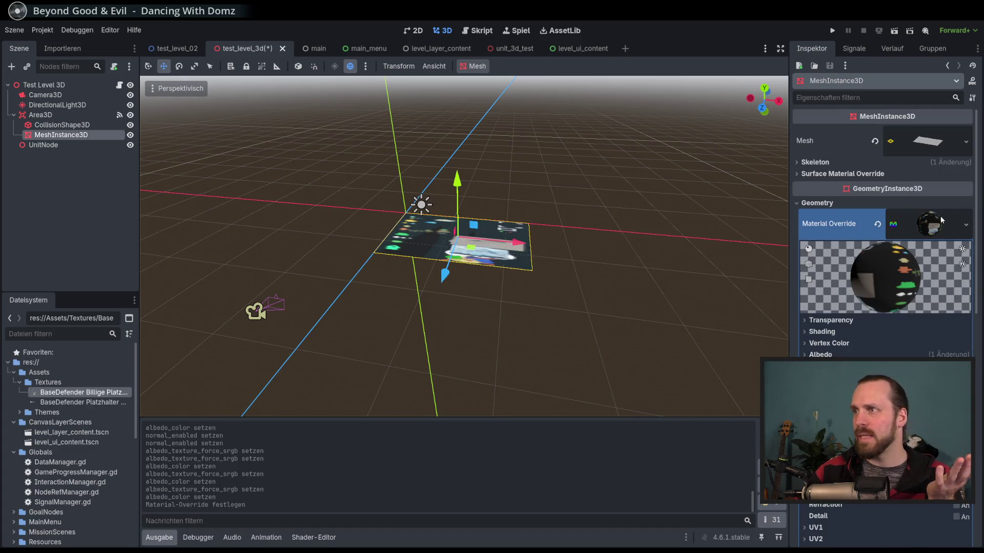
pyautogui.click(820, 355)
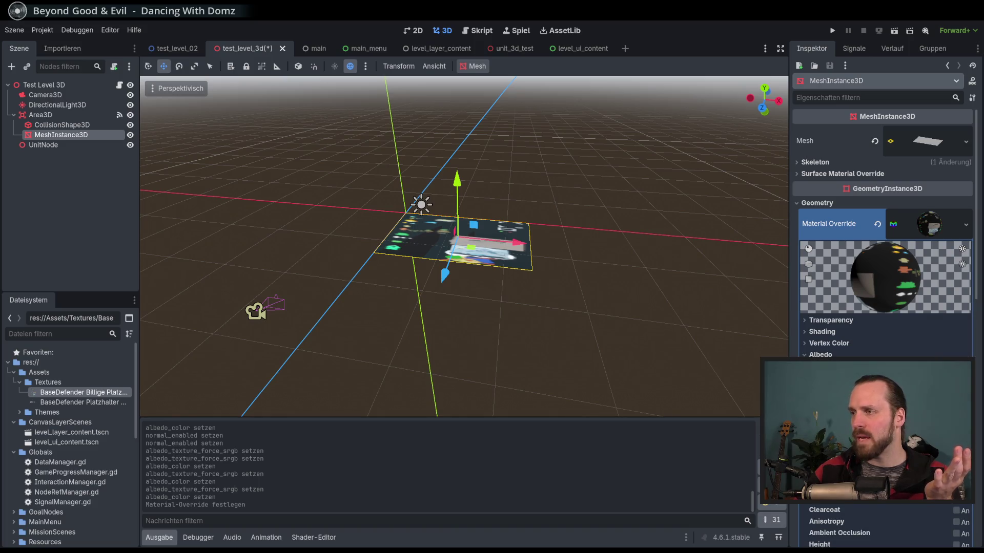
pyautogui.scroll(-4, 947, 345)
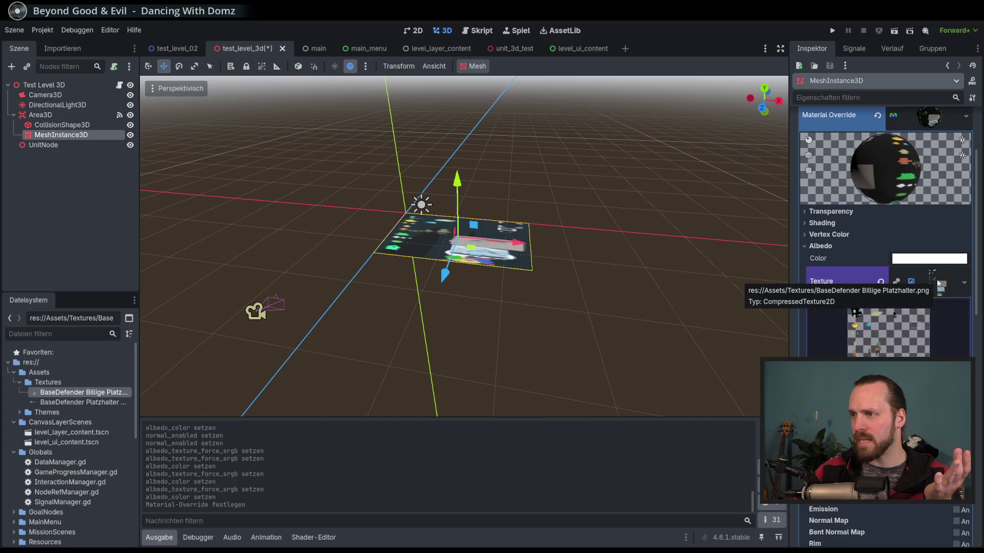
pyautogui.click(962, 282)
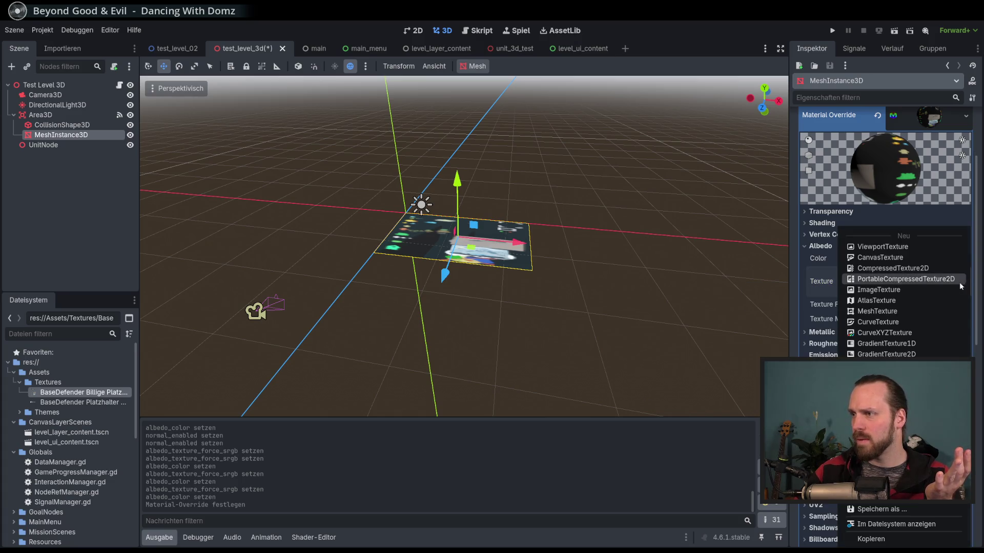
# - Set the albedo texture to a new AtlasTexture
pyautogui.click(908, 301)
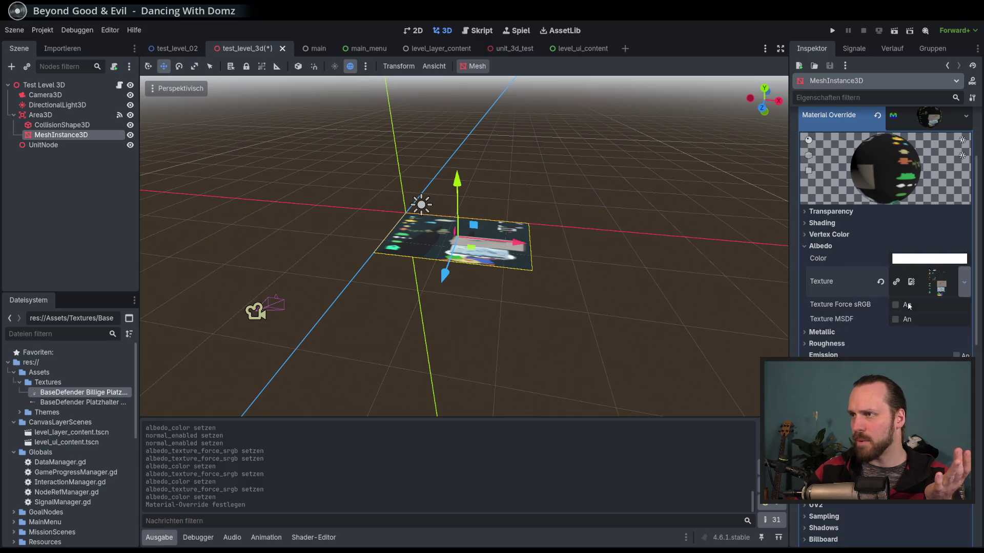
pyautogui.click(956, 274)
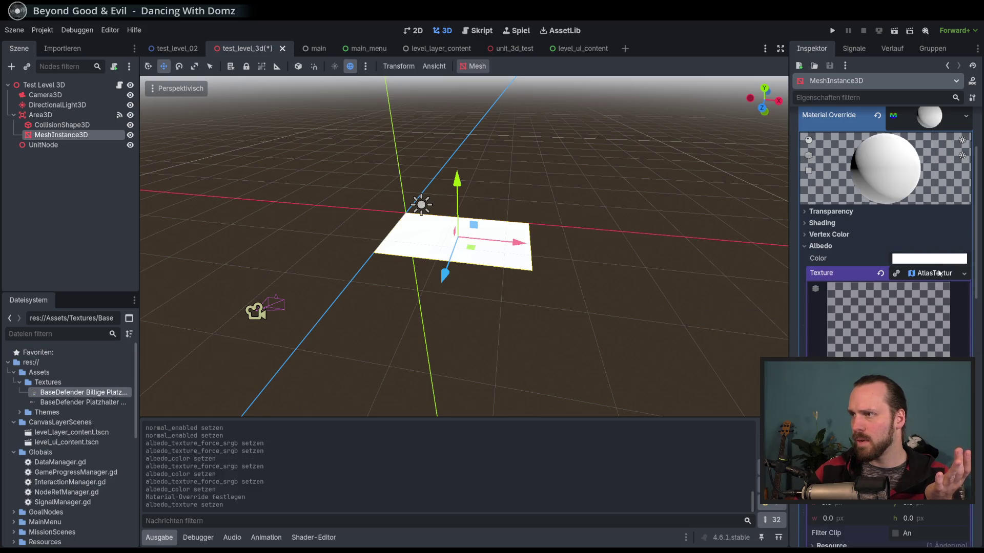
pyautogui.click(960, 274)
pyautogui.click(960, 273)
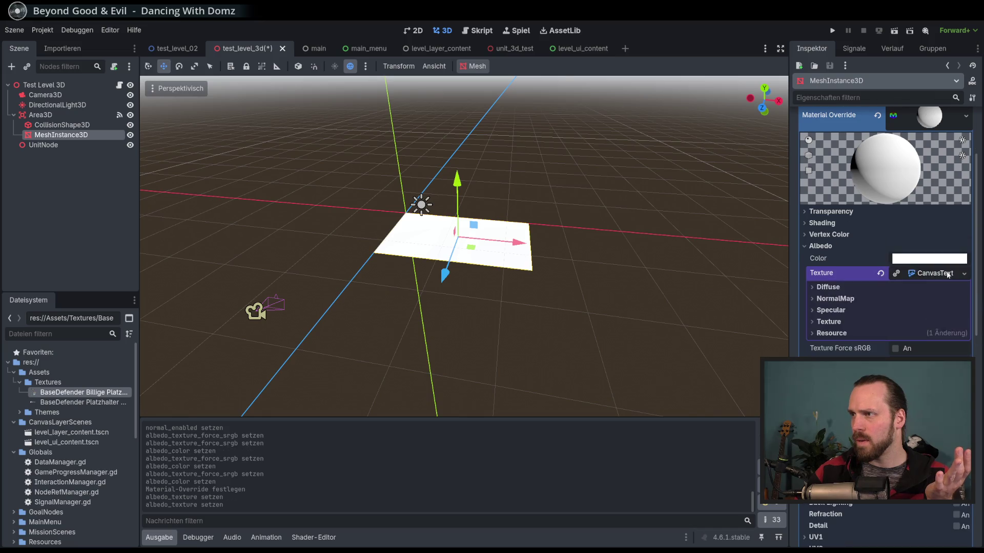
pyautogui.click(963, 273)
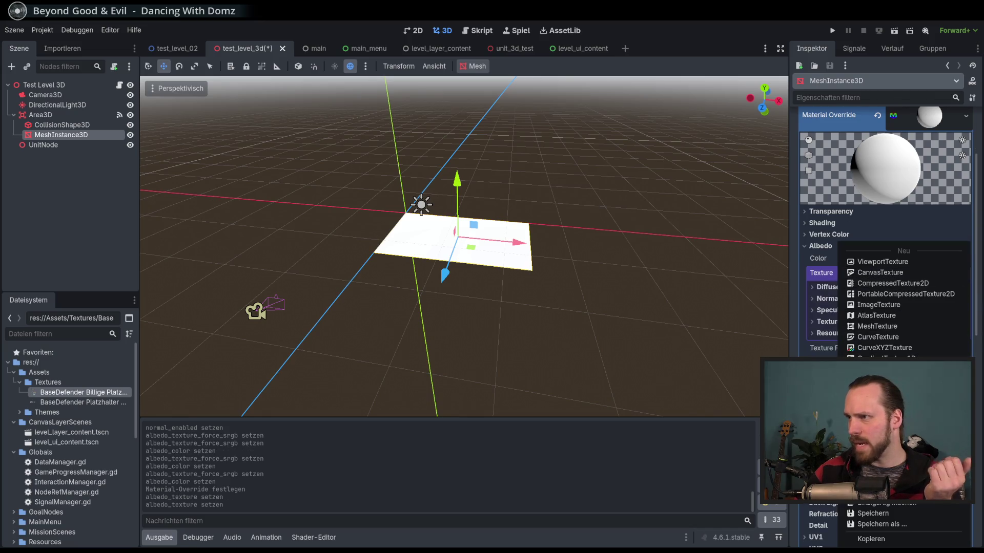
pyautogui.click(892, 316)
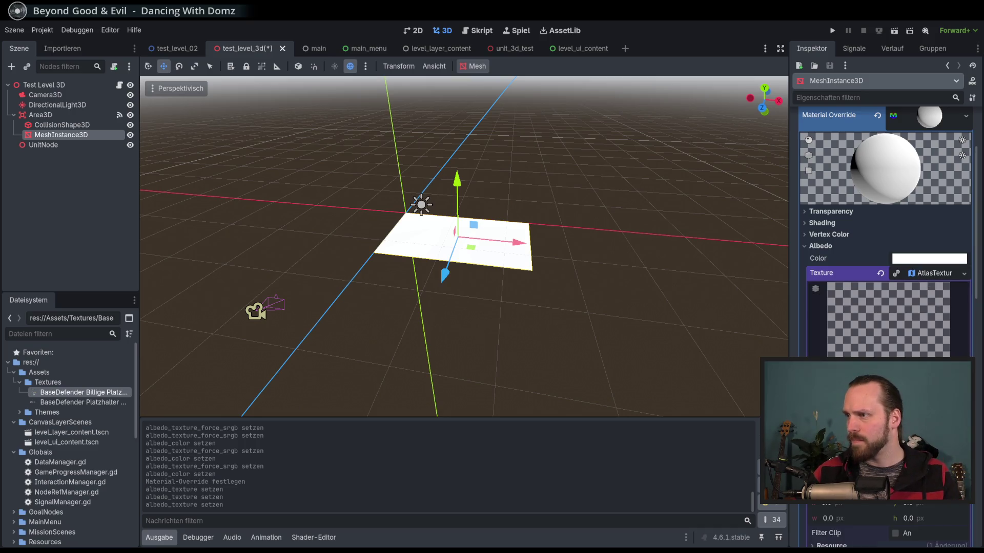
# - Quick Load BaseDefender Billige Platzhalter.png as the atlas and crop its region to the landscape image
pyautogui.click(958, 288)
pyautogui.click(879, 528)
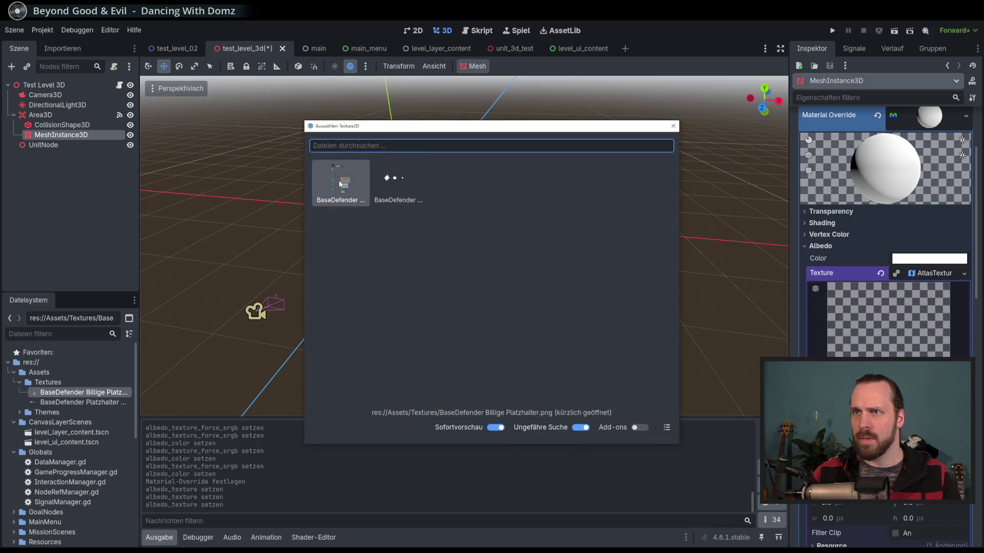
pyautogui.doubleClick(368, 199)
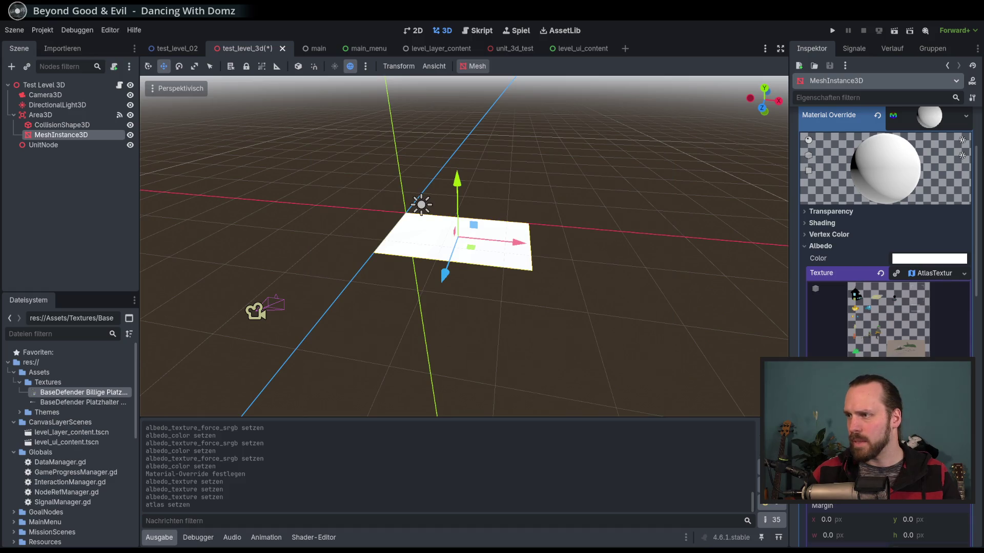
pyautogui.click(887, 489)
pyautogui.scroll(-5, 478, 260)
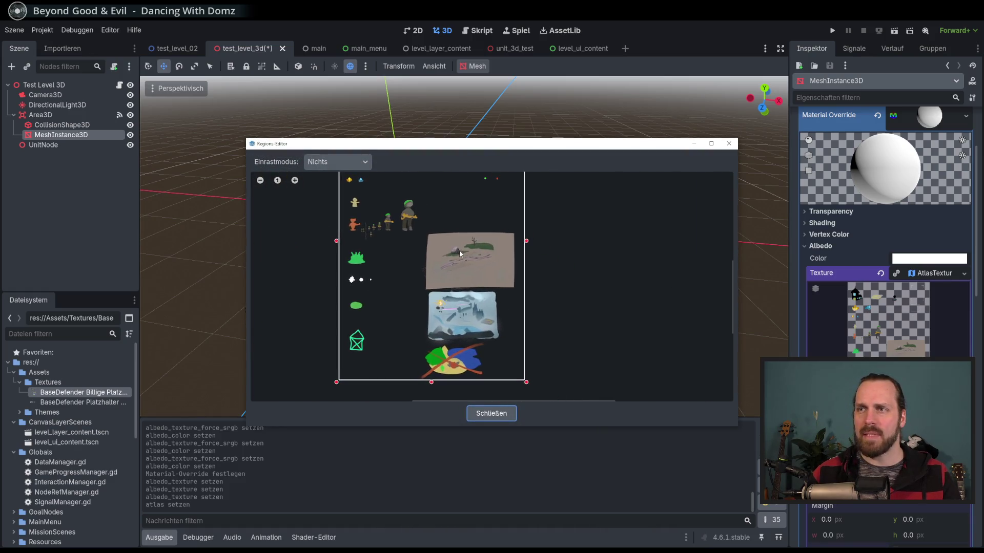
pyautogui.moveTo(422, 227); pyautogui.dragTo(517, 293)
pyautogui.click(495, 414)
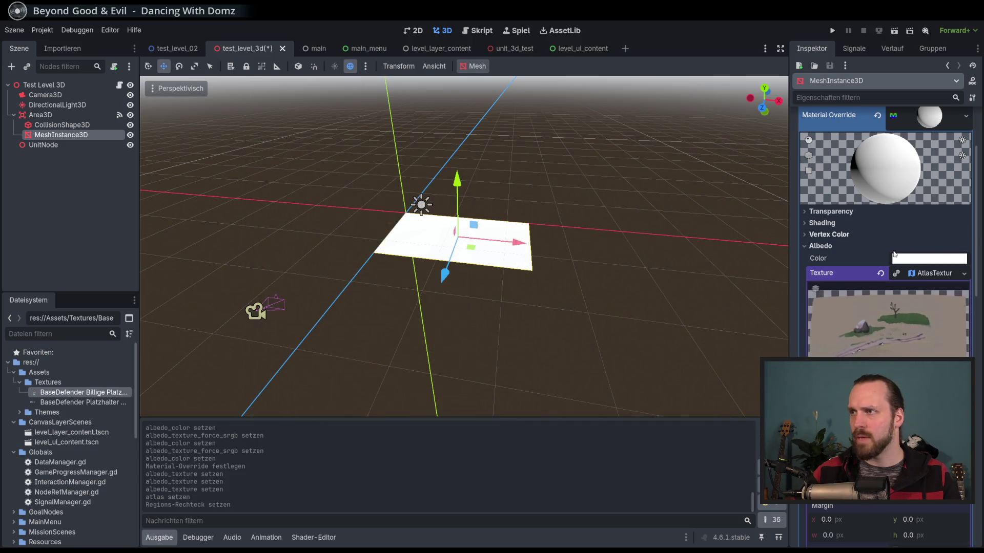
# - Enable Triplanar in the plane material's UV1 settings, then clear Krita's recent images list
pyautogui.scroll(-10, 881, 333)
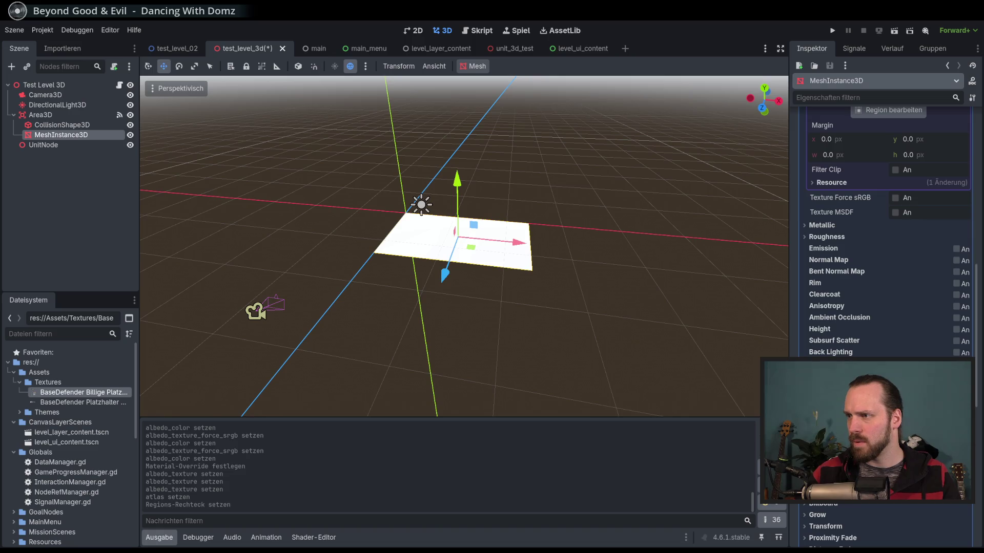
pyautogui.click(952, 492)
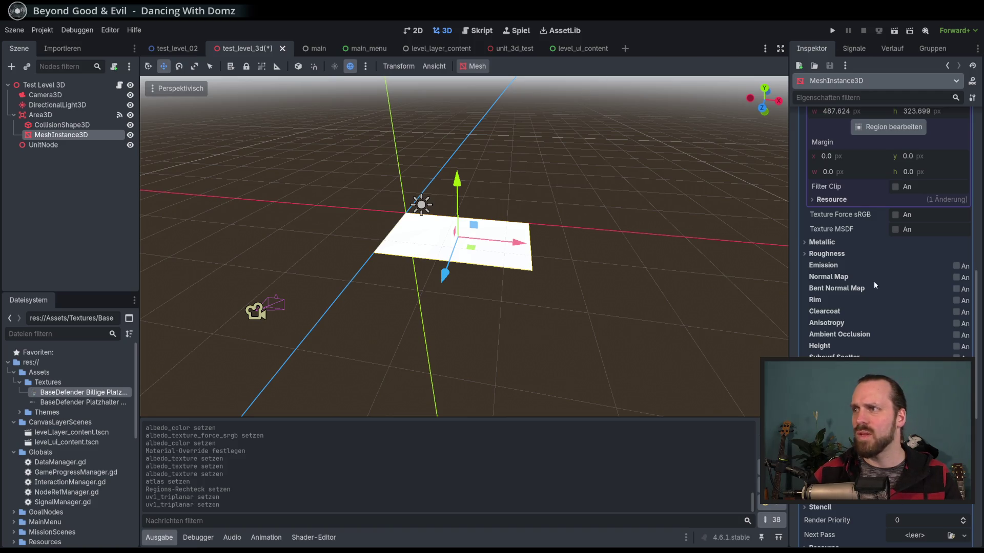
pyautogui.scroll(5, 874, 286)
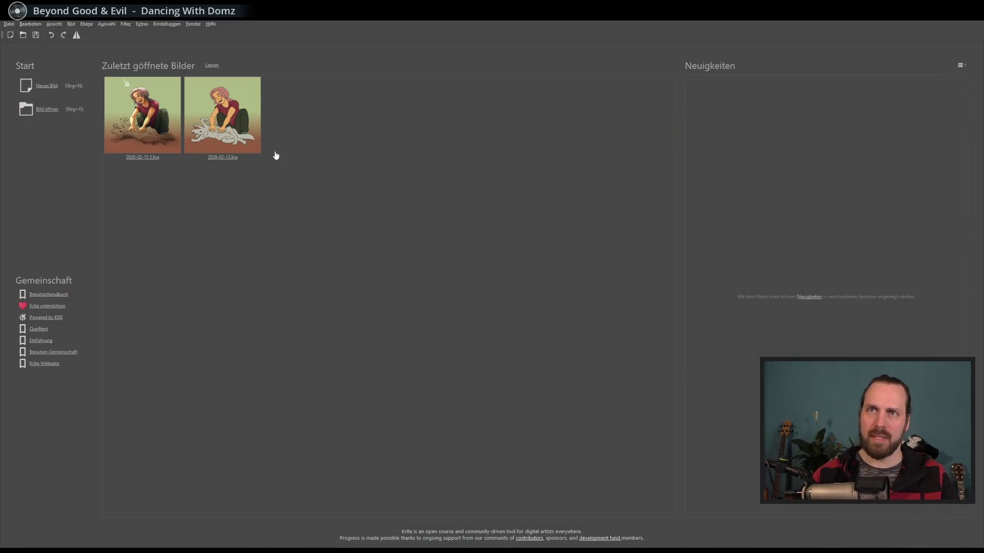
pyautogui.click(211, 65)
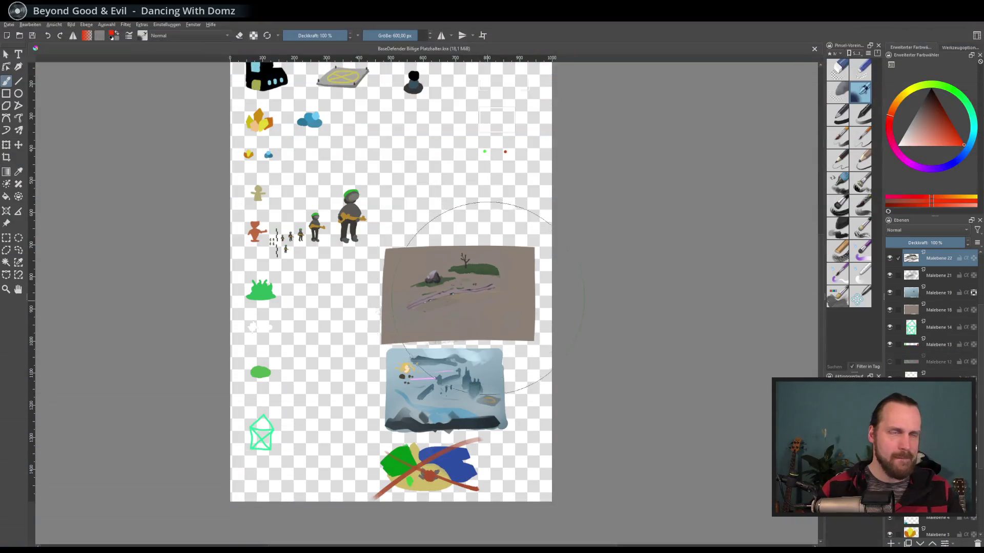
# - Zoom in on the ground painting and hide the tree and Malebene 23 road-stone layers
pyautogui.press('2')
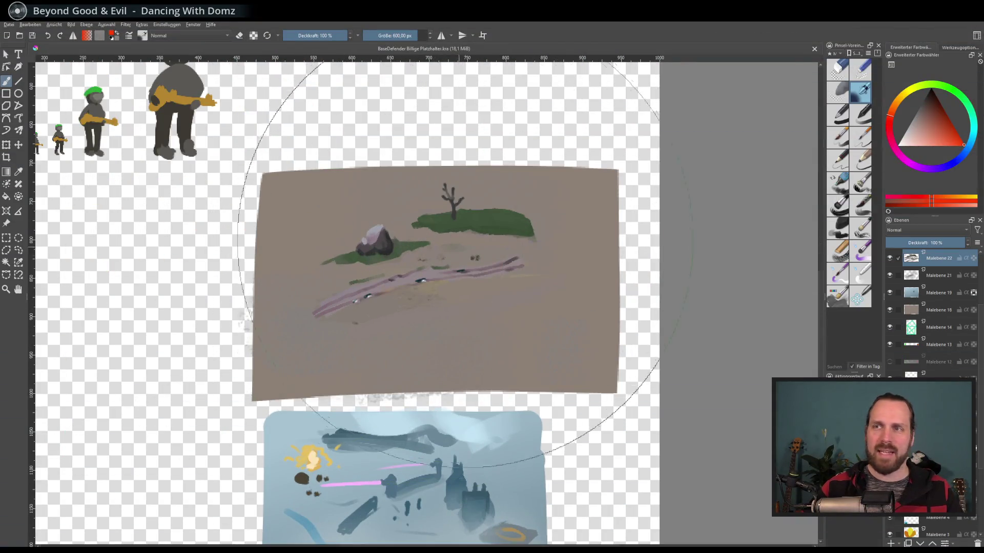
pyautogui.press('+')
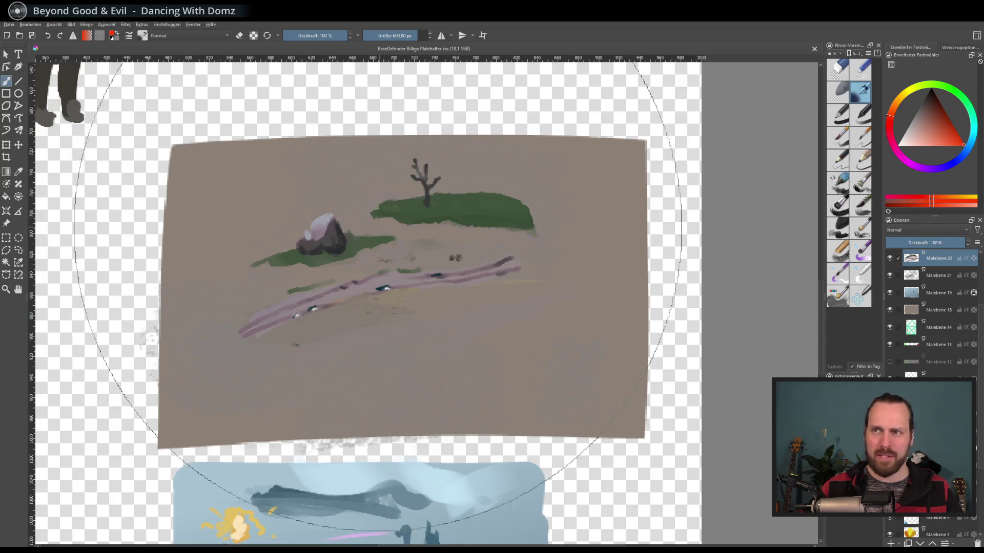
pyautogui.click(889, 310)
pyautogui.click(889, 310)
pyautogui.click(889, 310)
pyautogui.click(889, 311)
pyautogui.scroll(2, 911, 327)
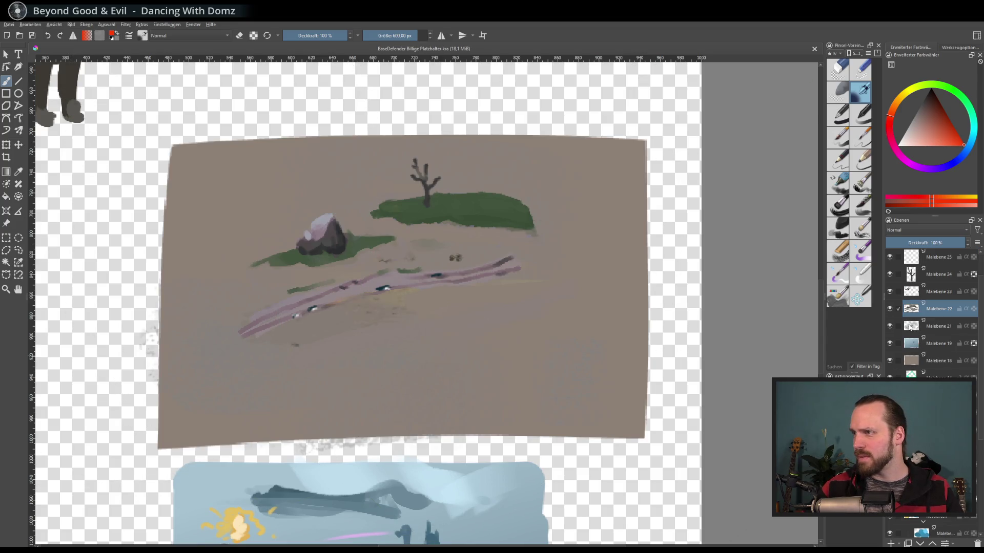
pyautogui.click(889, 275)
pyautogui.click(890, 292)
pyautogui.click(890, 292)
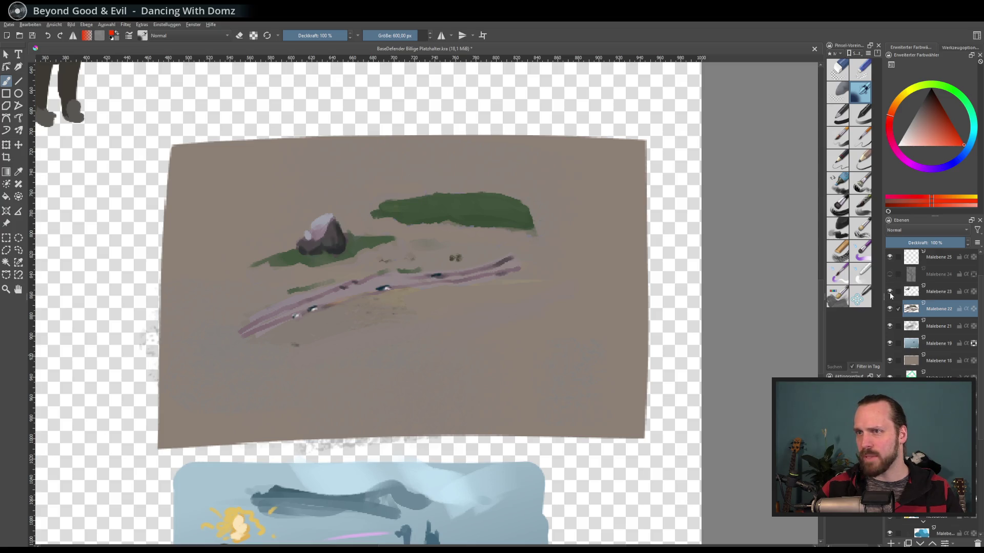
pyautogui.click(890, 292)
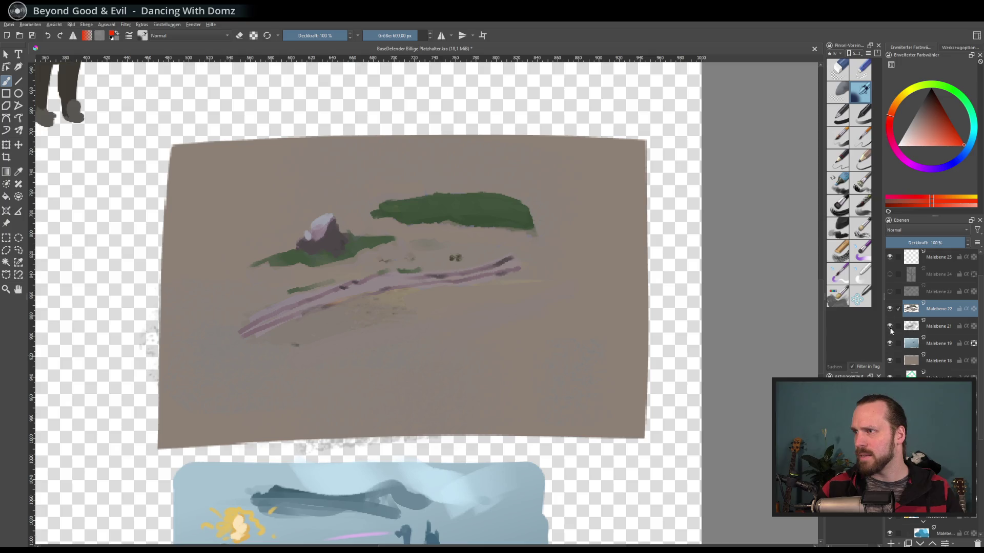
# - Toggle the brown background and Malebene 22 layers off and back on to compare
pyautogui.scroll(2, 898, 326)
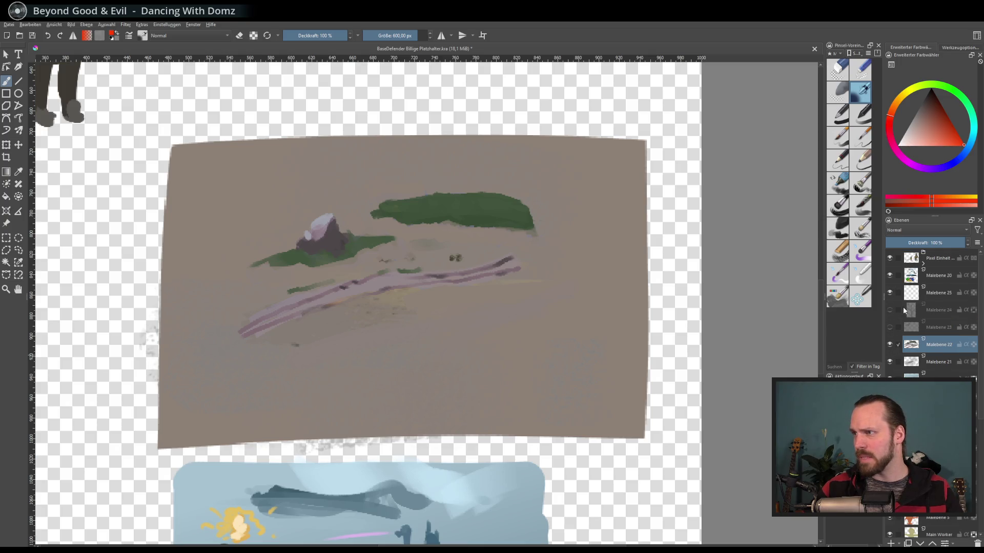
pyautogui.scroll(-8, 903, 308)
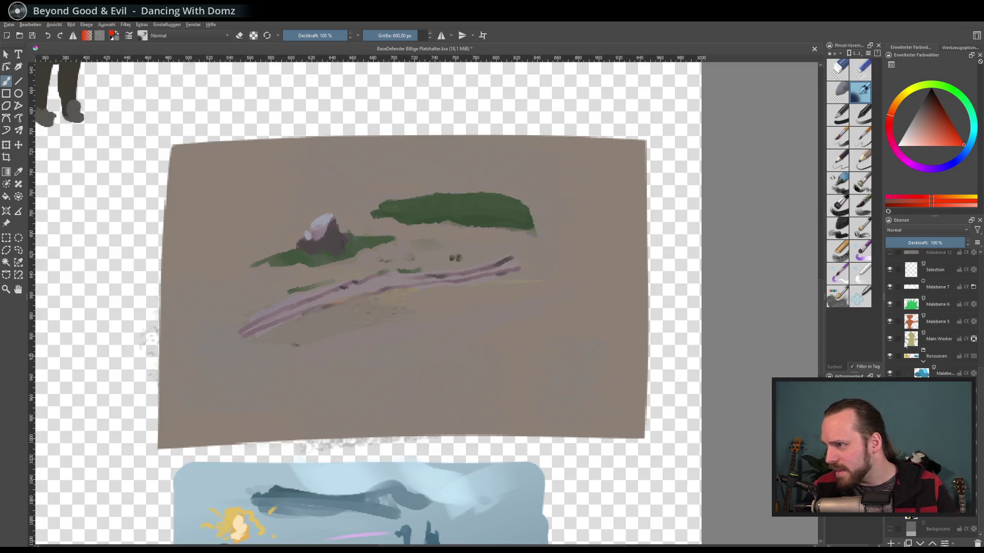
pyautogui.scroll(5, 912, 347)
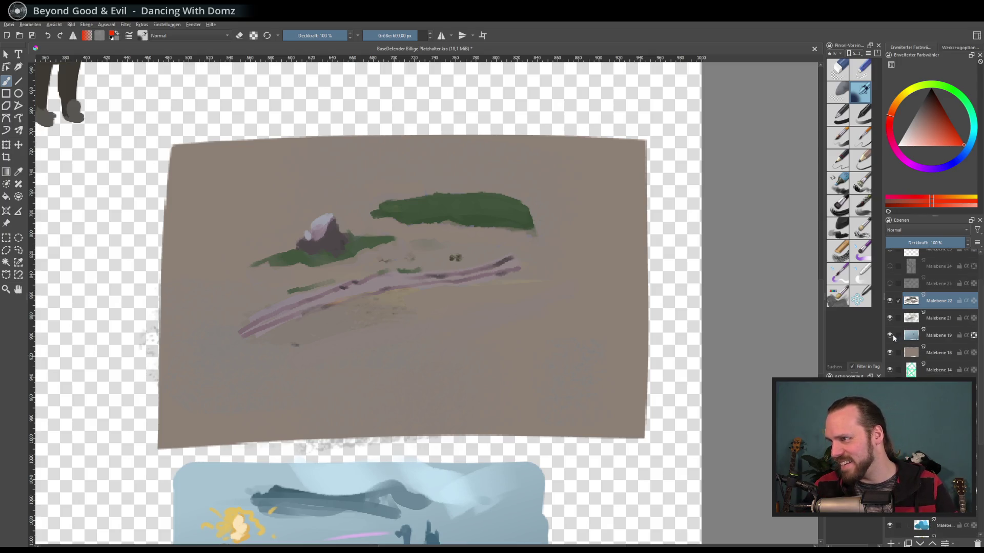
pyautogui.click(889, 352)
pyautogui.click(889, 353)
pyautogui.click(890, 352)
pyautogui.click(889, 352)
pyautogui.click(889, 301)
pyautogui.click(889, 300)
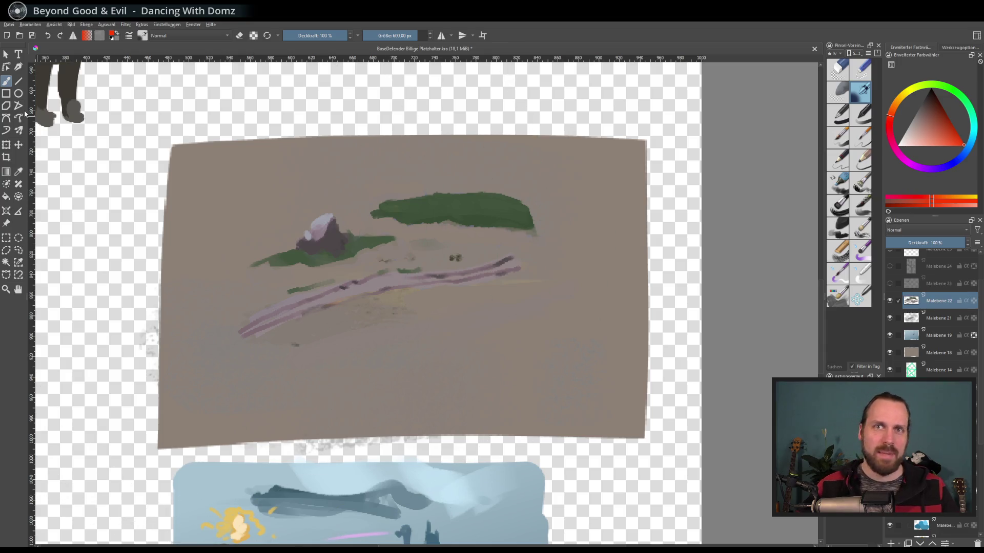
# - Erase the rock from the ground painting with the eraser
pyautogui.press('e')
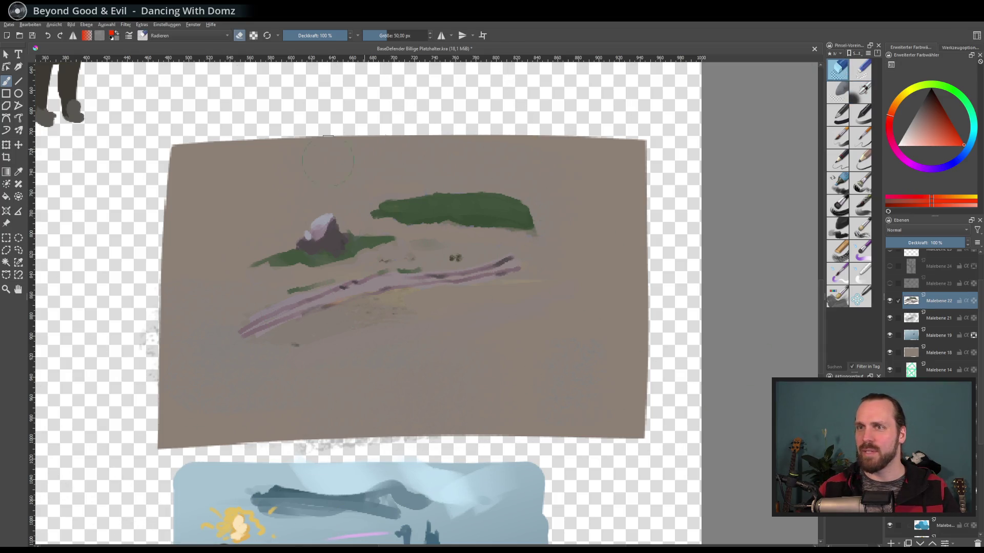
pyautogui.moveTo(320, 225)
pyautogui.mouseDown()
pyautogui.moveTo(319, 241)
pyautogui.moveTo(328, 240)
pyautogui.mouseUp()
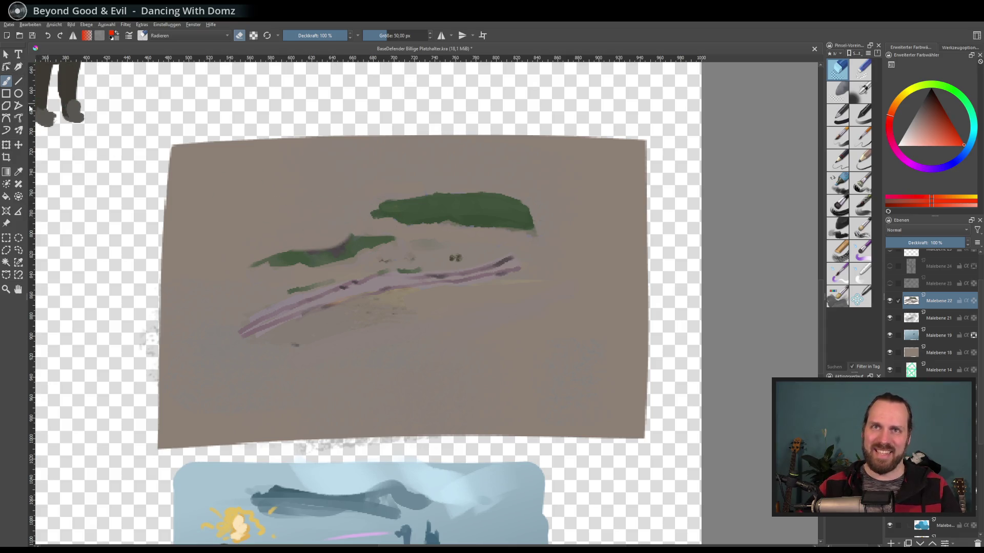
pyautogui.press('e')
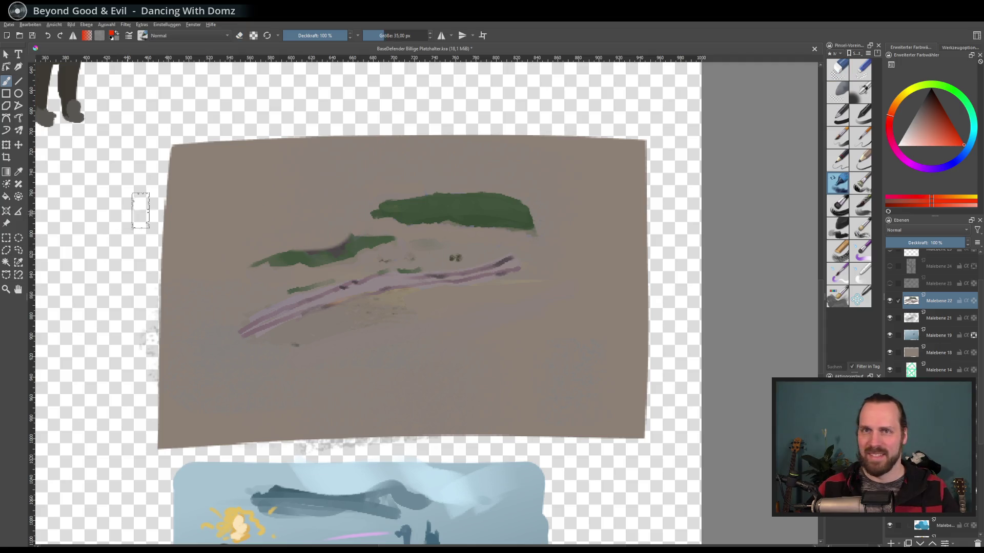
# - Paint dark green patches over the hills with a textured brush and blend them into the beige ground
pyautogui.keyDown('ctrl'); pyautogui.click(352, 241); pyautogui.keyUp('ctrl')
pyautogui.moveTo(354, 247); pyautogui.dragTo(292, 254)
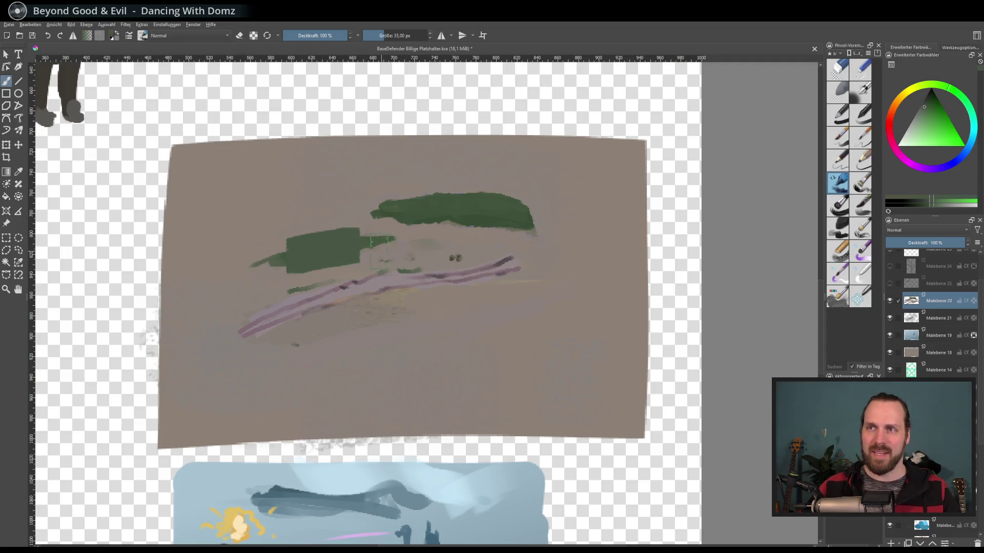
pyautogui.click(839, 251)
pyautogui.keyDown('ctrl'); pyautogui.click(402, 248); pyautogui.keyUp('ctrl')
pyautogui.moveTo(402, 247)
pyautogui.mouseDown()
pyautogui.moveTo(308, 251)
pyautogui.moveTo(395, 238)
pyautogui.moveTo(323, 256)
pyautogui.mouseUp()
pyautogui.keyDown('ctrl'); pyautogui.click(500, 213); pyautogui.keyUp('ctrl')
pyautogui.moveTo(408, 354); pyautogui.dragTo(407, 414)
pyautogui.keyDown('ctrl'); pyautogui.click(455, 258); pyautogui.keyUp('ctrl')
pyautogui.moveTo(407, 349); pyautogui.dragTo(407, 400)
pyautogui.moveTo(410, 215)
pyautogui.mouseDown()
pyautogui.moveTo(487, 225)
pyautogui.moveTo(449, 219)
pyautogui.moveTo(507, 210)
pyautogui.mouseUp()
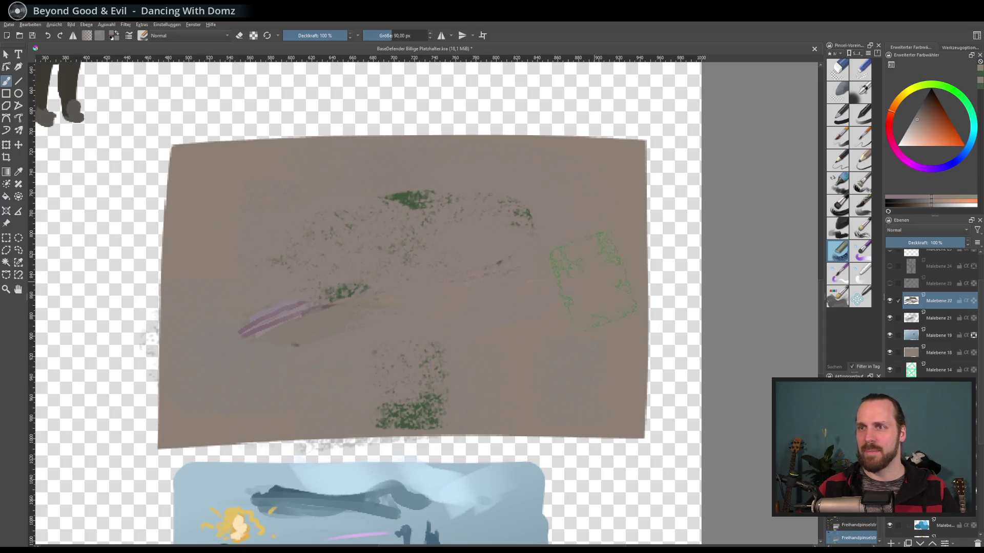
pyautogui.scroll(-1, 449, 256)
pyautogui.scroll(1, 448, 257)
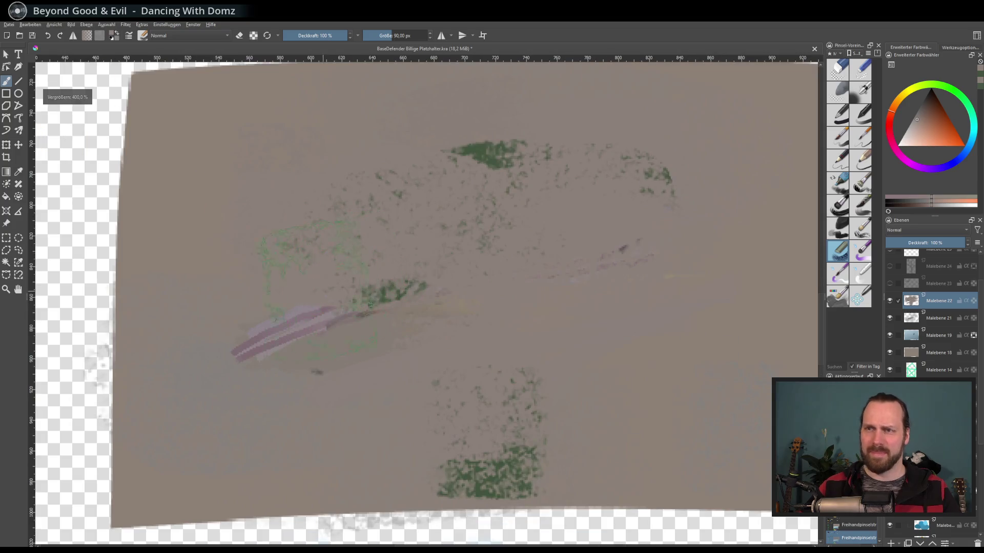
# - Paint a wide 55 px pale-purple ribbon along the path
pyautogui.click(839, 180)
pyautogui.moveTo(379, 34); pyautogui.dragTo(373, 35)
pyautogui.click(913, 117)
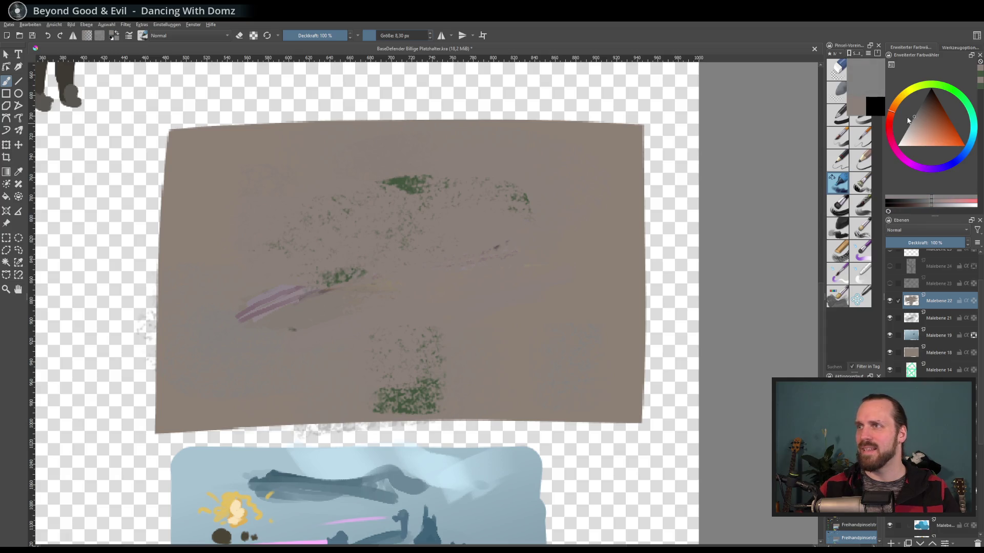
pyautogui.keyDown('ctrl'); pyautogui.click(281, 288); pyautogui.keyUp('ctrl')
pyautogui.moveTo(386, 35); pyautogui.dragTo(409, 35)
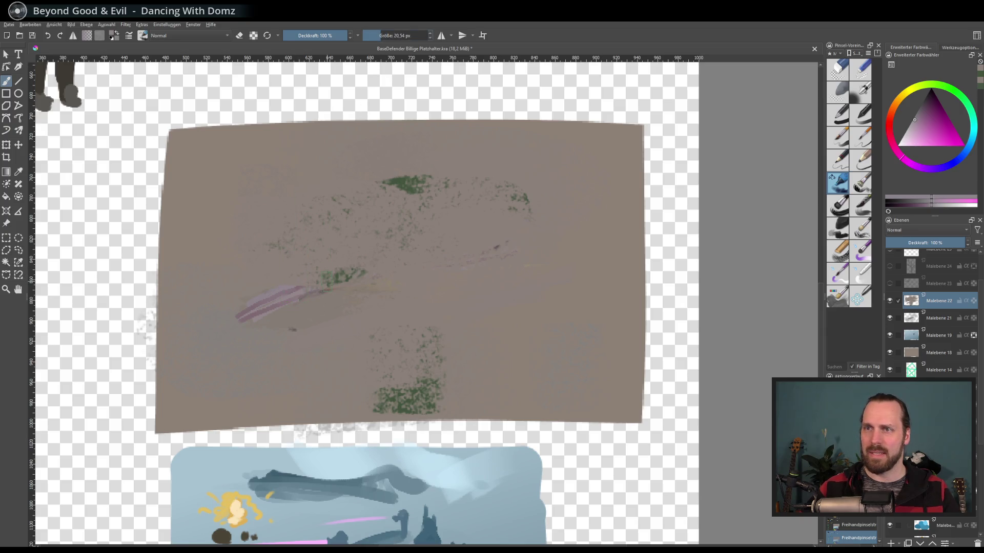
pyautogui.moveTo(286, 299); pyautogui.dragTo(423, 273)
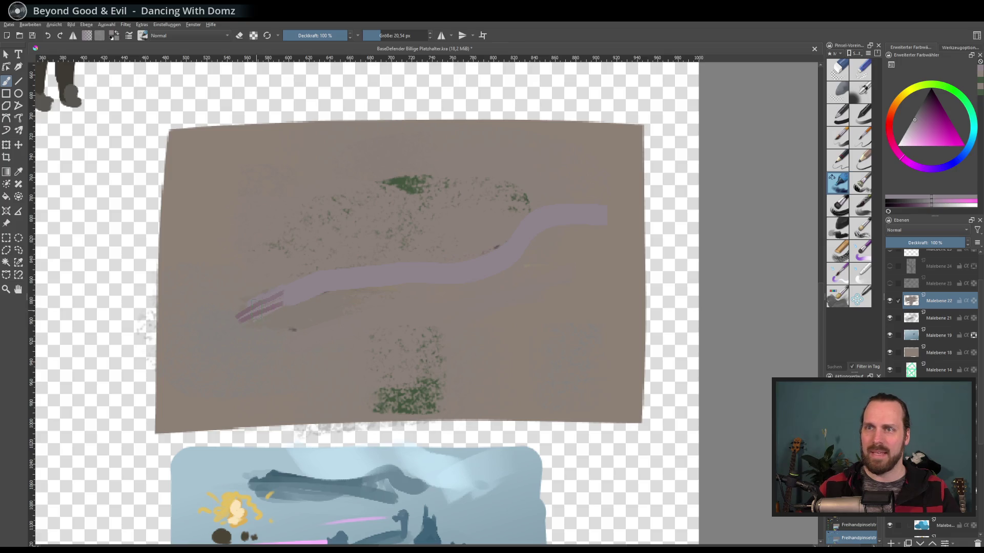
# - Draw two thin 6 px darker pink lines along the path and save the painting
pyautogui.keyDown('ctrl'); pyautogui.click(277, 302); pyautogui.keyUp('ctrl')
pyautogui.moveTo(378, 35); pyautogui.dragTo(374, 37)
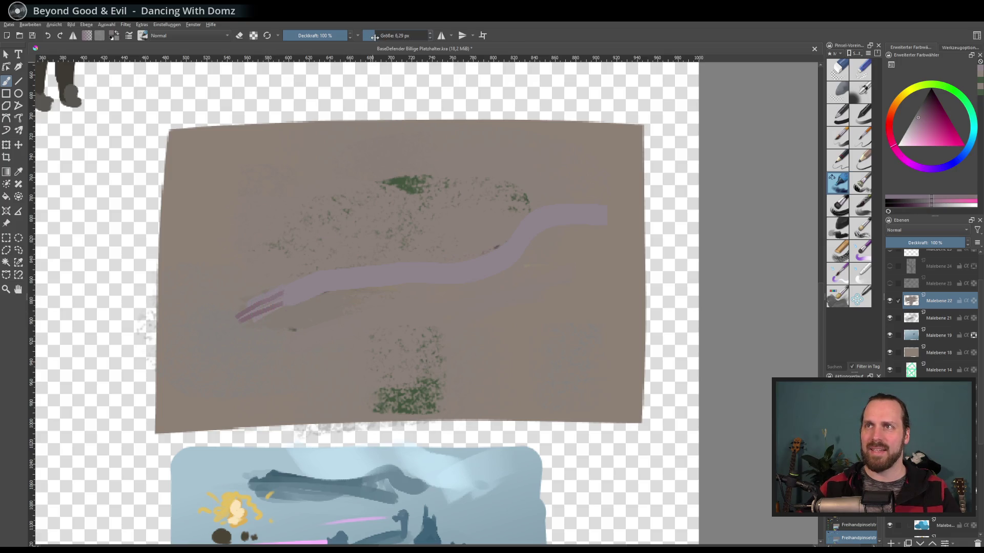
pyautogui.moveTo(347, 283)
pyautogui.mouseDown()
pyautogui.moveTo(509, 246)
pyautogui.moveTo(587, 209)
pyautogui.mouseUp()
pyautogui.moveTo(423, 287); pyautogui.dragTo(564, 238)
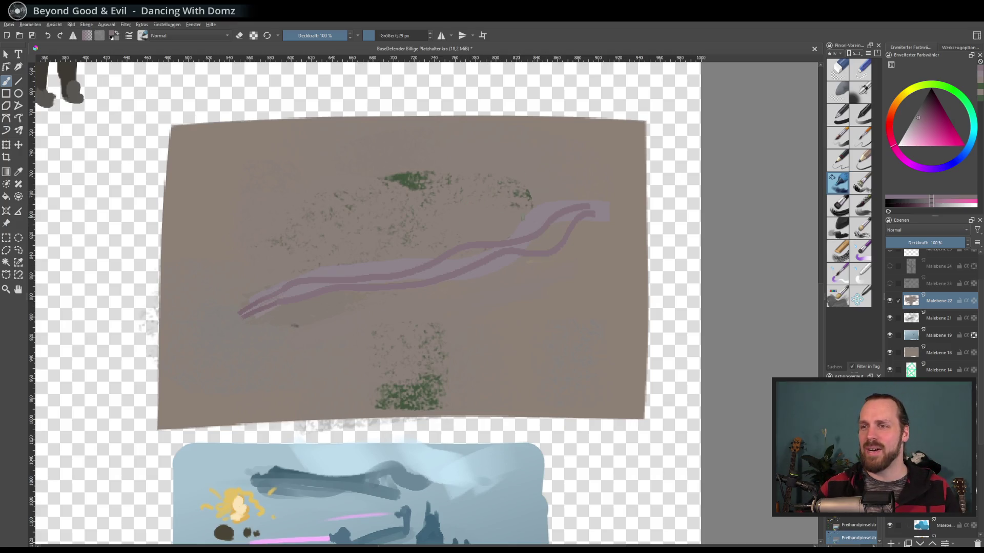
pyautogui.hotkey('ctrl', 's')
# - Export the ground texture from Krita's Datei menu, opening the Dateityp list of export formats
pyautogui.click(9, 24)
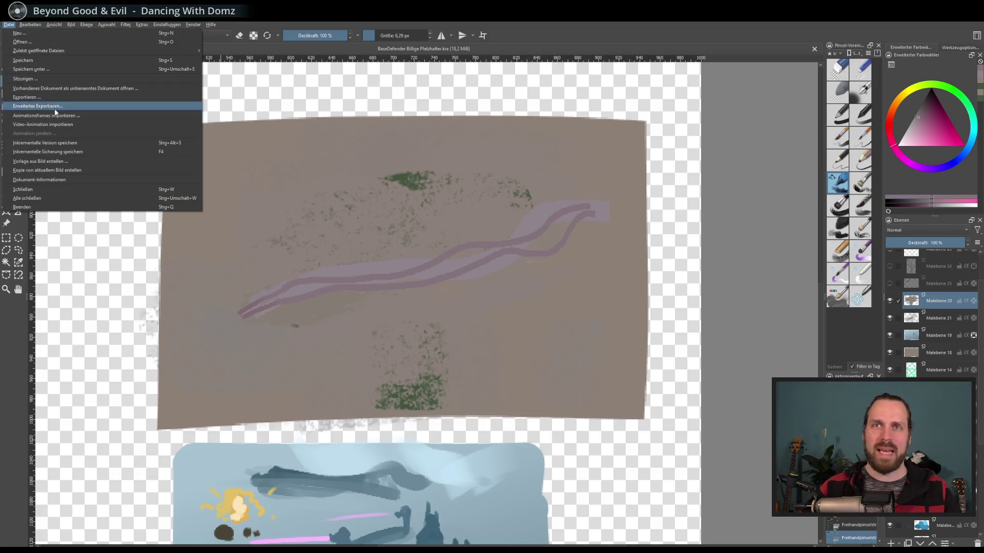
pyautogui.click(66, 97)
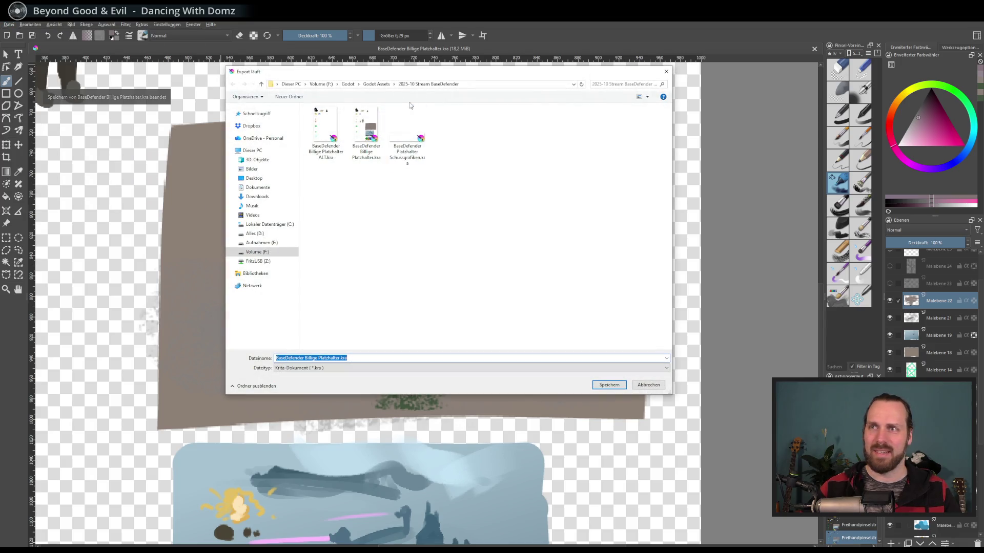
pyautogui.click(433, 367)
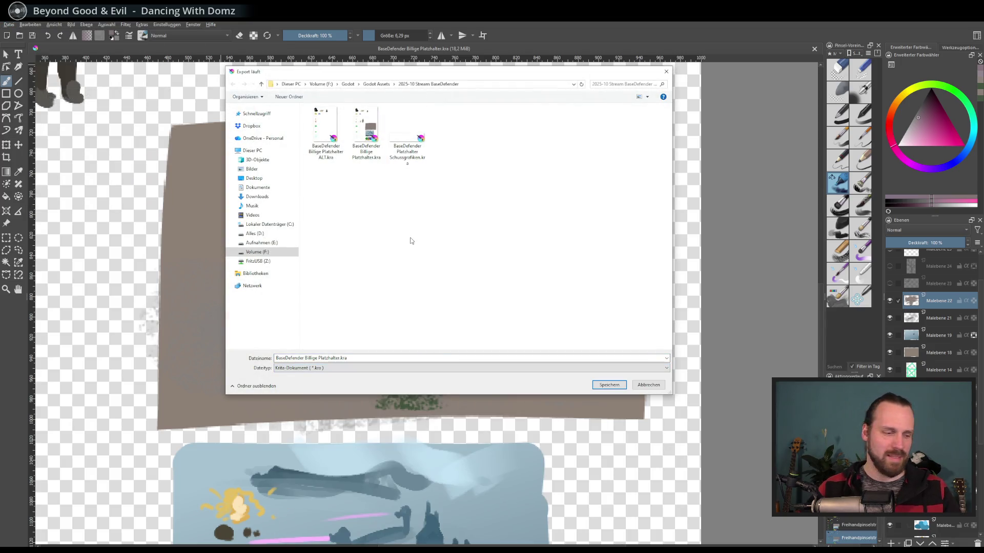
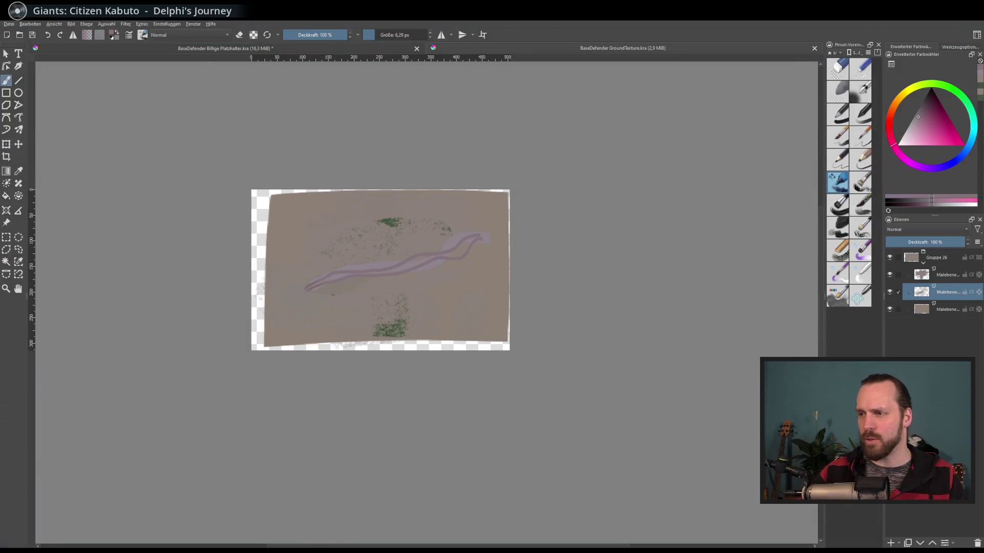
# - Switch from the Krita ground-texture painting back to the Godot editor
pyautogui.hotkey('alt', 'Tab')
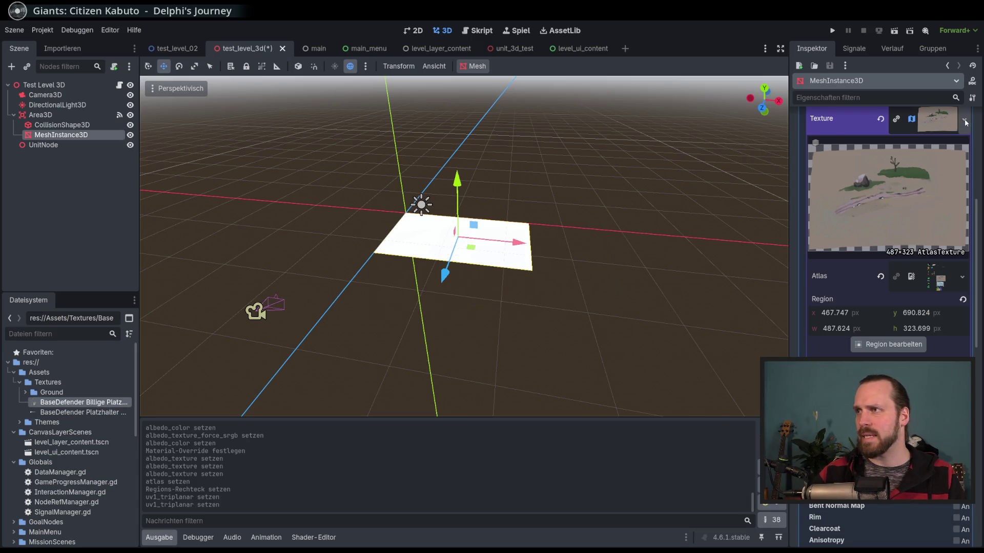
# - Quick-load the painted ground texture onto the plane's material and save test_level_3d
pyautogui.click(964, 121)
pyautogui.click(881, 352)
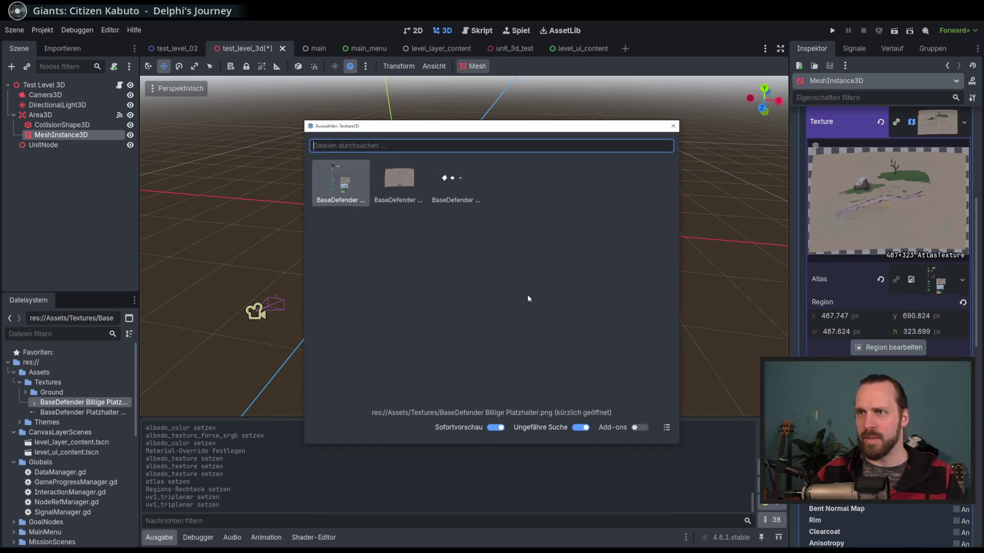
pyautogui.doubleClick(381, 193)
pyautogui.scroll(4, 490, 258)
pyautogui.hotkey('ctrl', 's')
# - Check the textured plane from a new angle, run the game and pick Test Level GYM
pyautogui.scroll(3, 553, 325)
pyautogui.moveTo(560, 330)
pyautogui.mouseDown()
pyautogui.moveTo(564, 268)
pyautogui.moveTo(532, 287)
pyautogui.moveTo(554, 308)
pyautogui.mouseUp()
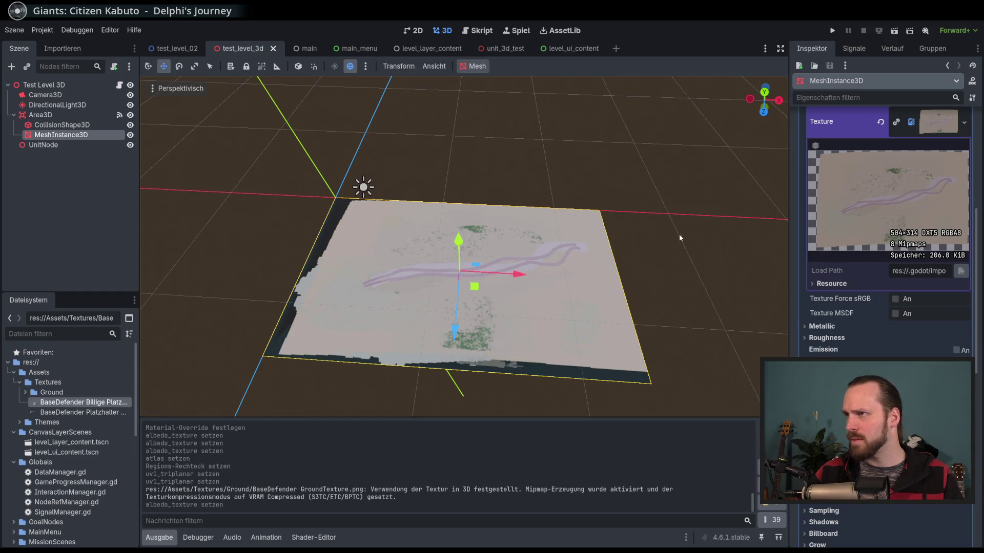
pyautogui.moveTo(577, 282); pyautogui.dragTo(568, 267)
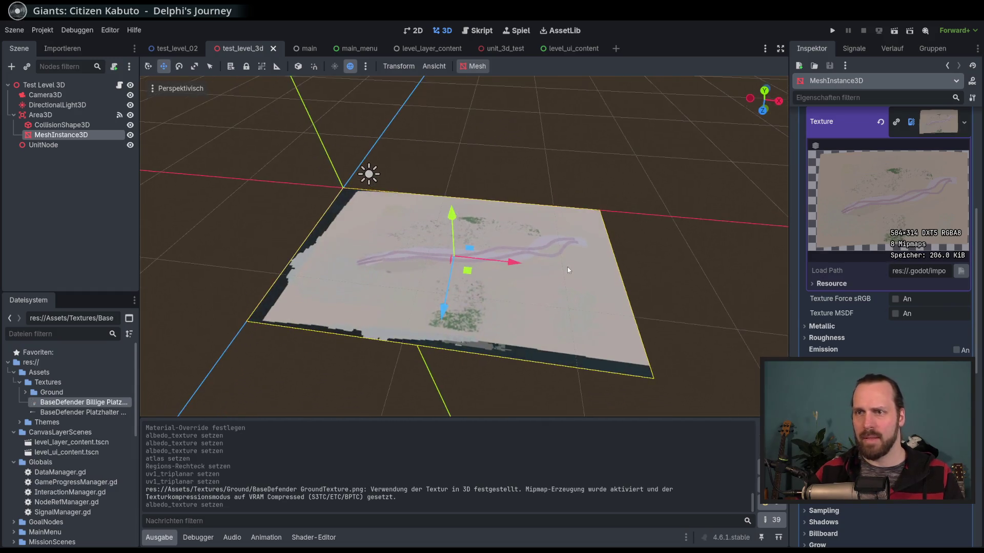
pyautogui.press('F5')
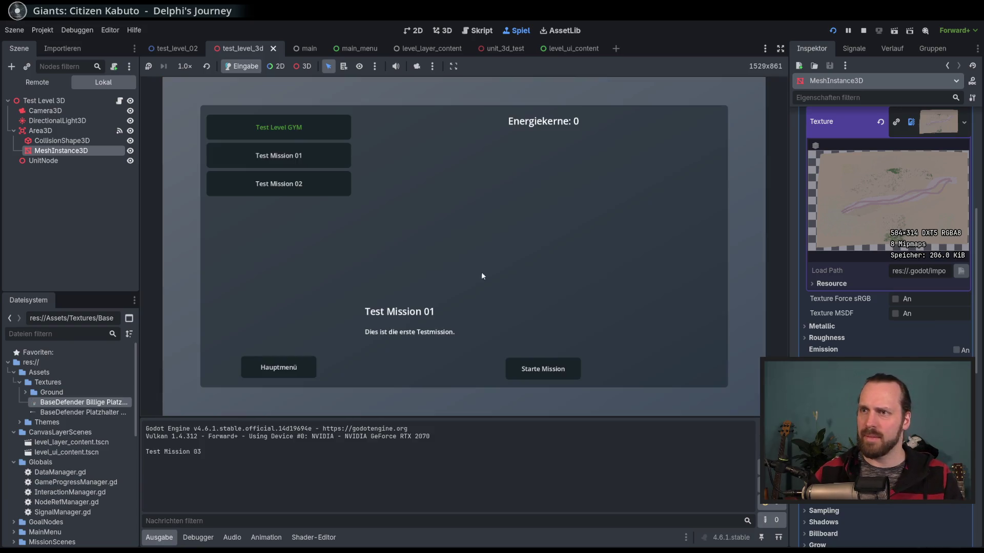
pyautogui.click(324, 131)
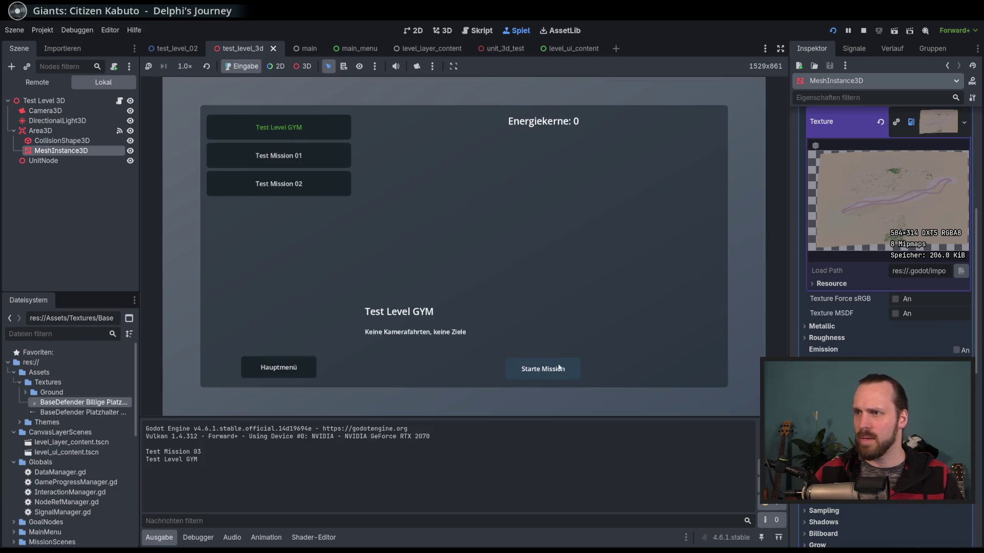
# - Start the mission and move a single soldier to two spots on the map
pyautogui.click(583, 377)
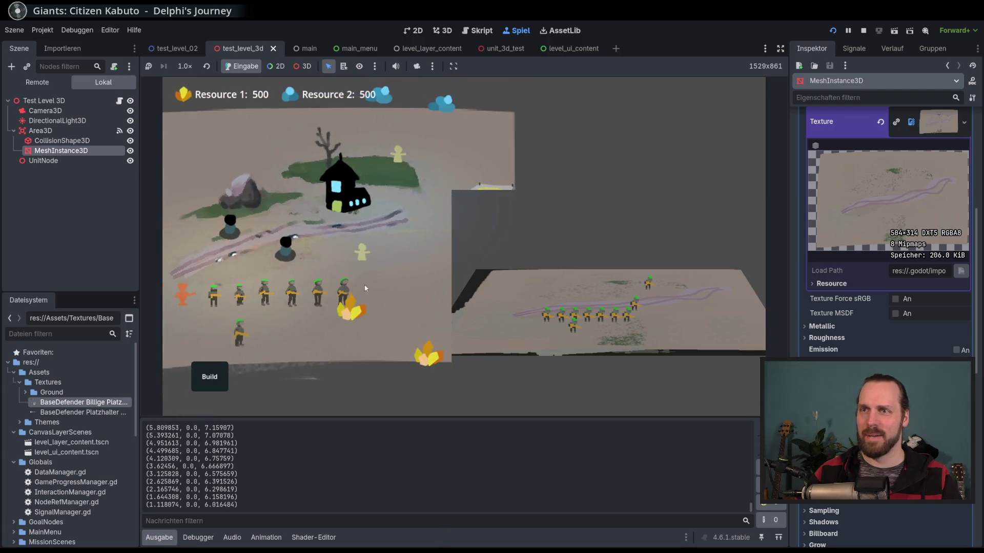
pyautogui.click(259, 302)
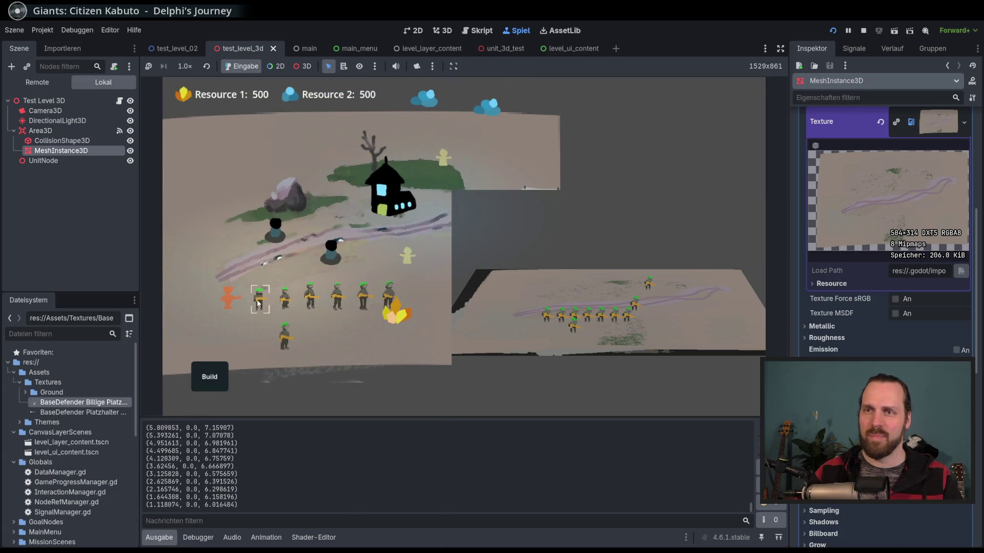
pyautogui.rightClick(240, 267)
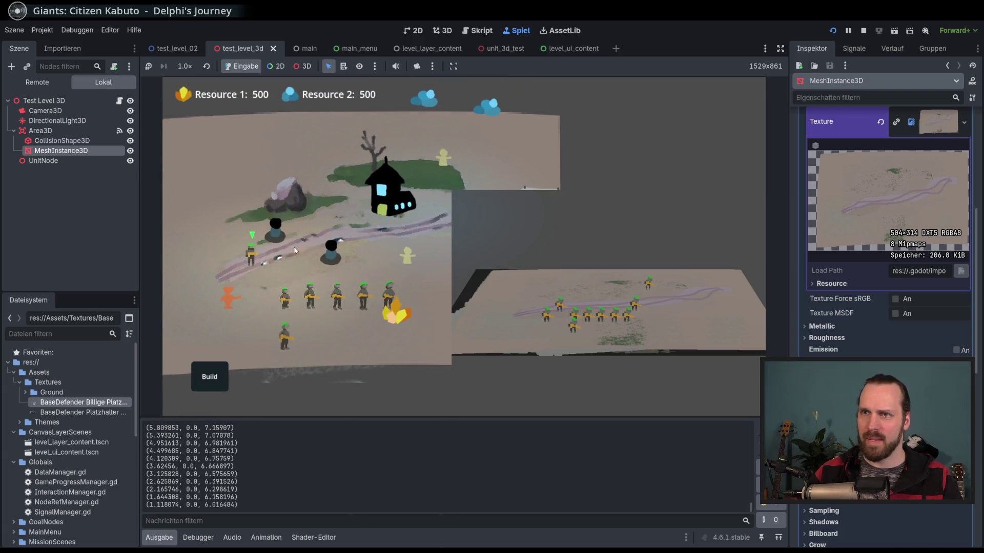
pyautogui.rightClick(342, 260)
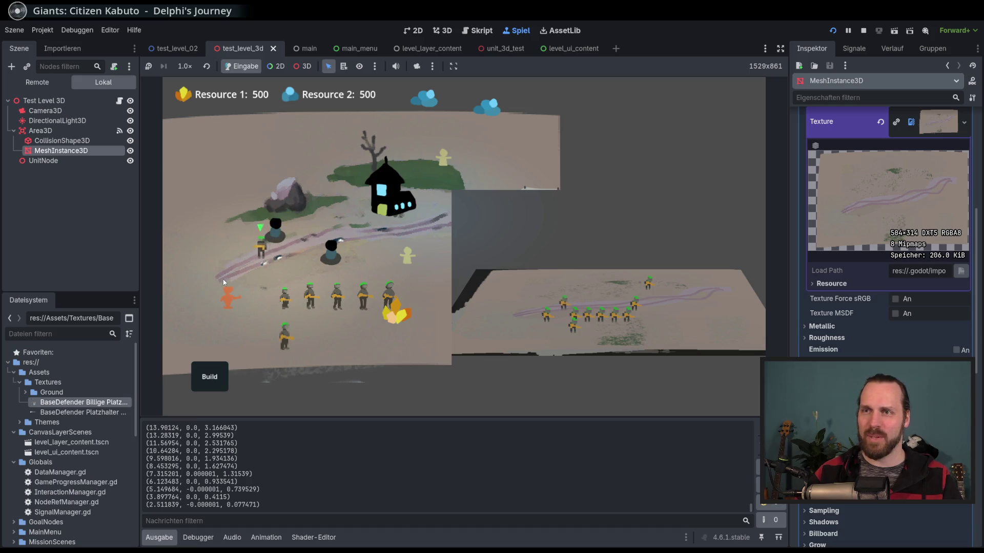
# - Box-select several soldiers, send them toward the path, then stop the game
pyautogui.press('a')
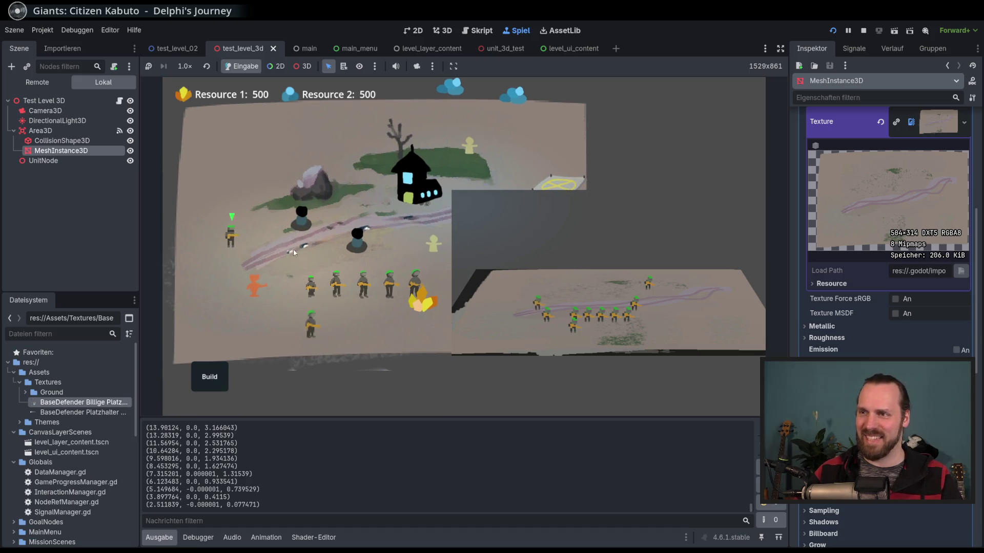
pyautogui.press('d')
pyautogui.moveTo(179, 157); pyautogui.dragTo(252, 241)
pyautogui.rightClick(349, 306)
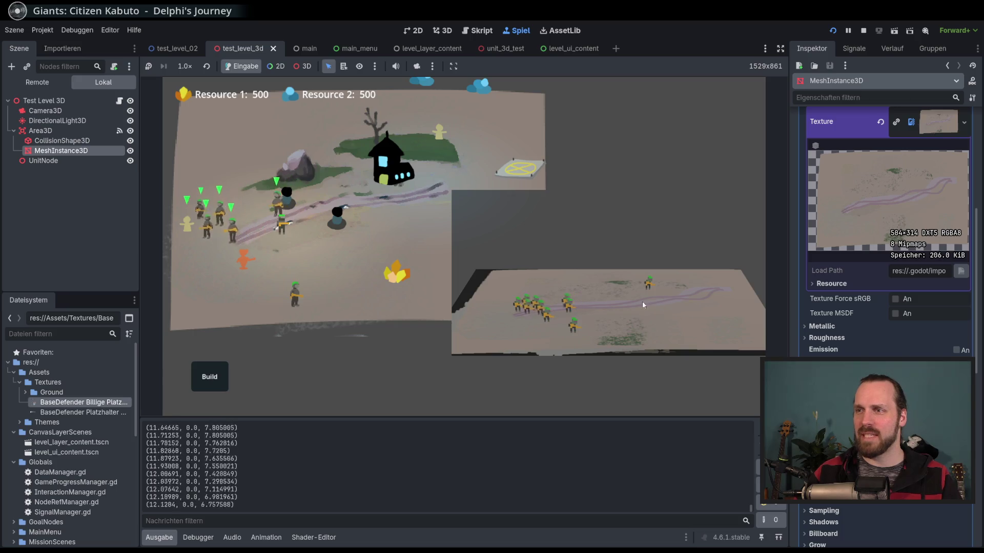
pyautogui.press('a')
pyautogui.press('w')
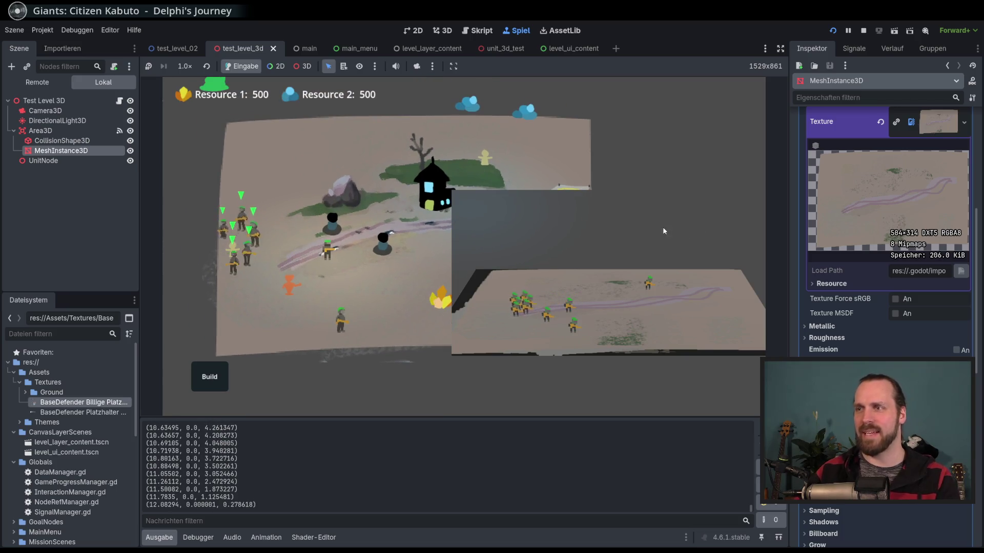
pyautogui.press('F8')
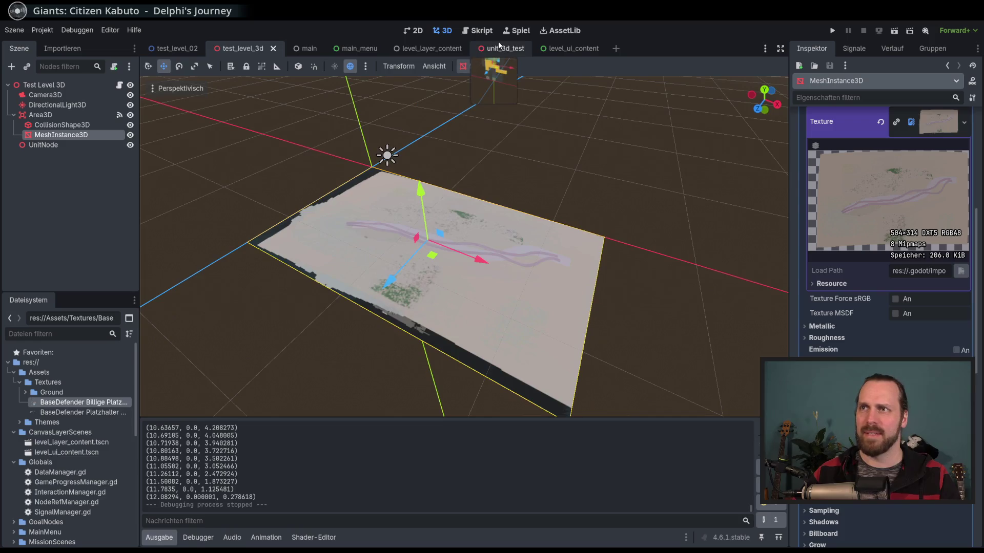
# - Raise the test_level_3d Camera3D with the move gizmo, then save and rerun the game
pyautogui.click(500, 49)
pyautogui.click(247, 50)
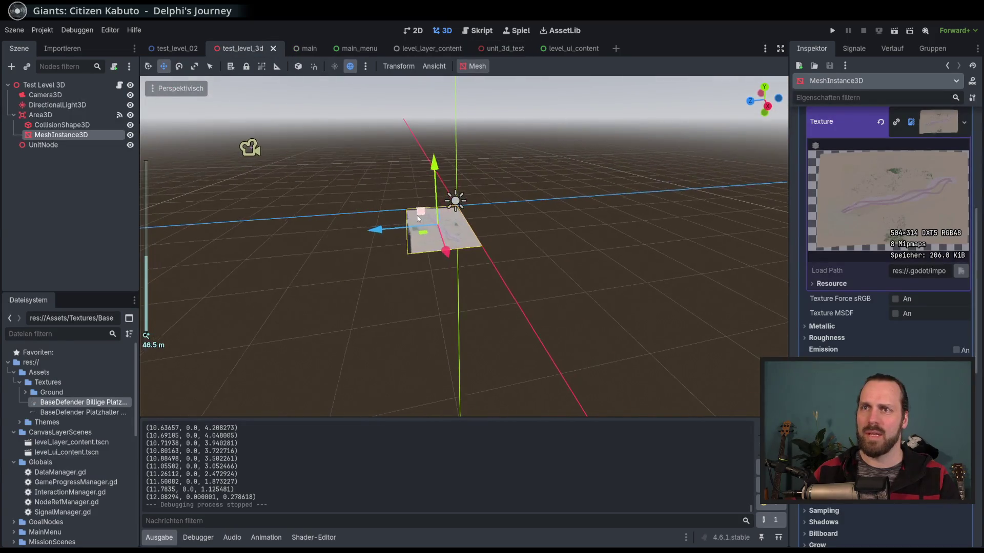
pyautogui.click(45, 94)
pyautogui.moveTo(253, 159)
pyautogui.mouseDown()
pyautogui.moveTo(216, 143)
pyautogui.moveTo(244, 84)
pyautogui.moveTo(253, 120)
pyautogui.mouseUp()
pyautogui.click(180, 66)
pyautogui.press('F5')
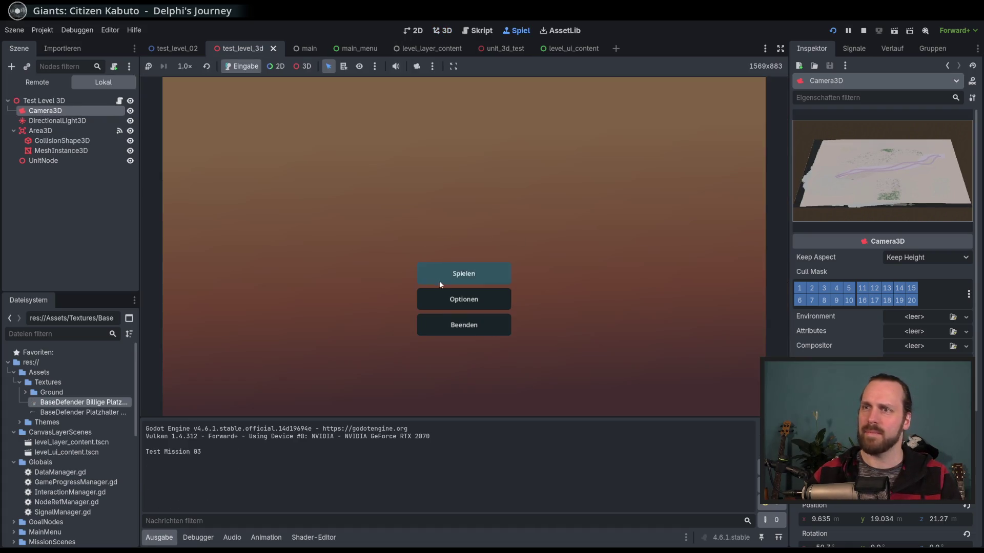
# - Start Test Level GYM and move a six-soldier squad to the rocks, then along the path
pyautogui.click(439, 277)
pyautogui.click(280, 127)
pyautogui.click(557, 369)
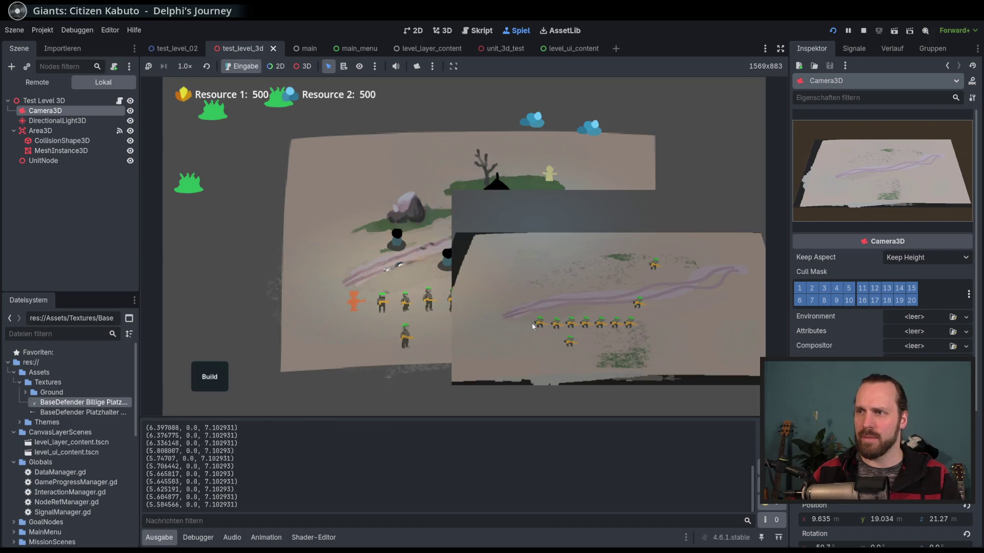
pyautogui.moveTo(297, 271); pyautogui.dragTo(397, 332)
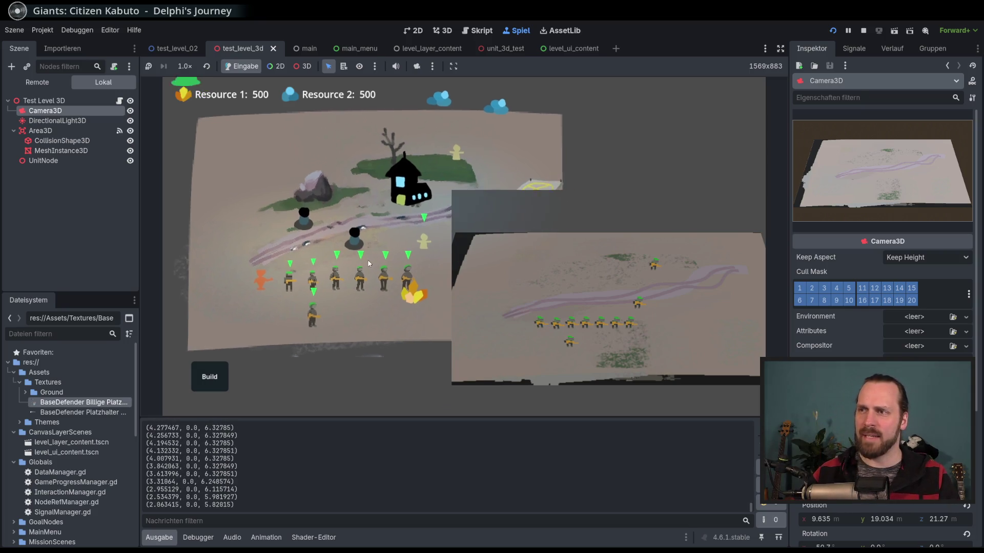
pyautogui.rightClick(245, 171)
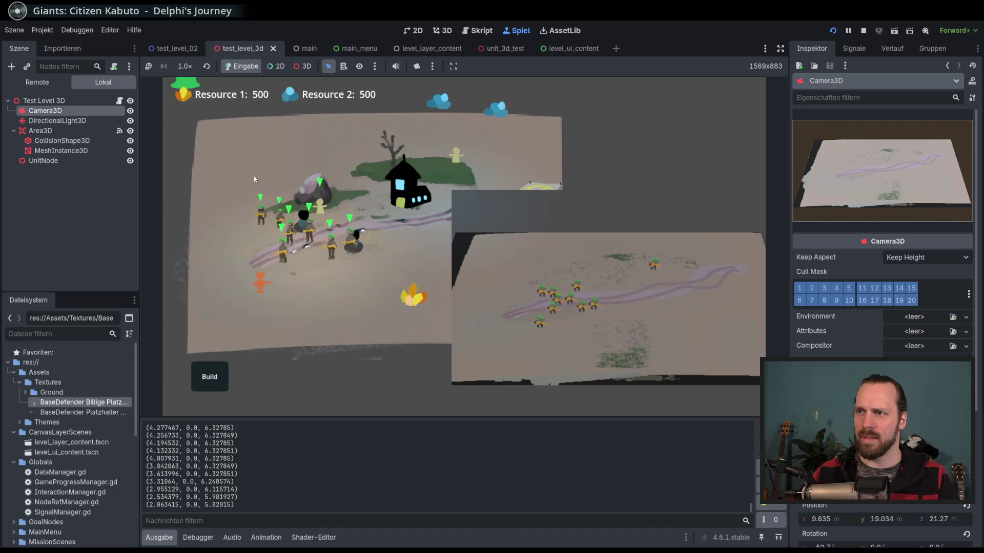
pyautogui.rightClick(245, 262)
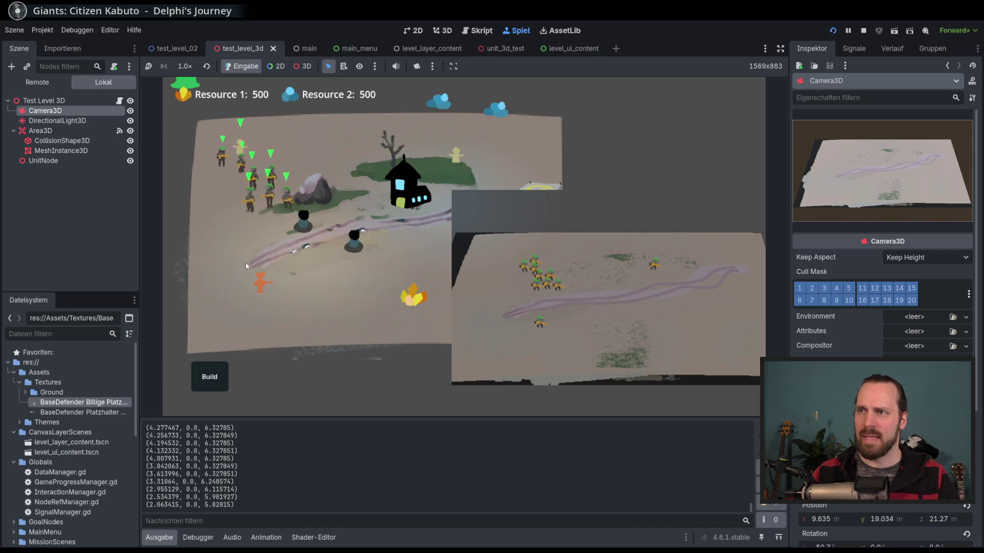
pyautogui.rightClick(330, 288)
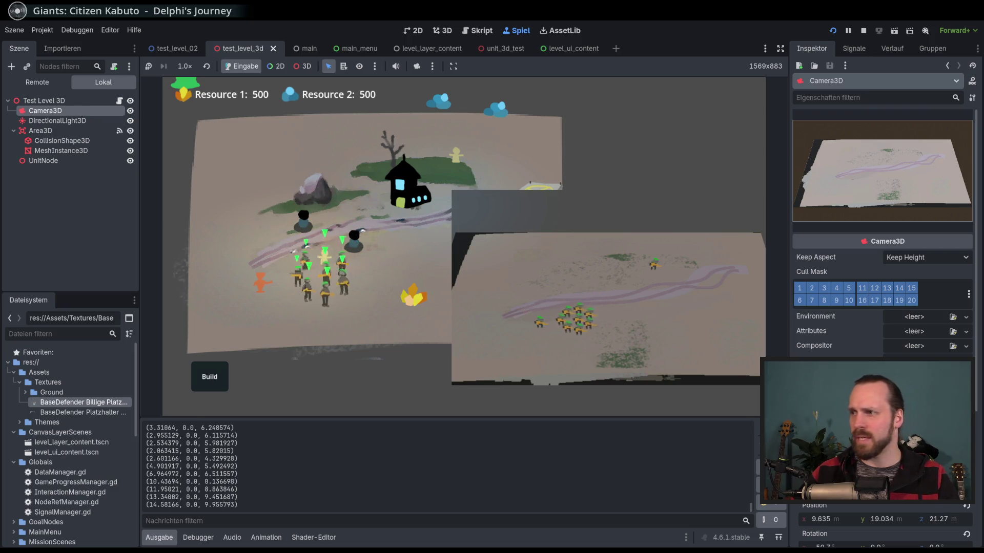
# - Look around the map, select individual units, then stop the game
pyautogui.scroll(-4, 975, 381)
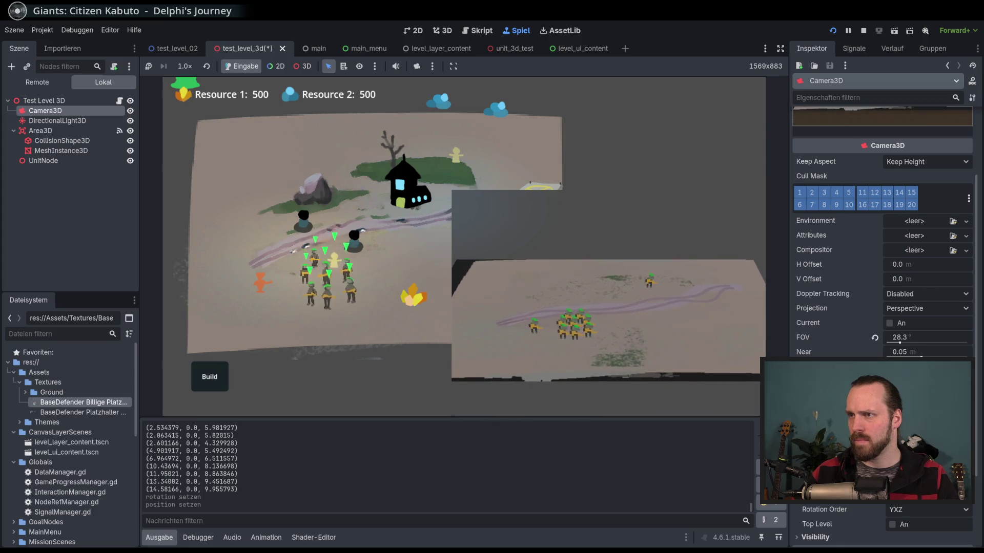
pyautogui.press('d')
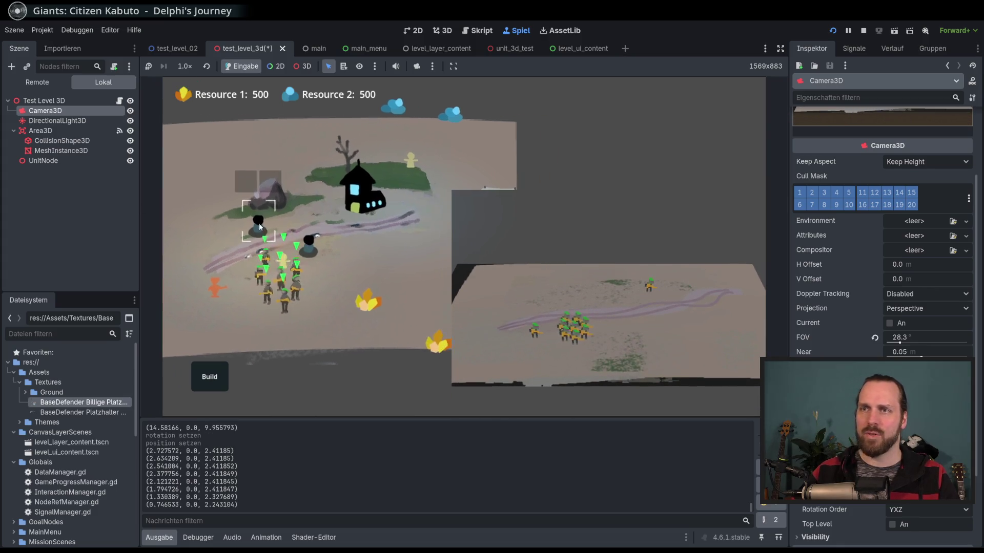
pyautogui.press('a')
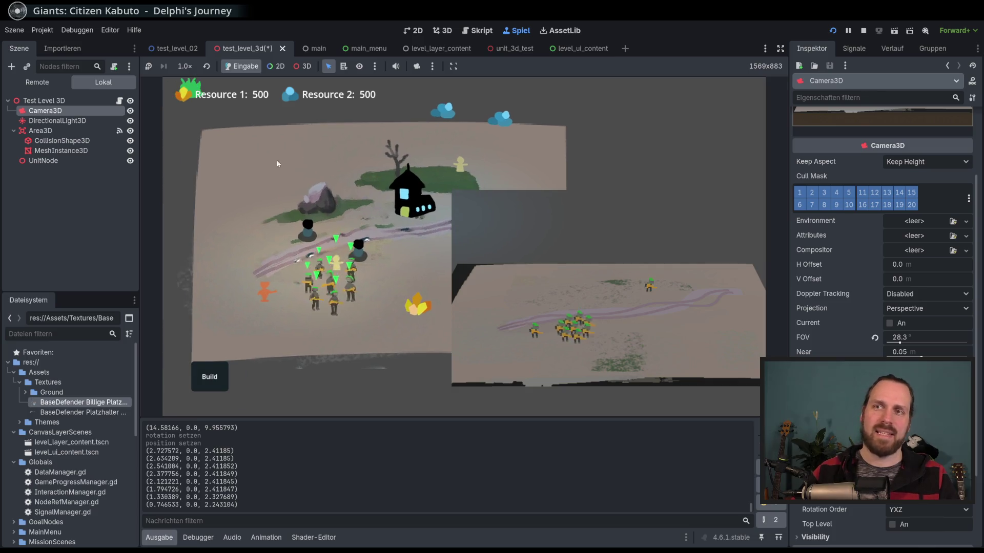
pyautogui.press('w')
pyautogui.press('s')
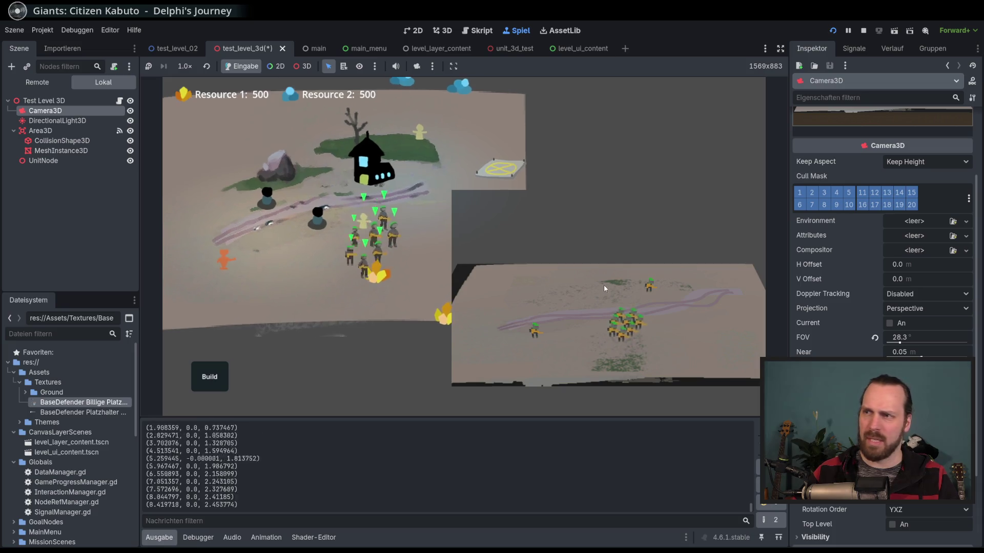
pyautogui.press('w')
pyautogui.press('w')
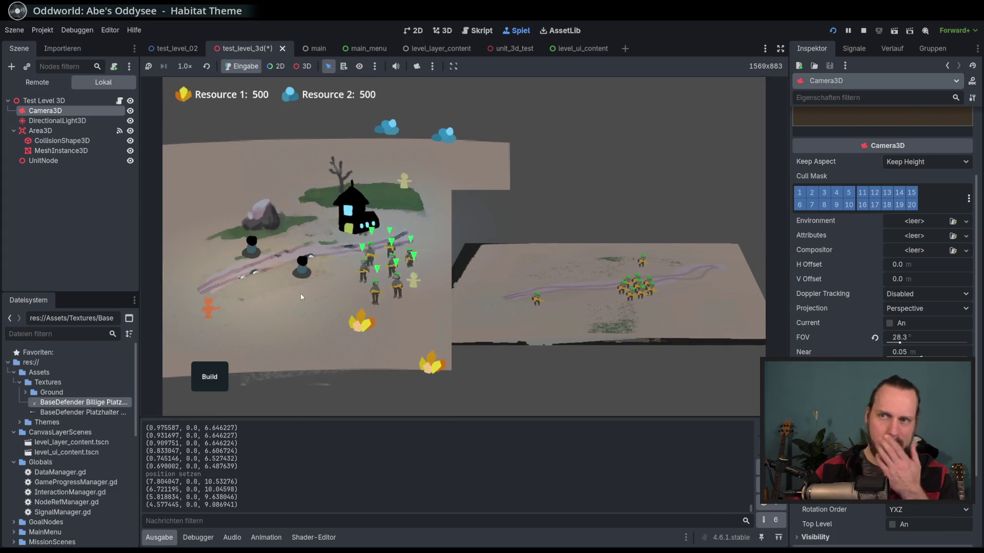
pyautogui.click(396, 205)
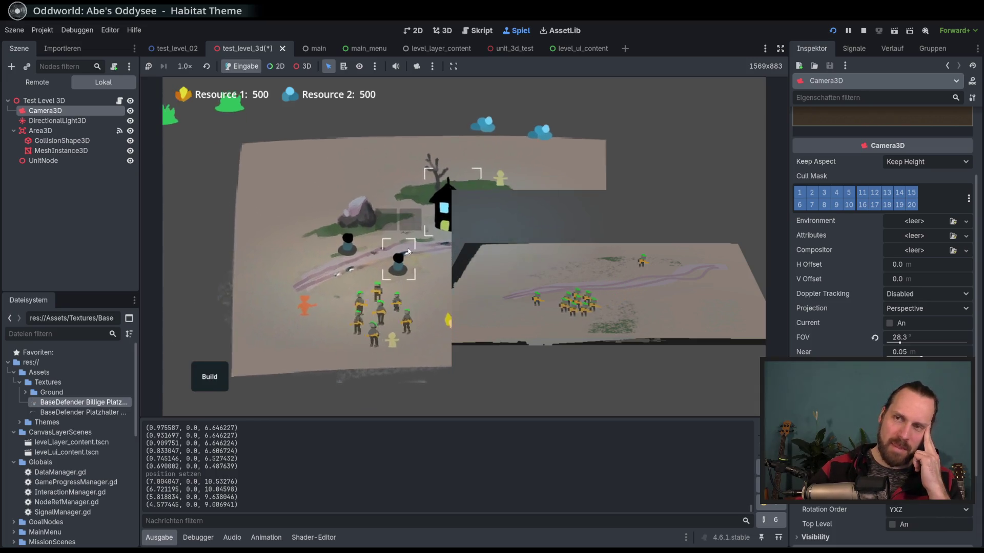
pyautogui.click(300, 303)
pyautogui.click(287, 247)
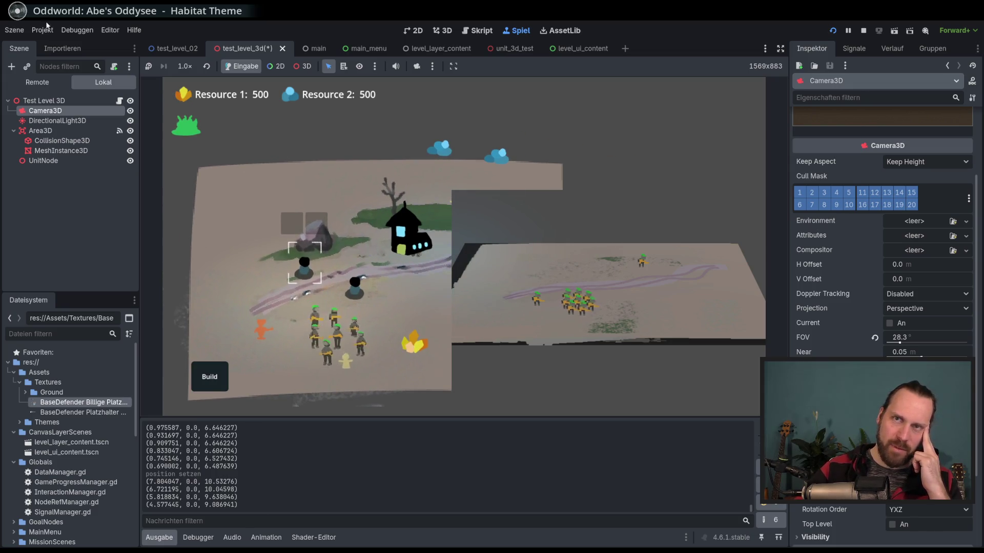
pyautogui.click(77, 30)
pyautogui.click(195, 23)
pyautogui.press('F8')
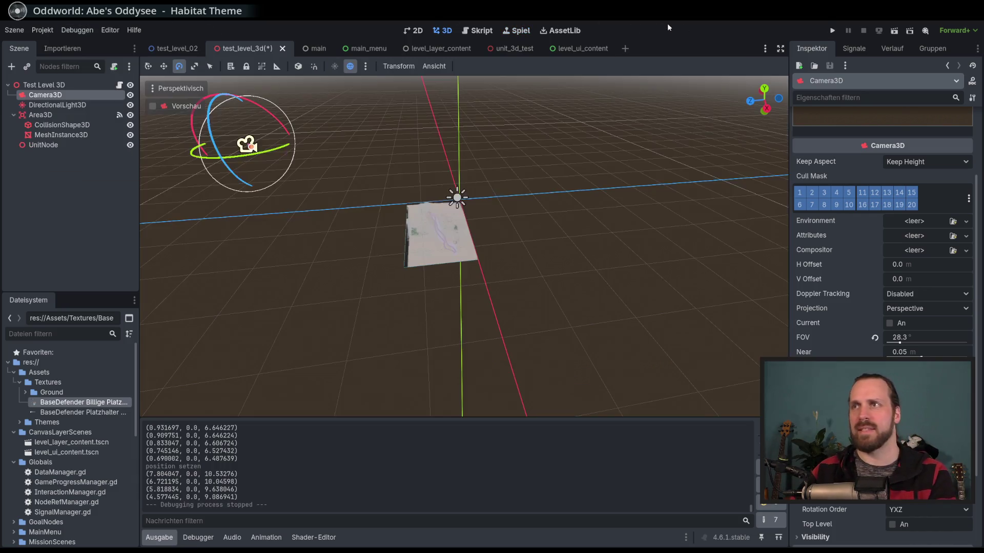
# - Enable Visible Collision Shapes and launch the Test Level GYM mission
pyautogui.click(50, 28)
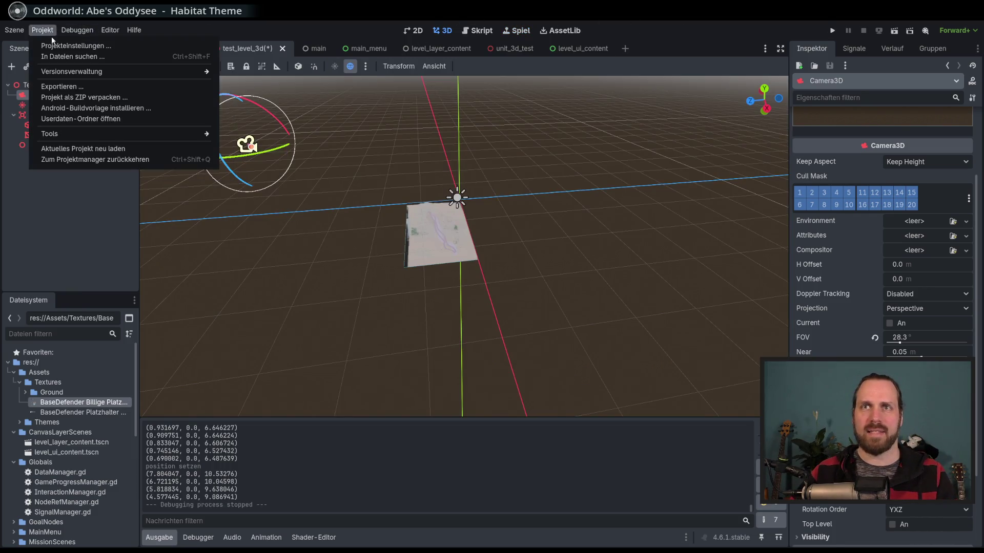
pyautogui.click(103, 71)
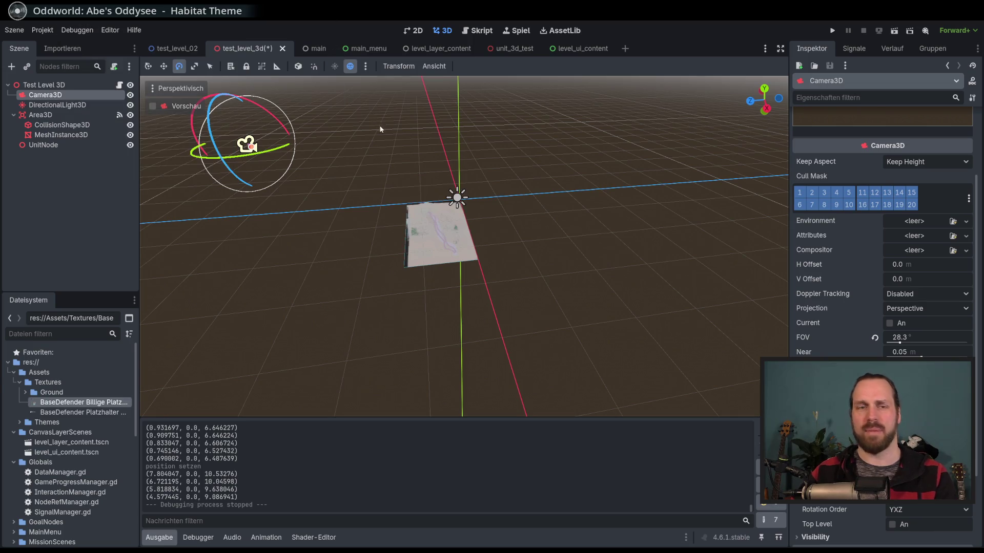
pyautogui.press('F6')
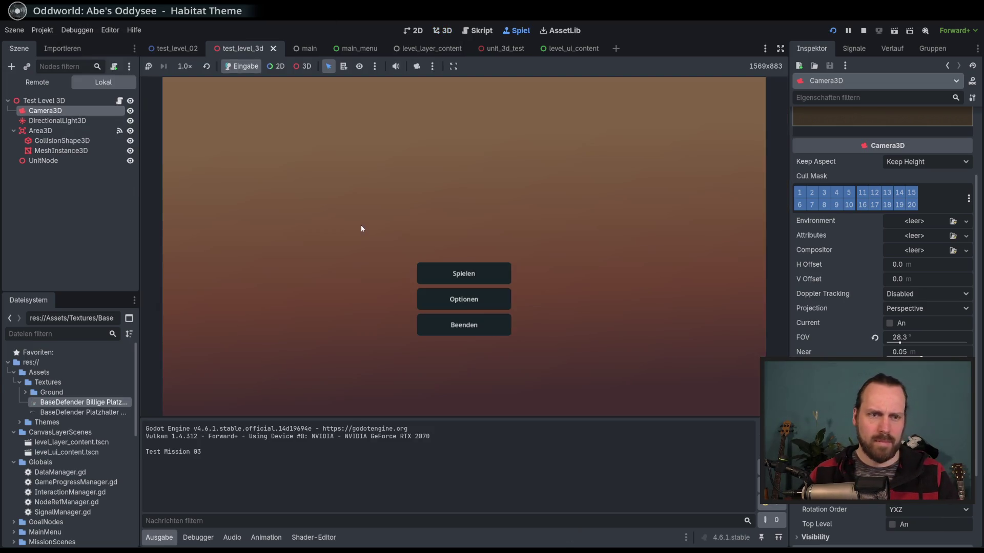
pyautogui.click(478, 269)
pyautogui.click(278, 128)
pyautogui.click(543, 369)
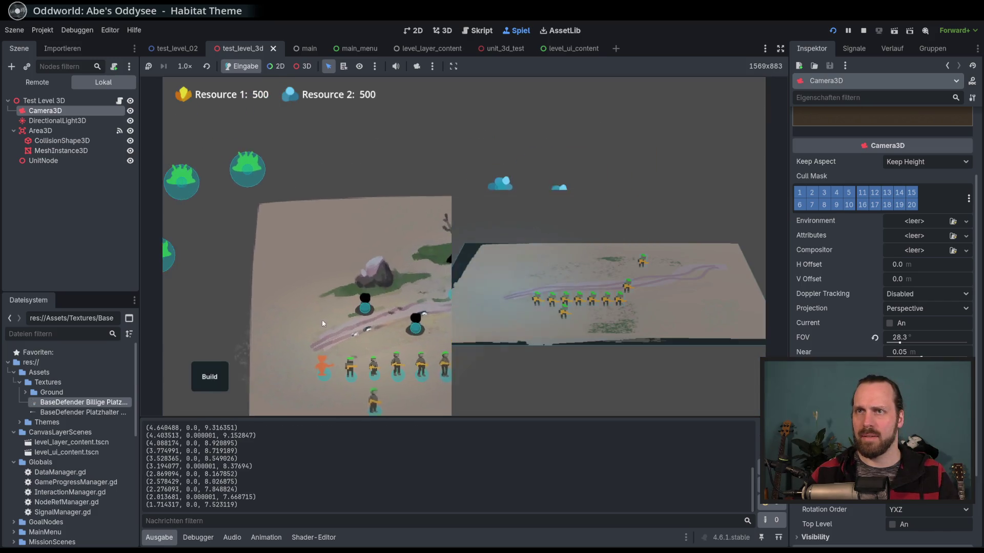
# - Pan and zoom across the map to the house and select the black unit there
pyautogui.scroll(-3, 339, 290)
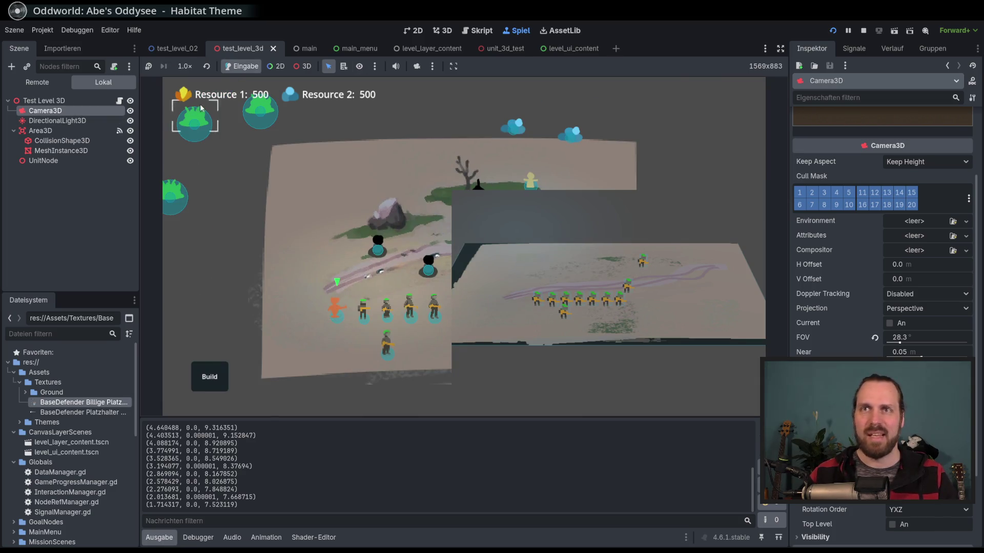
pyautogui.scroll(3, 285, 213)
pyautogui.moveTo(279, 287); pyautogui.dragTo(437, 270)
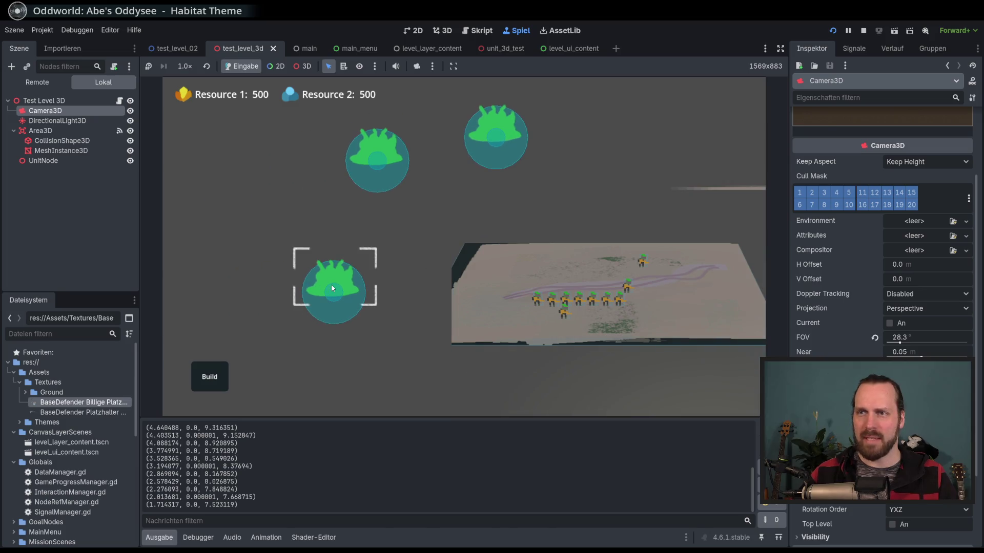
pyautogui.scroll(-3, 331, 283)
pyautogui.scroll(1, 224, 238)
pyautogui.moveTo(486, 295); pyautogui.dragTo(257, 284)
pyautogui.scroll(3, 256, 283)
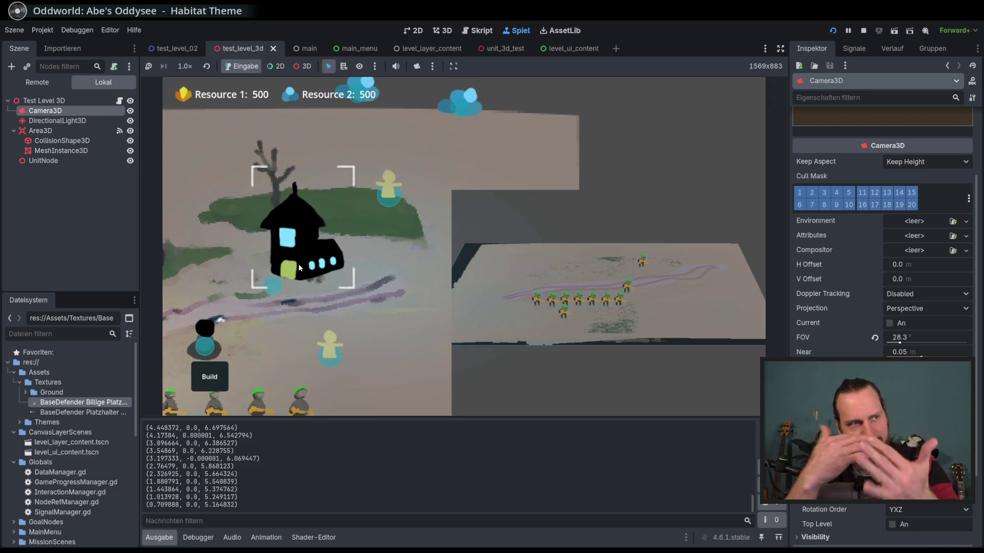
pyautogui.scroll(-3, 299, 263)
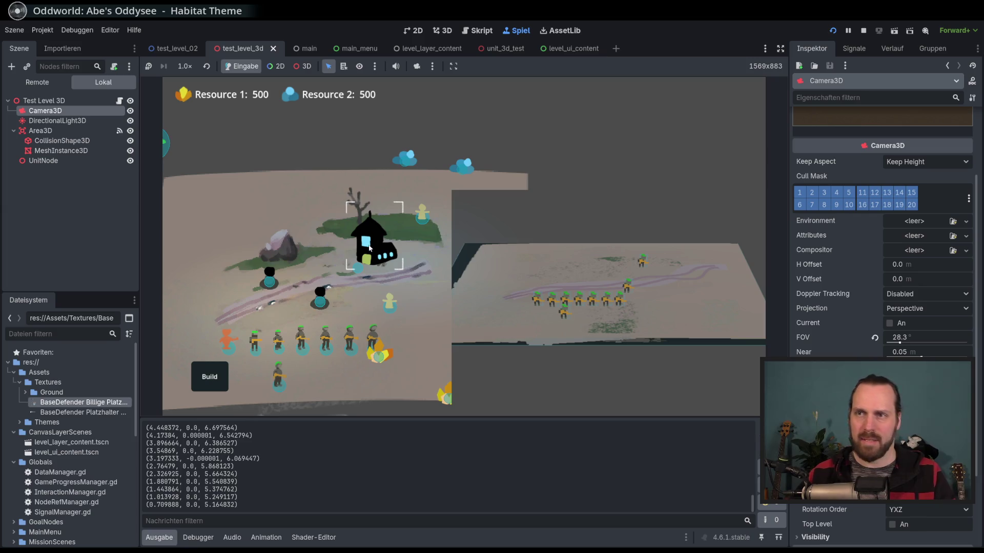
pyautogui.scroll(3, 369, 248)
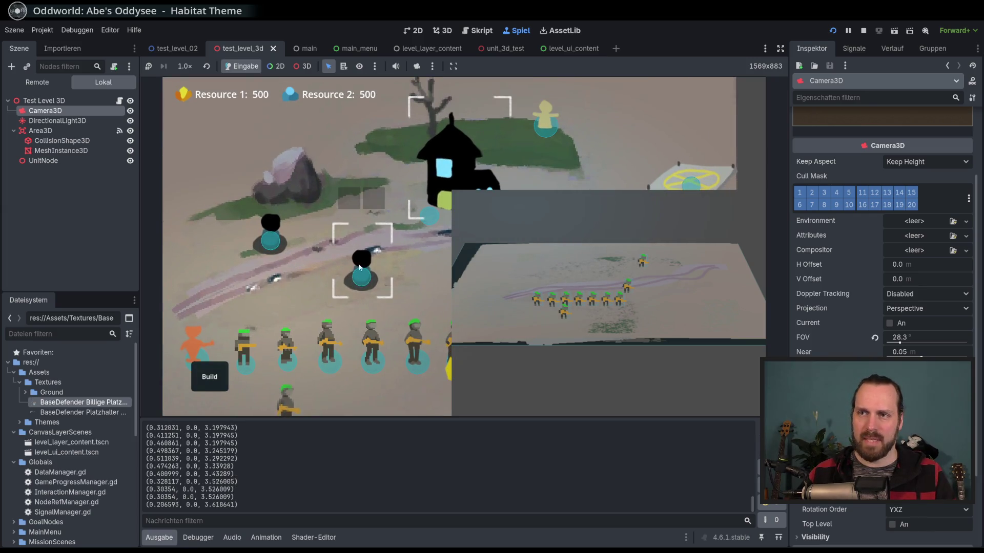
pyautogui.scroll(-3, 357, 296)
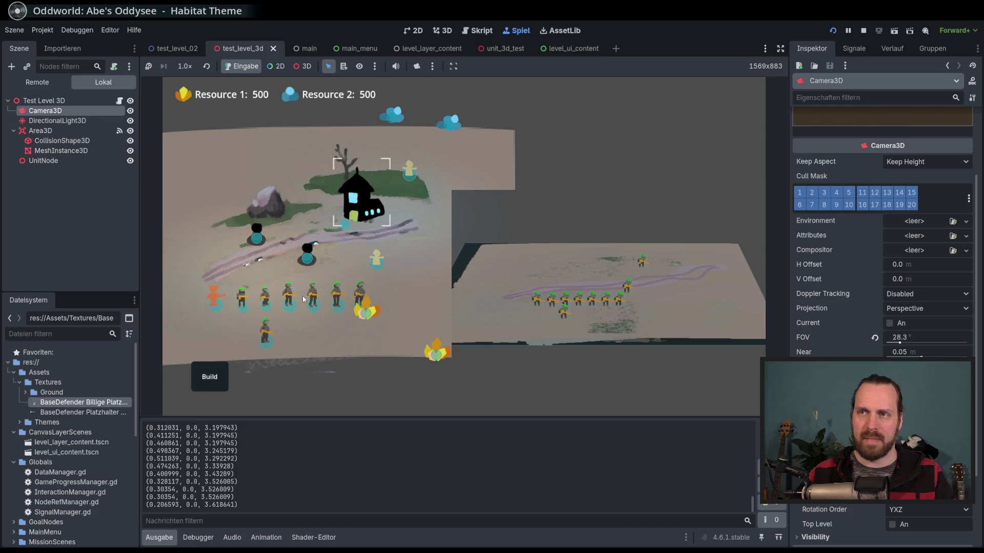
pyautogui.press('w')
pyautogui.press('w')
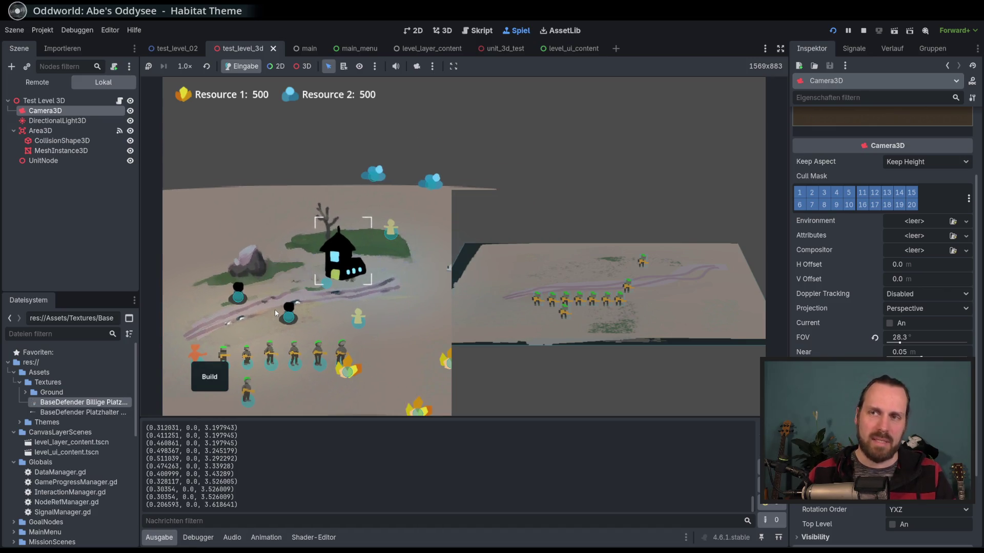
pyautogui.click(275, 310)
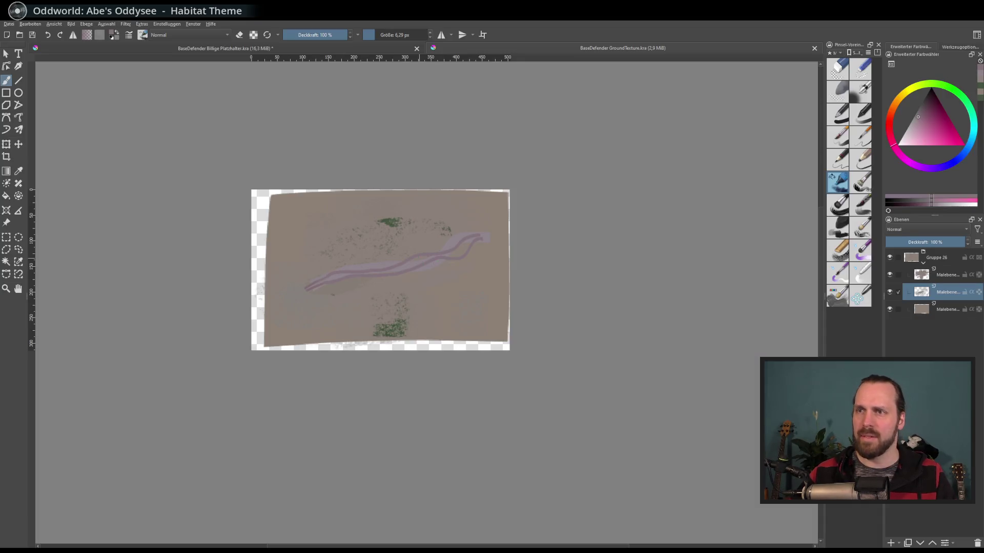
# - Scale all three paint layers up with Ctrl+T and shift the texture down and left
pyautogui.click(84, 25)
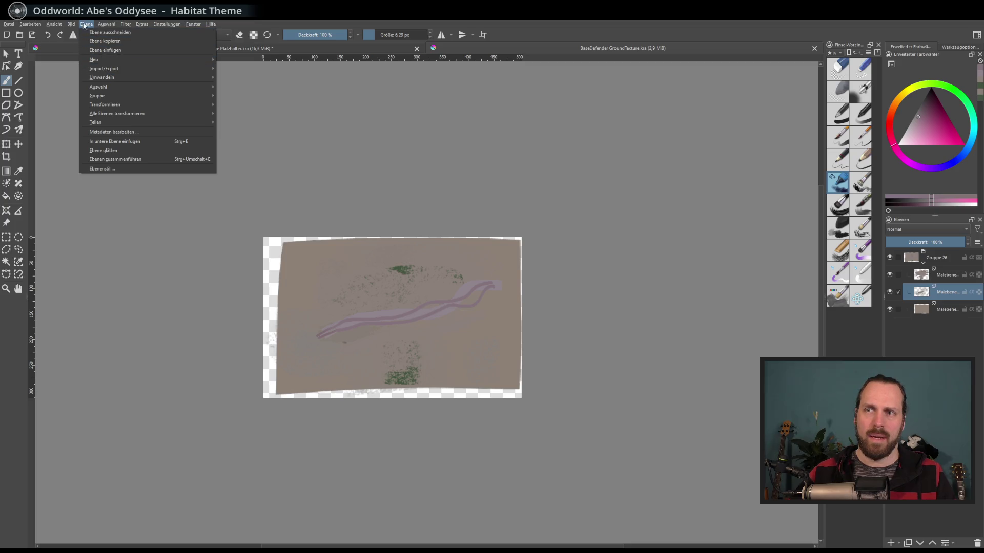
pyautogui.press('Escape')
pyautogui.scroll(2, 364, 324)
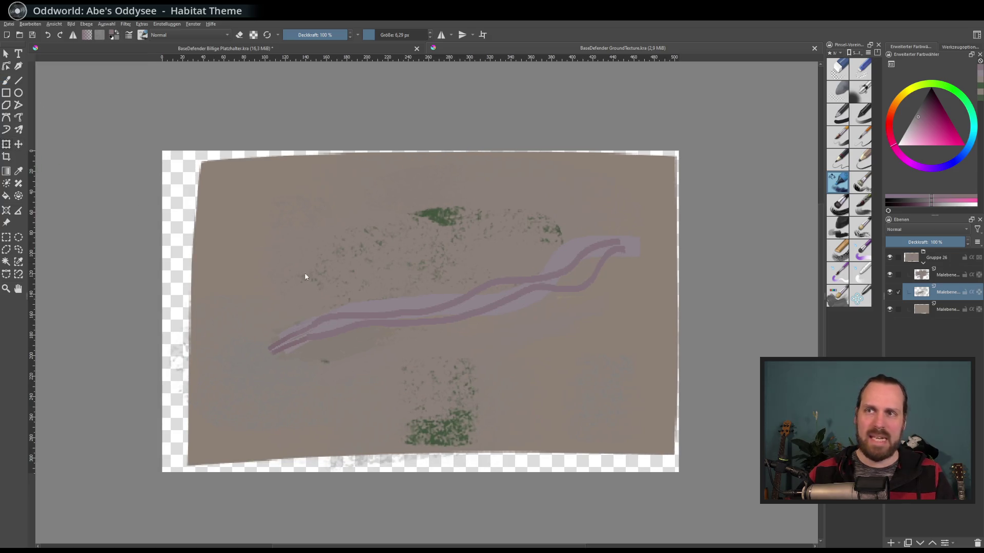
pyautogui.scroll(-2, 360, 294)
pyautogui.hotkey('ctrl', 't')
pyautogui.click(930, 274)
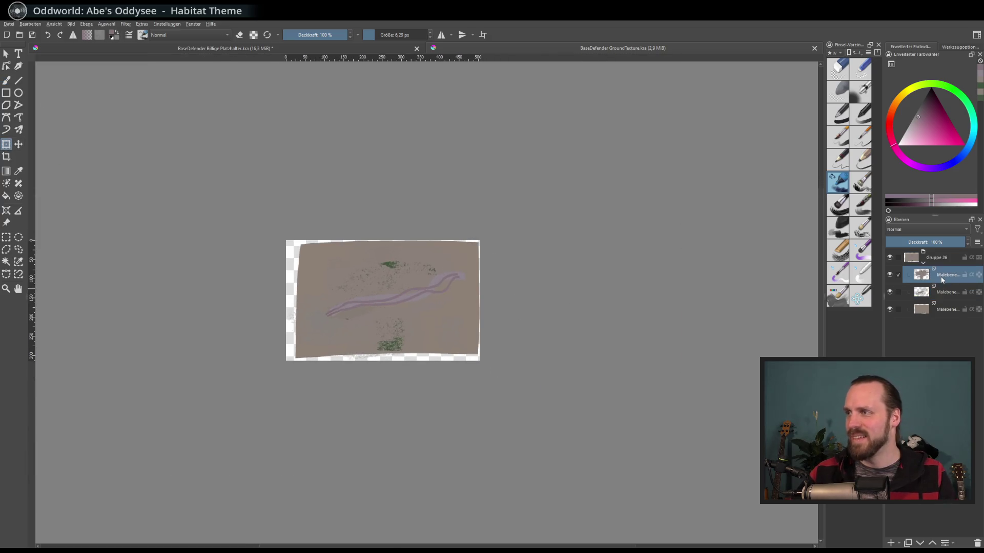
pyautogui.click(945, 310)
pyautogui.keyDown('shift'); pyautogui.click(969, 276); pyautogui.keyUp('shift')
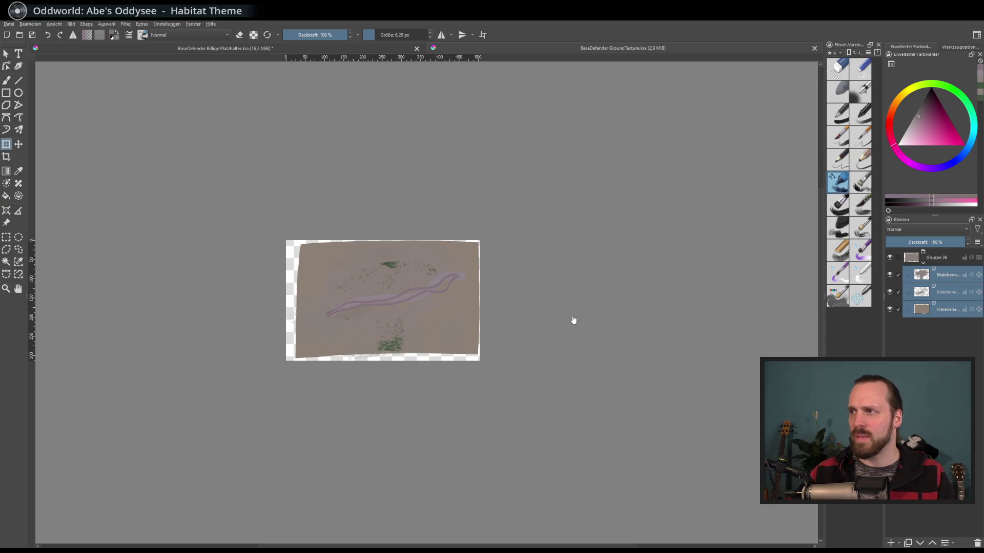
pyautogui.moveTo(287, 361)
pyautogui.mouseDown()
pyautogui.moveTo(274, 378)
pyautogui.moveTo(279, 410)
pyautogui.mouseUp()
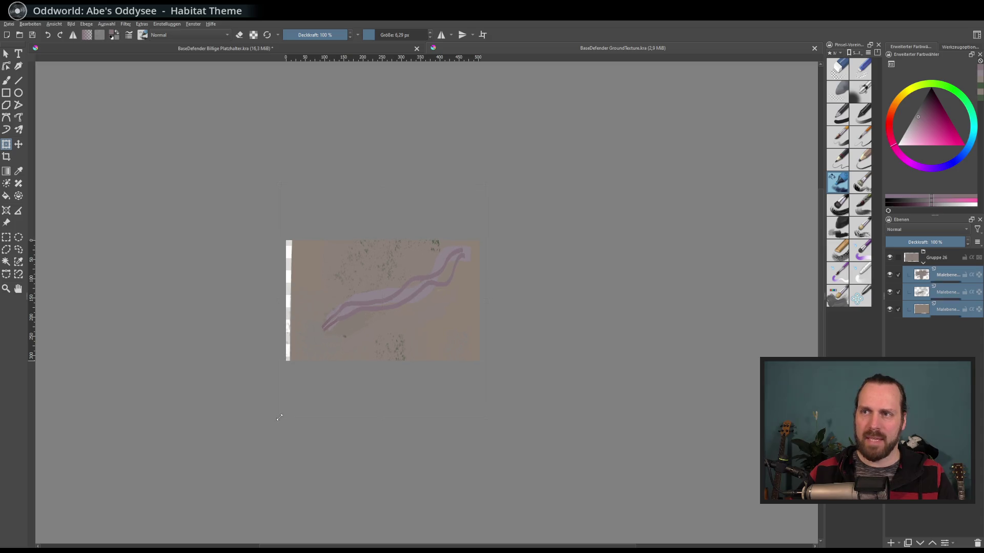
pyautogui.moveTo(416, 325); pyautogui.dragTo(409, 329)
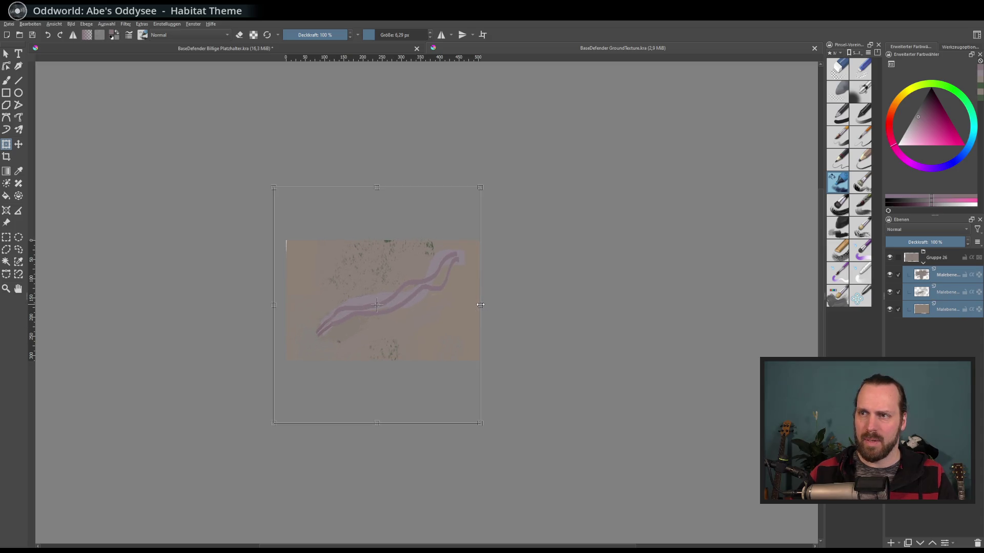
pyautogui.moveTo(416, 323); pyautogui.dragTo(419, 333)
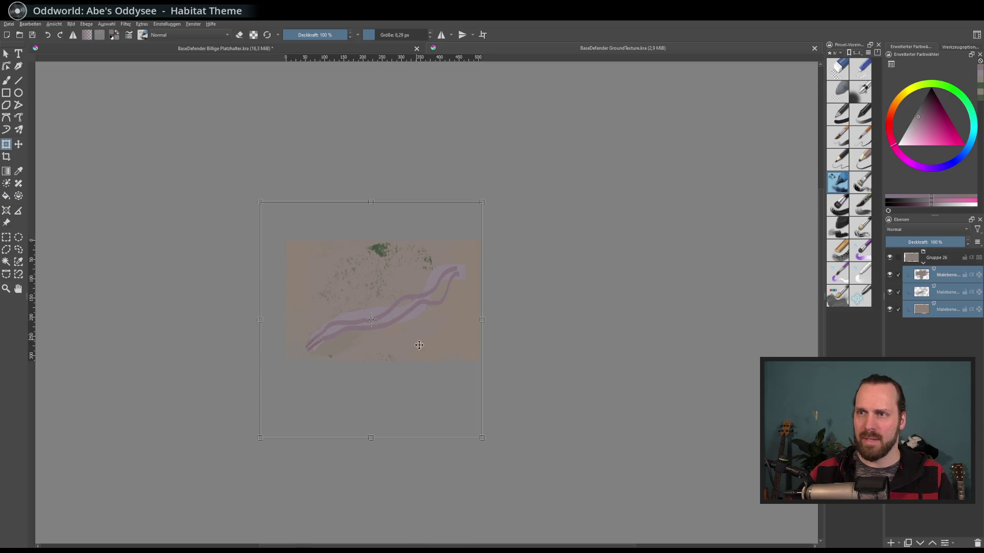
pyautogui.scroll(2, 388, 317)
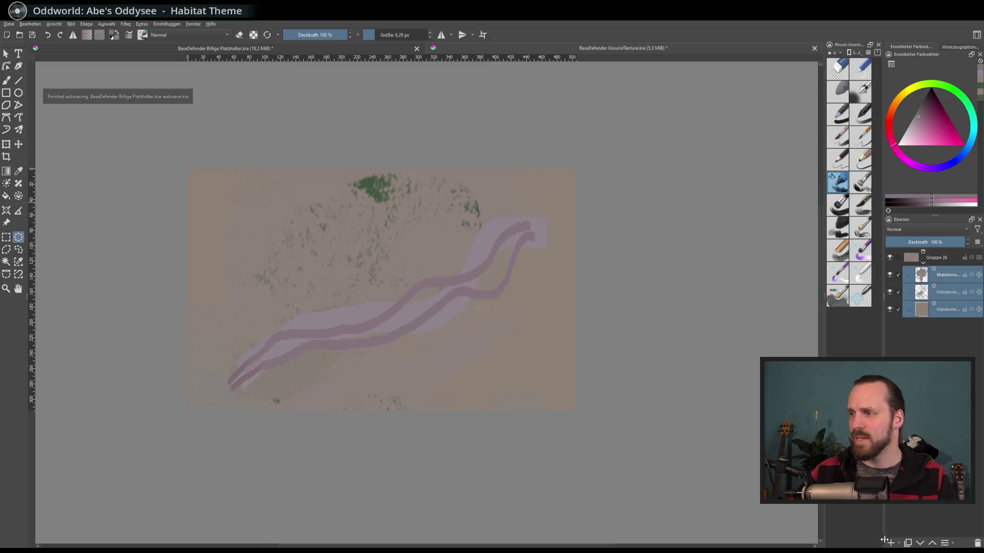
# - Group the three paint layers, pick orange and try a circle, undoing the grey-filled result
pyautogui.hotkey('ctrl', 'g')
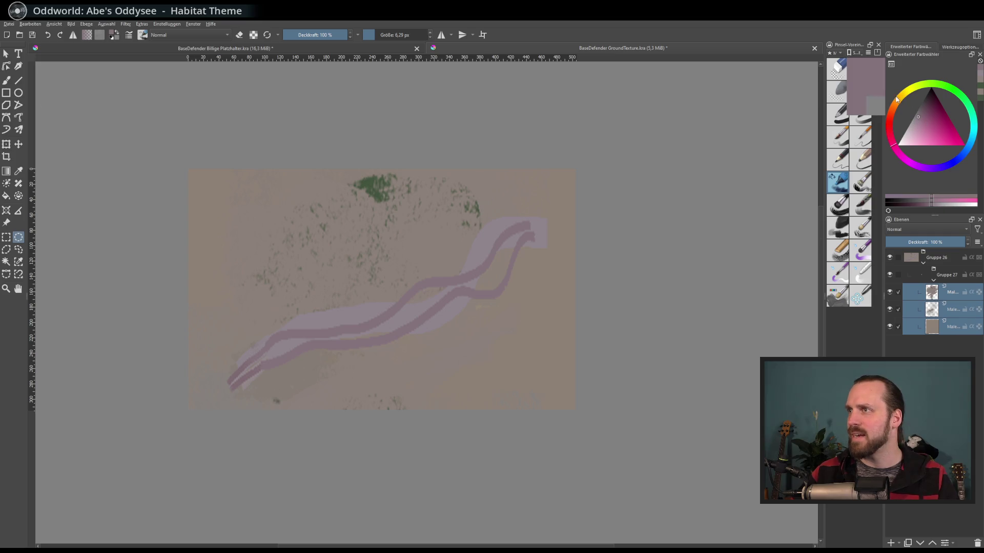
pyautogui.moveTo(930, 128); pyautogui.dragTo(946, 131)
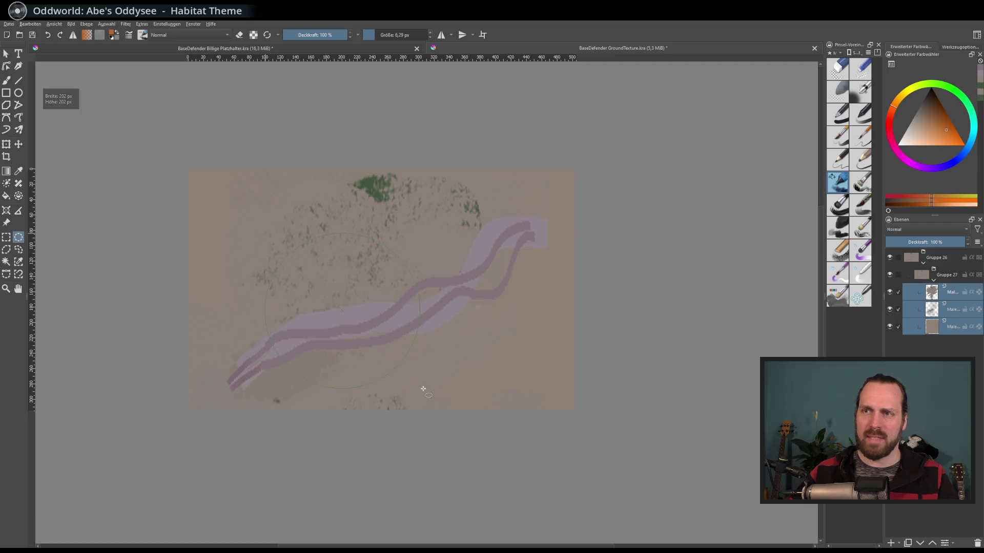
pyautogui.moveTo(423, 389); pyautogui.dragTo(424, 389)
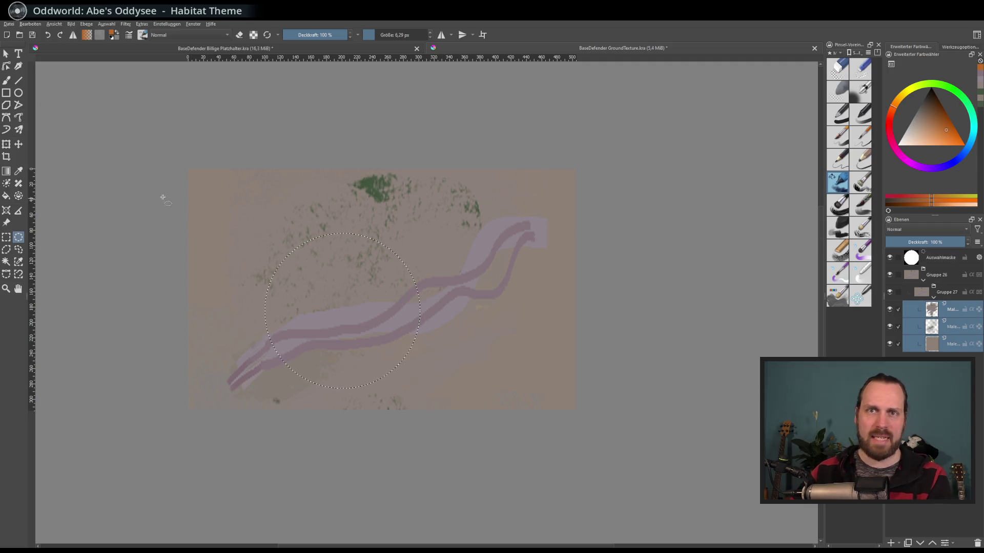
pyautogui.hotkey('ctrl', 'shift', 'a')
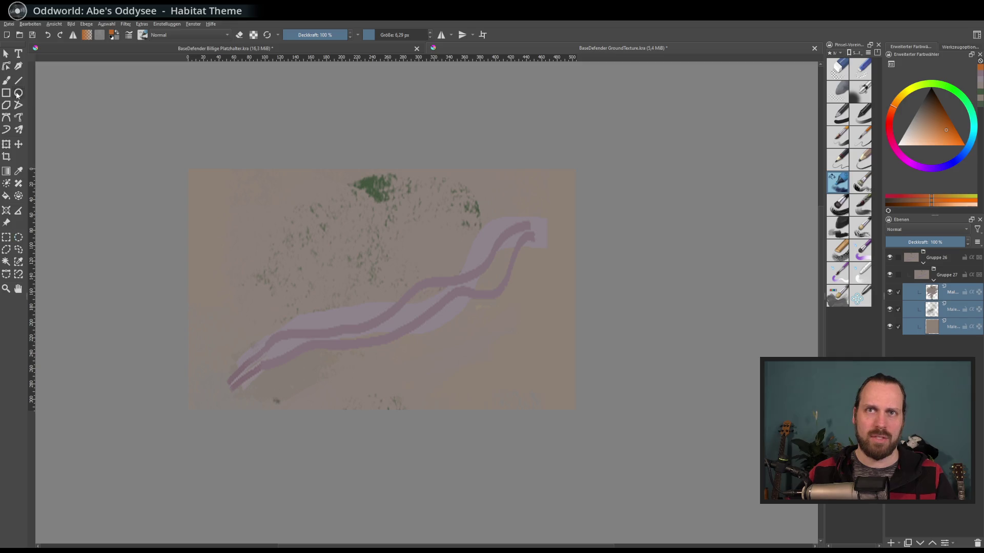
pyautogui.moveTo(429, 385); pyautogui.dragTo(436, 390)
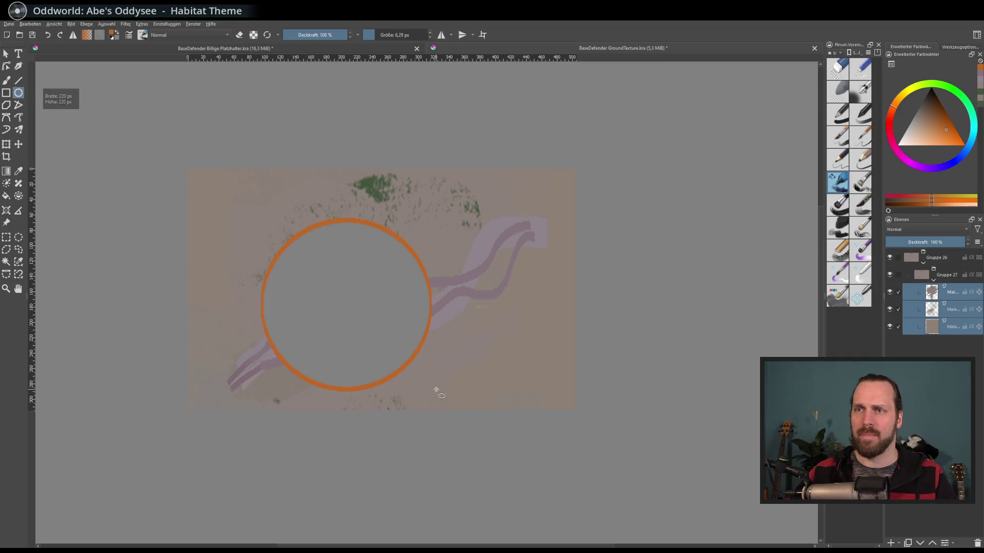
pyautogui.hotkey('ctrl', 'z')
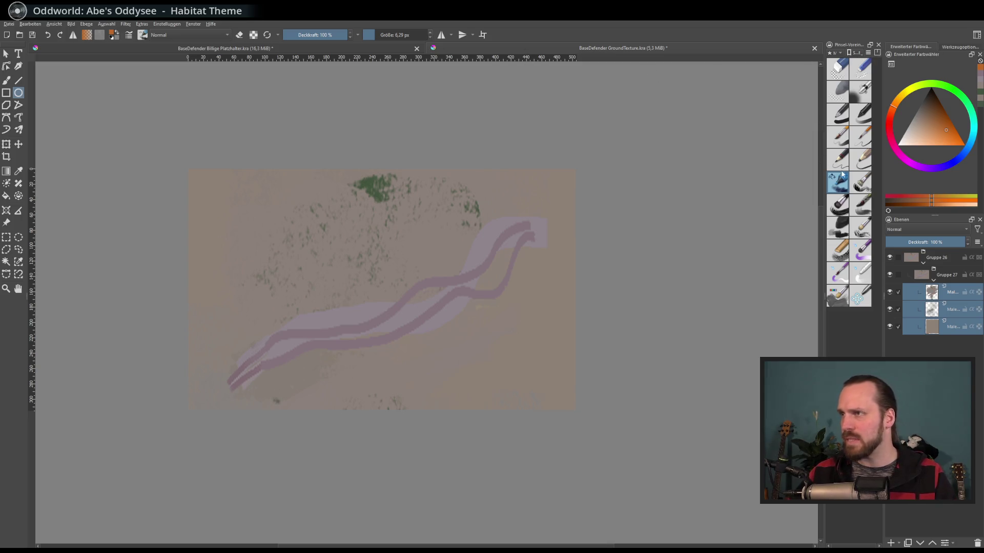
# - Draw a thin, unfilled orange ellipse ring on the ground texture with a larger brush
pyautogui.click(836, 133)
pyautogui.click(952, 48)
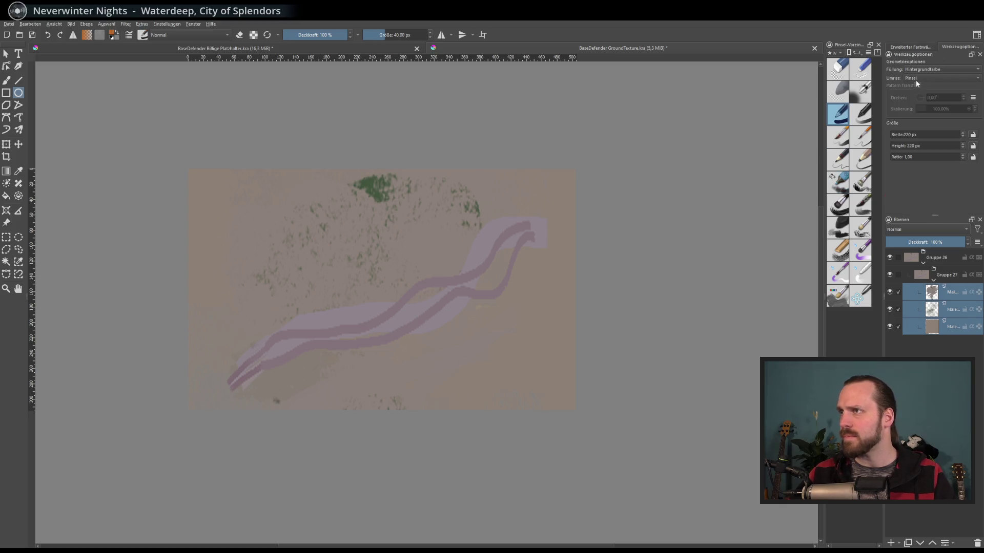
pyautogui.click(927, 71)
pyautogui.click(929, 57)
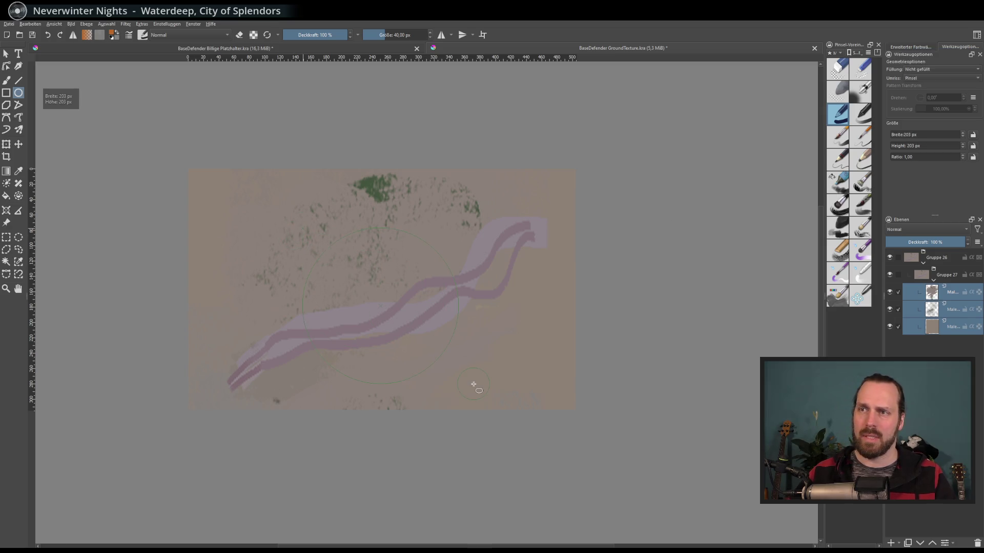
pyautogui.moveTo(473, 384); pyautogui.dragTo(472, 384)
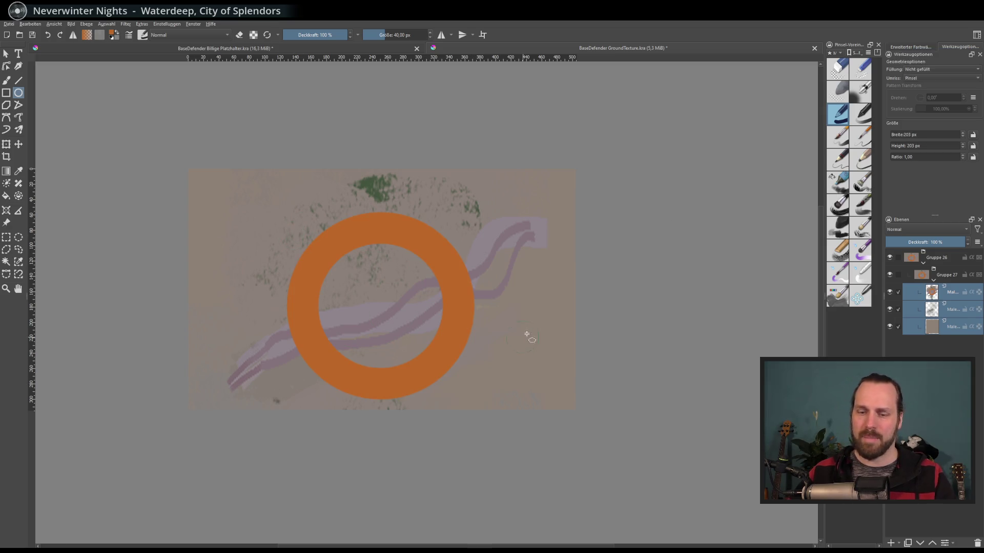
pyautogui.hotkey('ctrl', 'z')
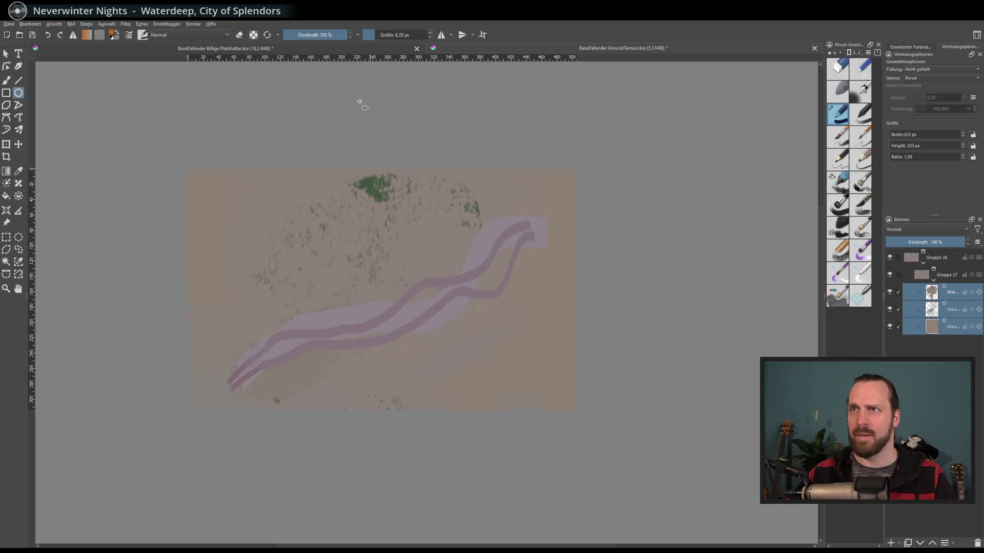
pyautogui.moveTo(477, 395); pyautogui.dragTo(454, 382)
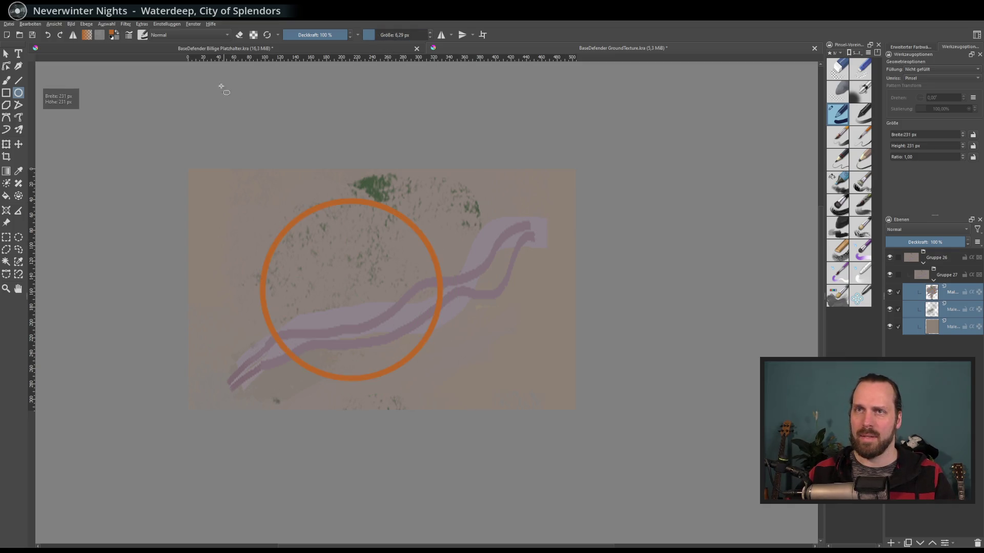
# - Save the document and export it over BaseDefender GroundTexture.png
pyautogui.hotkey('ctrl', 's')
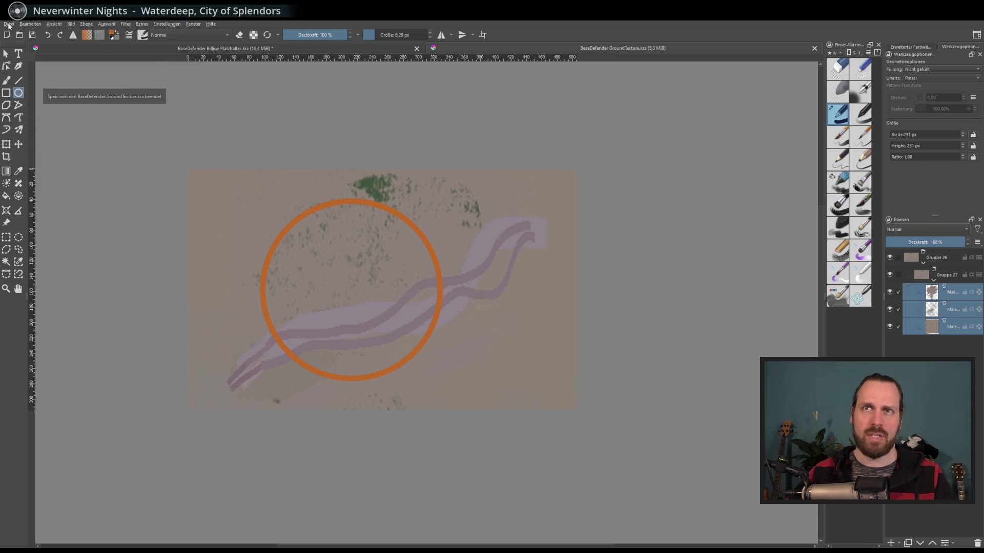
pyautogui.click(9, 24)
pyautogui.click(55, 99)
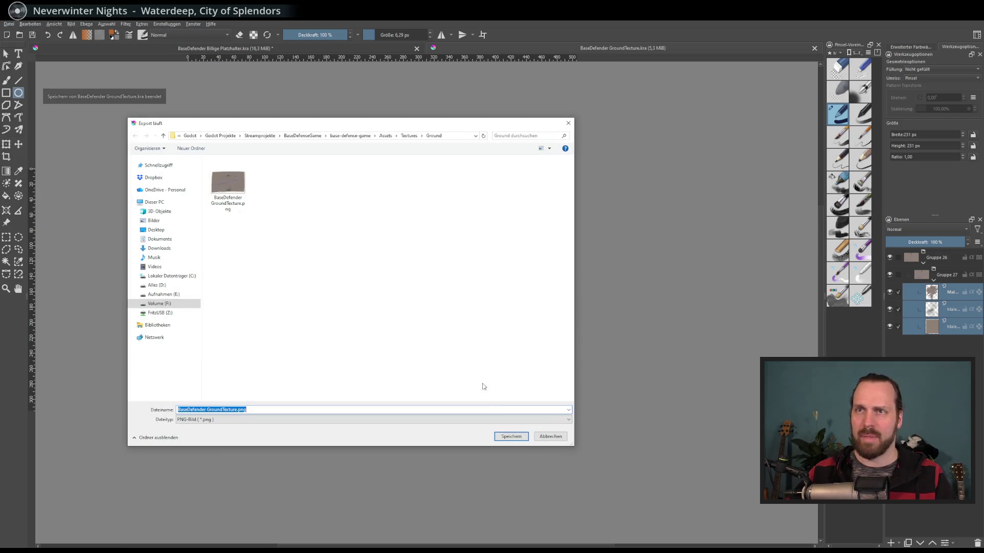
pyautogui.click(507, 437)
pyautogui.click(511, 282)
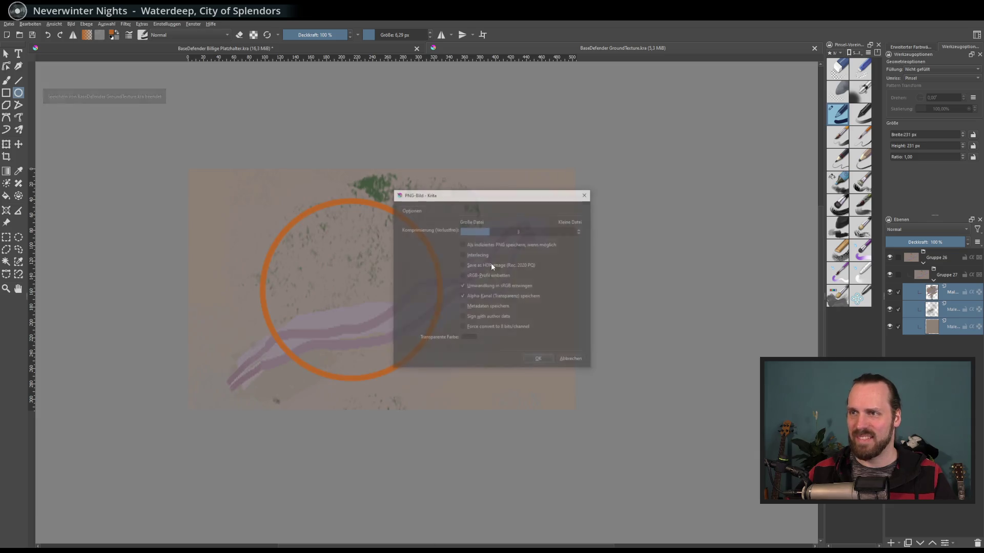
pyautogui.click(543, 361)
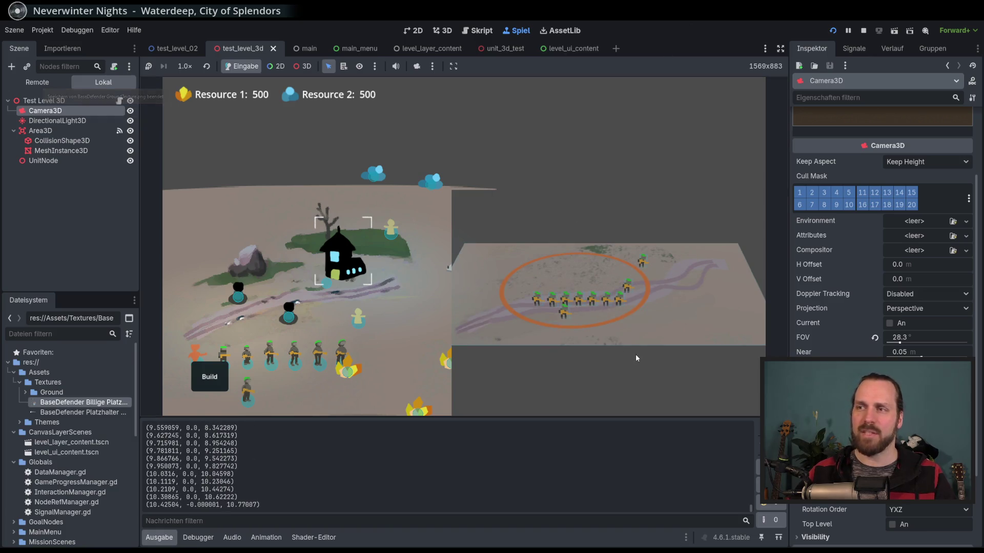
# - Pan the game camera across the map and back to the house to view the ring and squad
pyautogui.moveTo(372, 294)
pyautogui.mouseDown()
pyautogui.moveTo(359, 270)
pyautogui.moveTo(387, 266)
pyautogui.moveTo(370, 289)
pyautogui.moveTo(361, 285)
pyautogui.mouseUp()
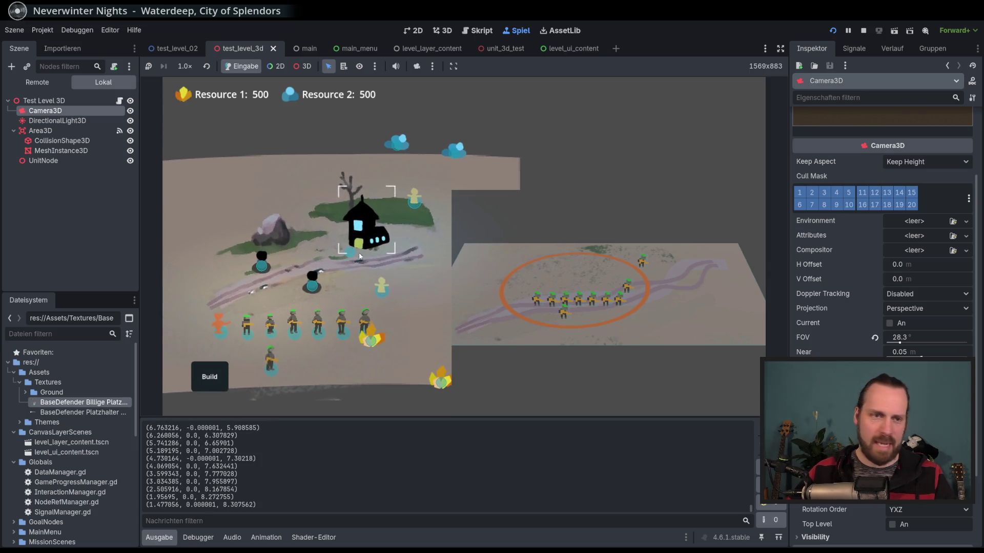
pyautogui.moveTo(595, 360)
pyautogui.mouseDown()
pyautogui.moveTo(393, 284)
pyautogui.moveTo(370, 312)
pyautogui.moveTo(397, 358)
pyautogui.mouseUp()
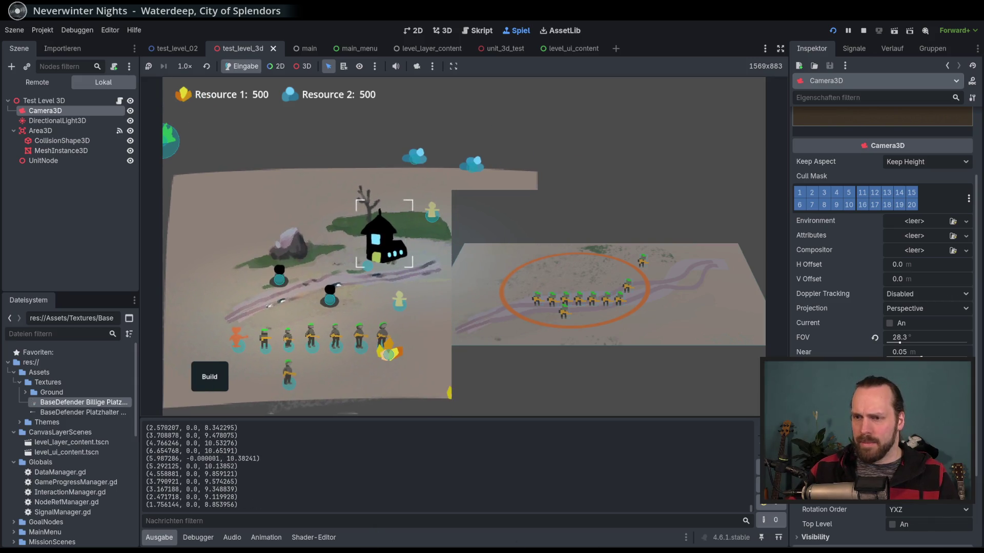
# - Leave isolated layer view so the whole sprite sheet is visible
pyautogui.scroll(2, 359, 338)
pyautogui.scroll(-8, 363, 231)
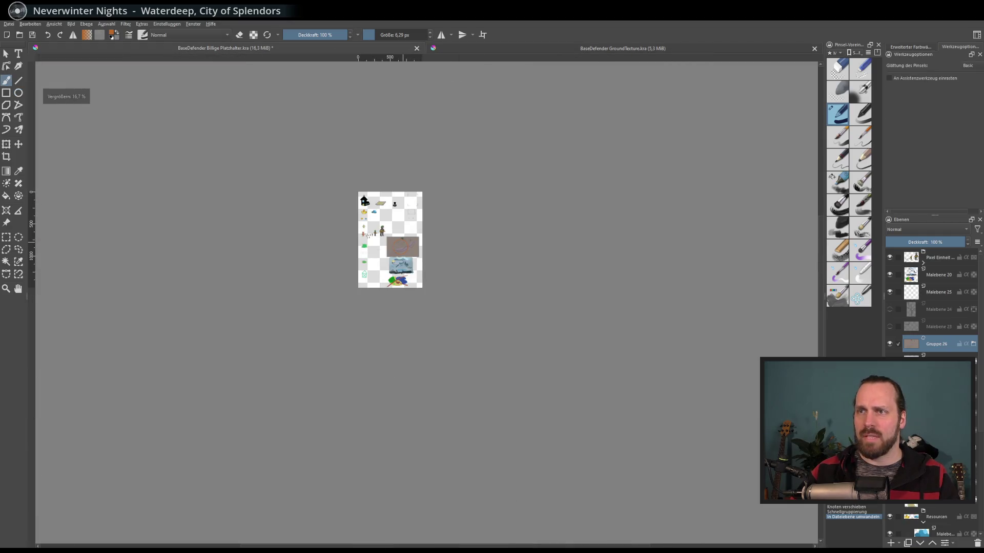
pyautogui.press('b')
pyautogui.scroll(4, 363, 200)
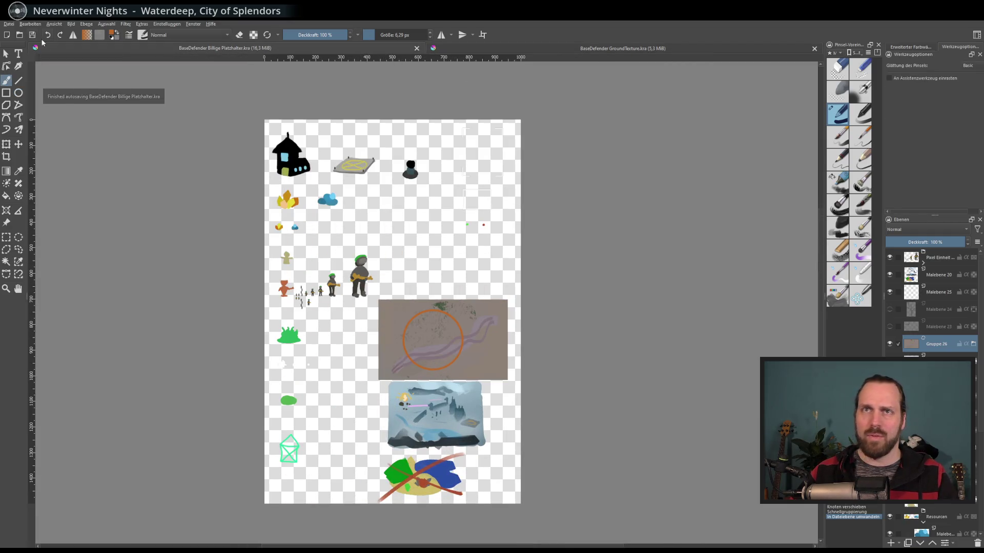
# - Export the sprite sheet into Assets > Textures, overwriting BaseDefender Billige Platzhalter.png
pyautogui.click(9, 24)
pyautogui.click(45, 97)
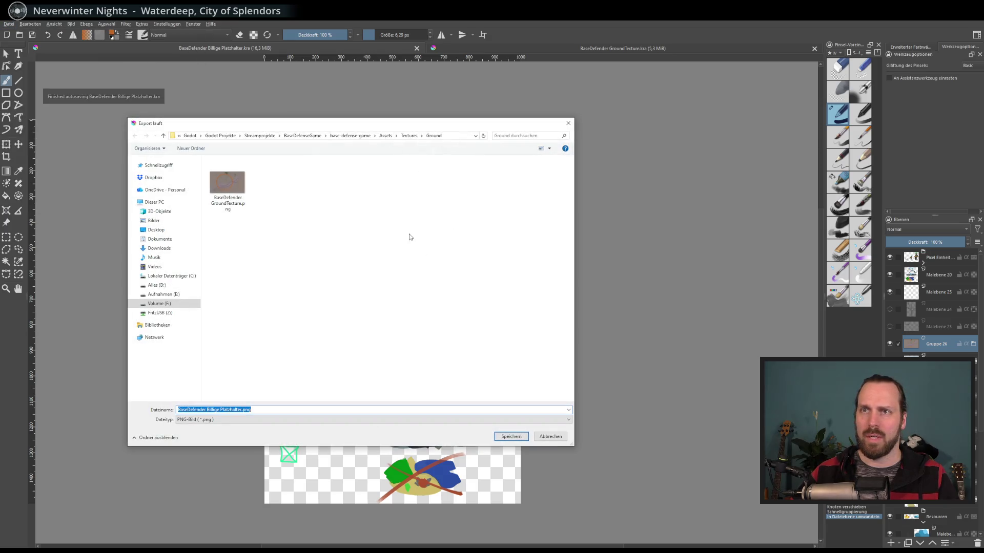
pyautogui.click(382, 137)
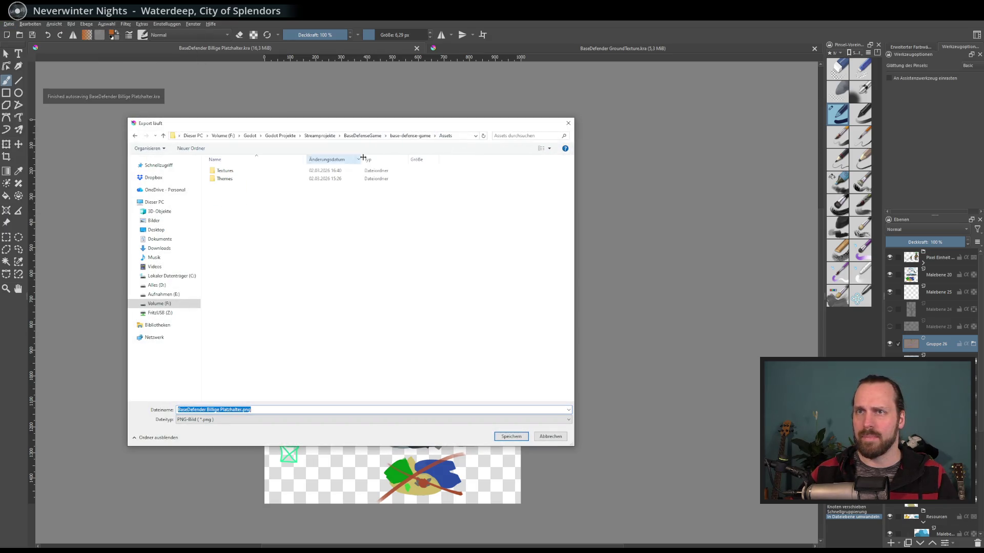
pyautogui.click(230, 173)
pyautogui.doubleClick(231, 173)
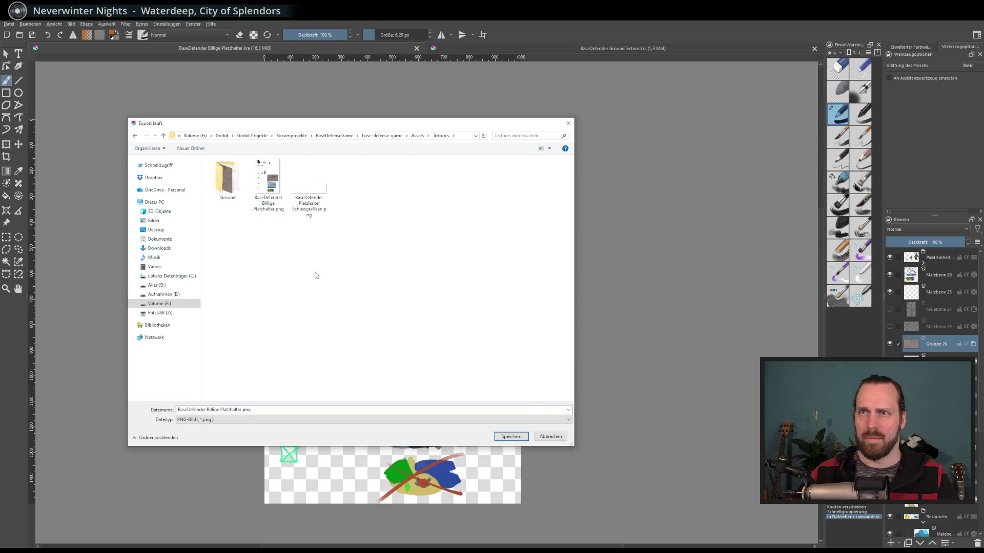
pyautogui.doubleClick(270, 185)
pyautogui.click(516, 286)
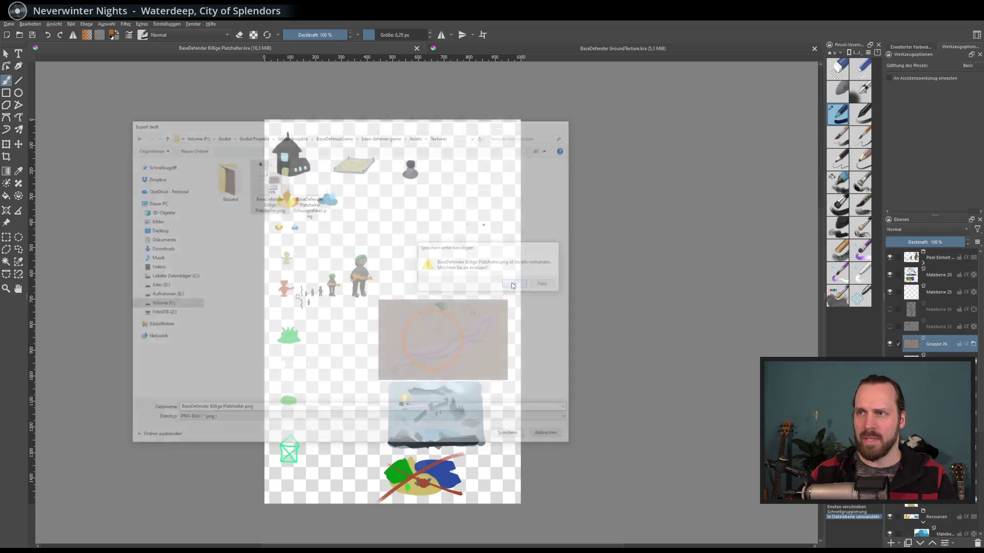
pyautogui.click(529, 373)
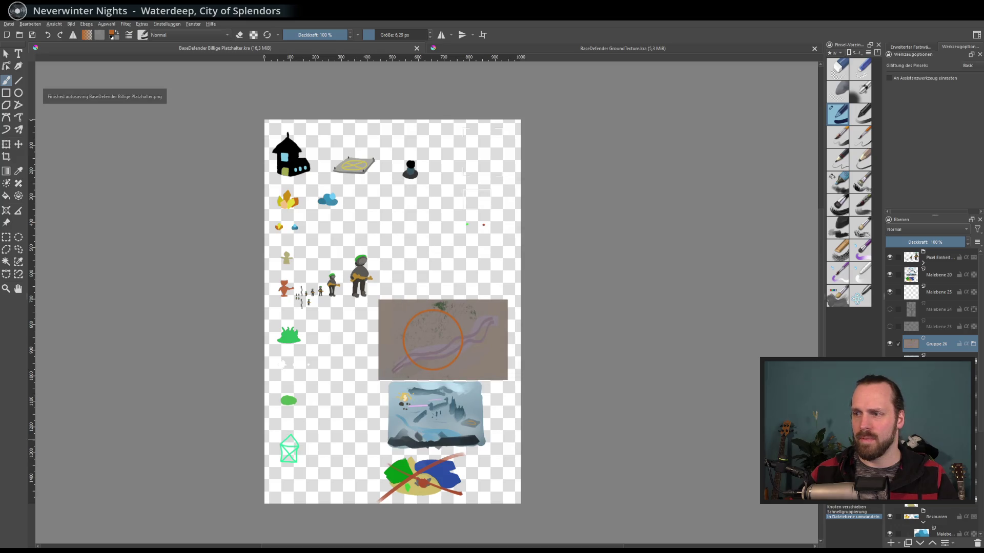
pyautogui.hotkey('alt', 'Tab')
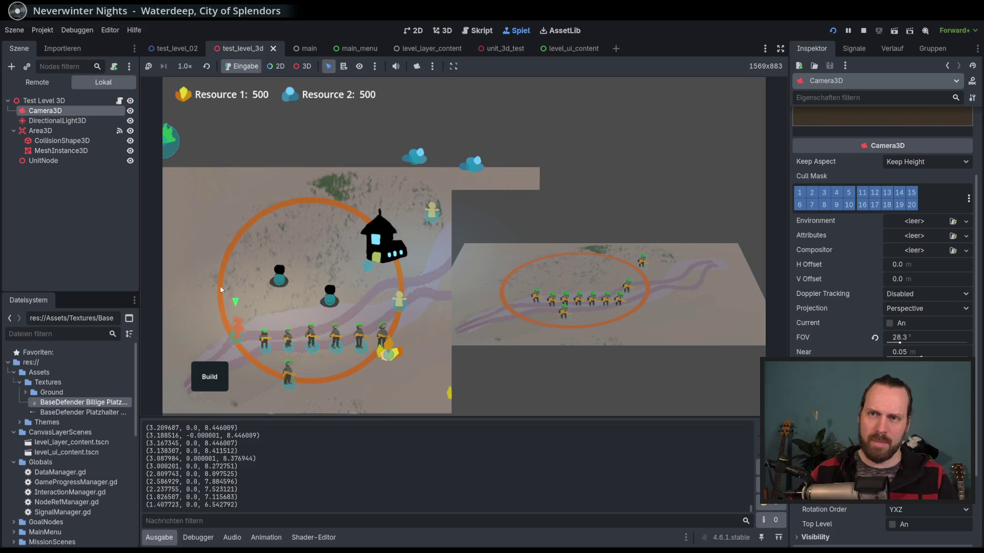
# - Pan to check the thinner orange ring, send a unit across the map, then stop the game
pyautogui.press('a')
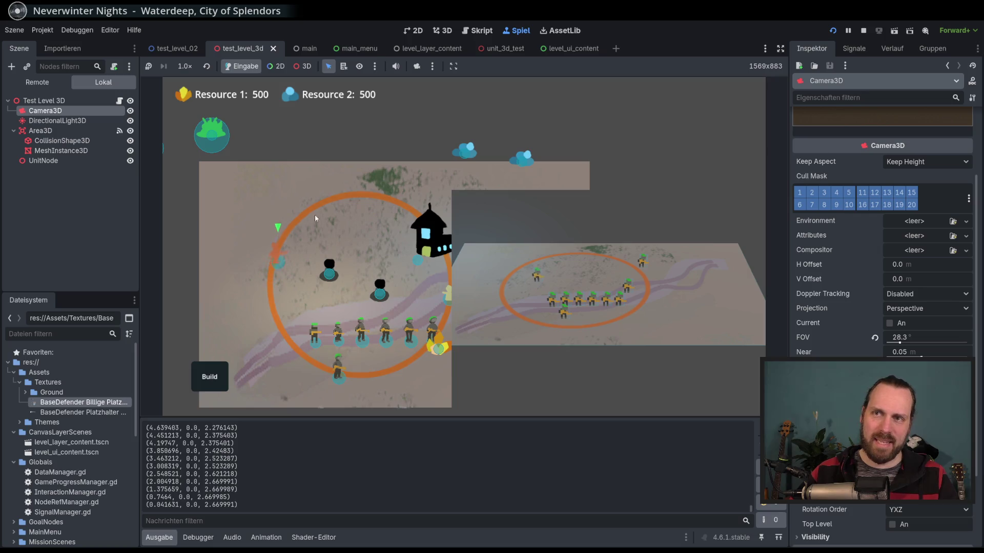
pyautogui.rightClick(367, 193)
pyautogui.press('s')
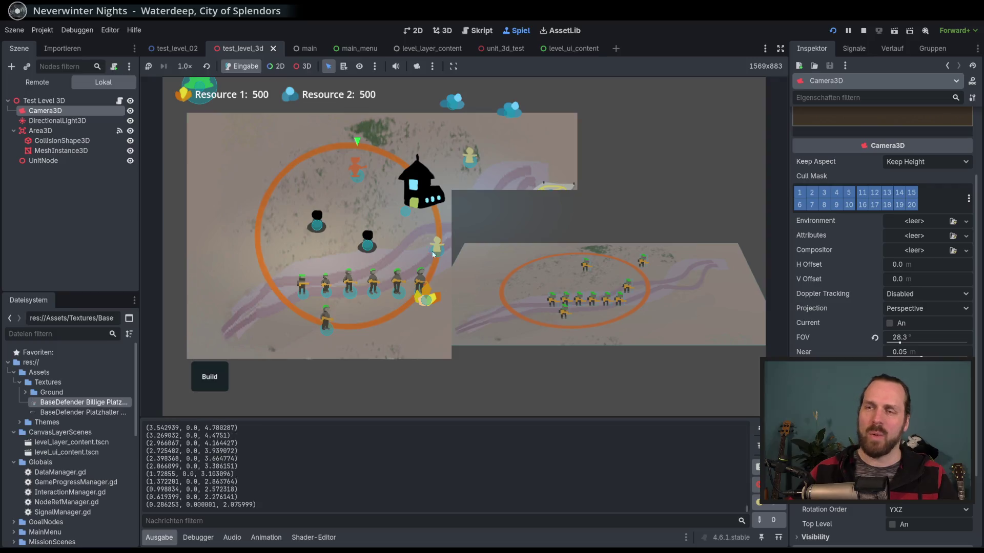
pyautogui.press('F8')
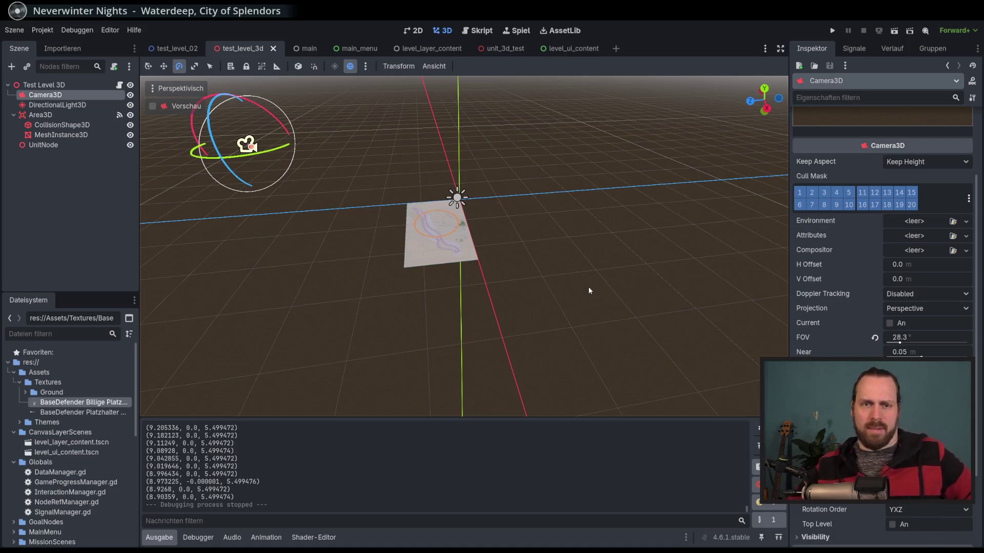
pyautogui.hotkey('alt', 'Tab')
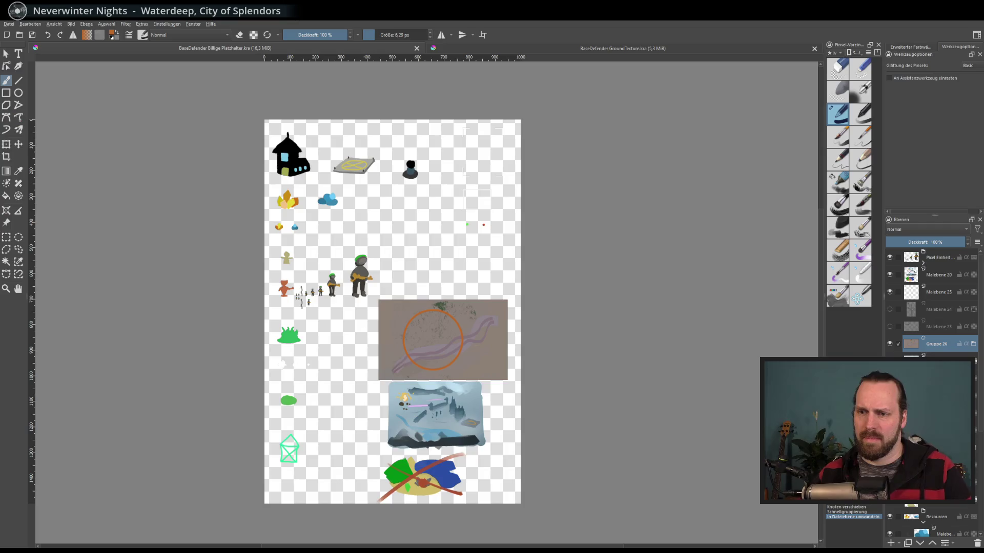
# - Scroll the placeholder sprite sheet down to its bottom, then return to the GroundTexture.kra document
pyautogui.scroll(-3, 393, 254)
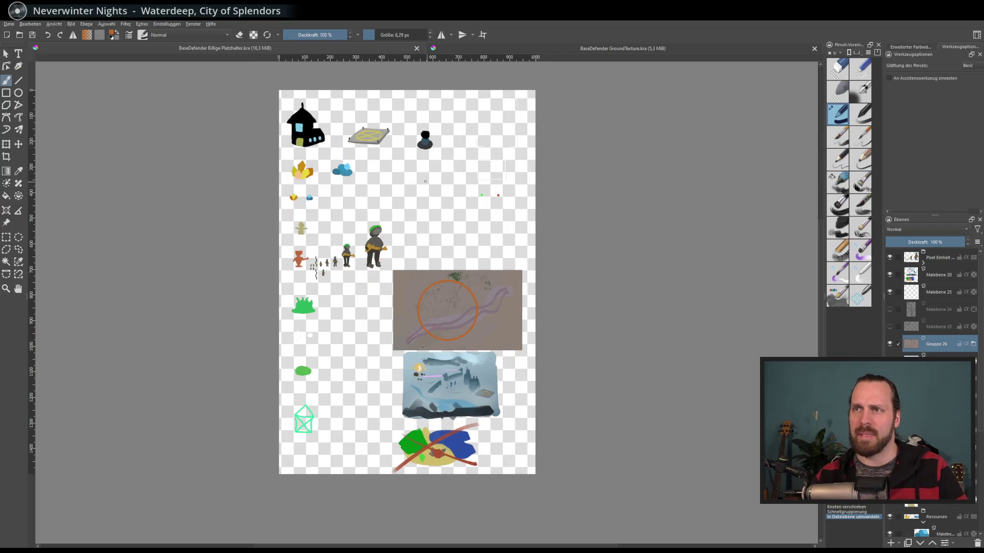
pyautogui.scroll(3, 343, 233)
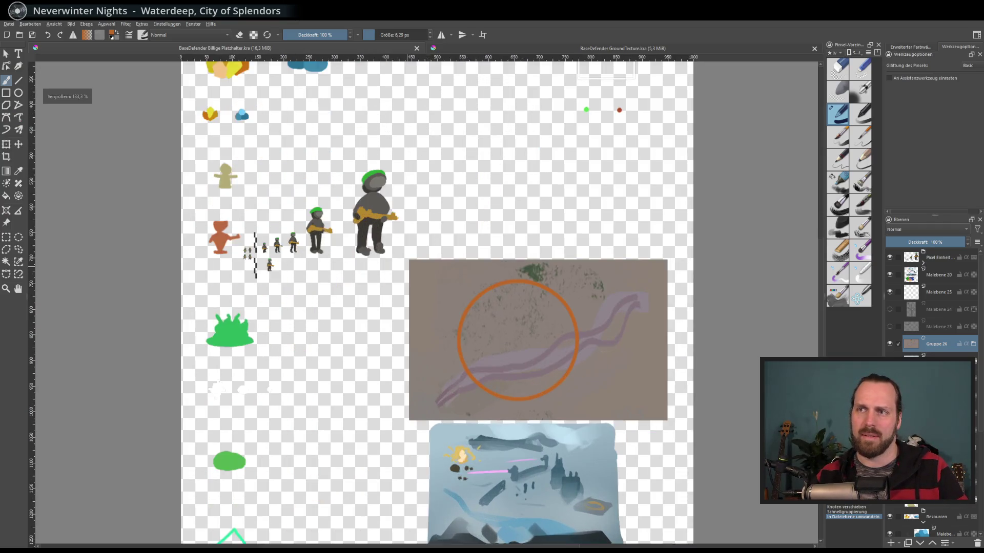
pyautogui.scroll(-3, 343, 234)
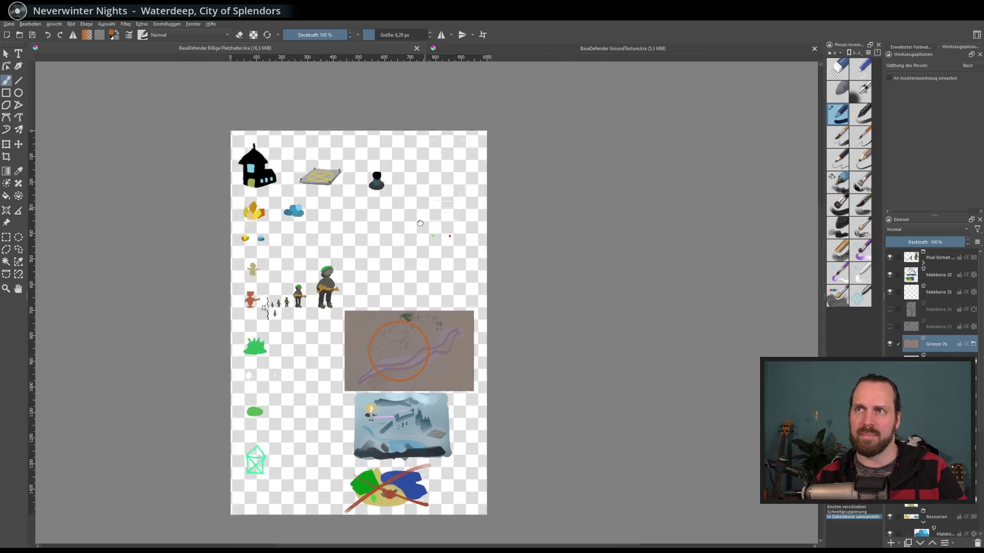
pyautogui.scroll(3, 459, 162)
pyautogui.scroll(-3, 402, 277)
pyautogui.moveTo(402, 277); pyautogui.dragTo(459, 221)
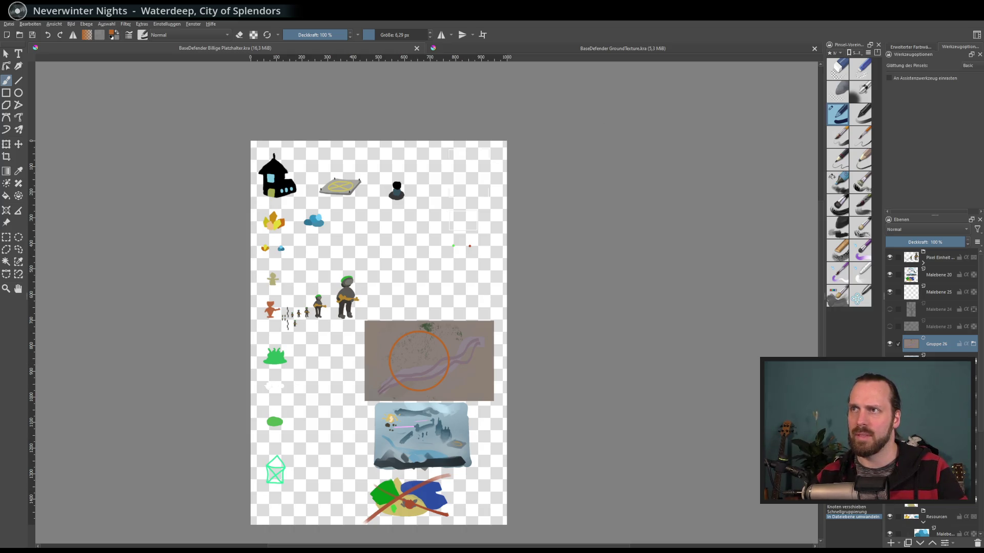
pyautogui.click(536, 45)
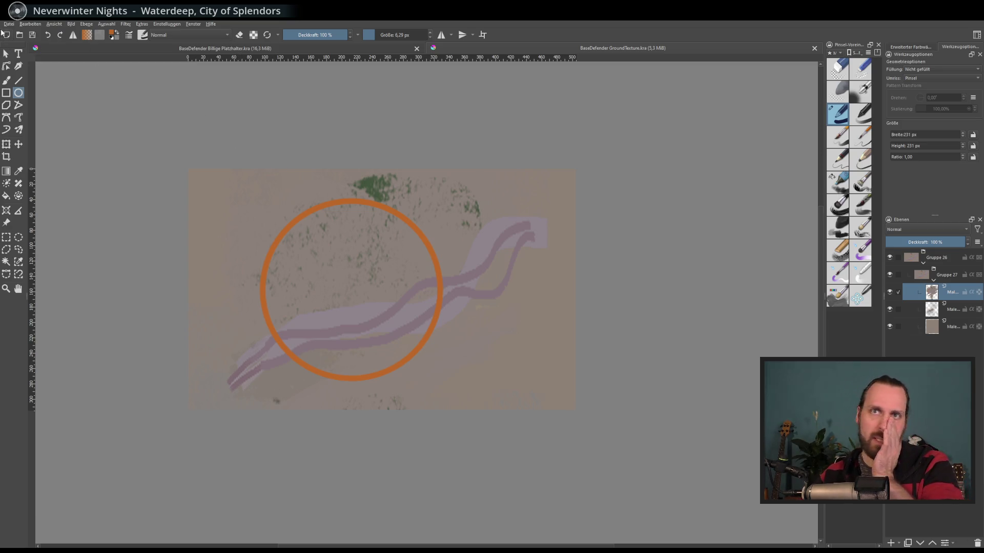
# - Create a new 1000×1000 document with the background hidden, a new paint layer and a 40 px brush
pyautogui.hotkey('ctrl', 'n')
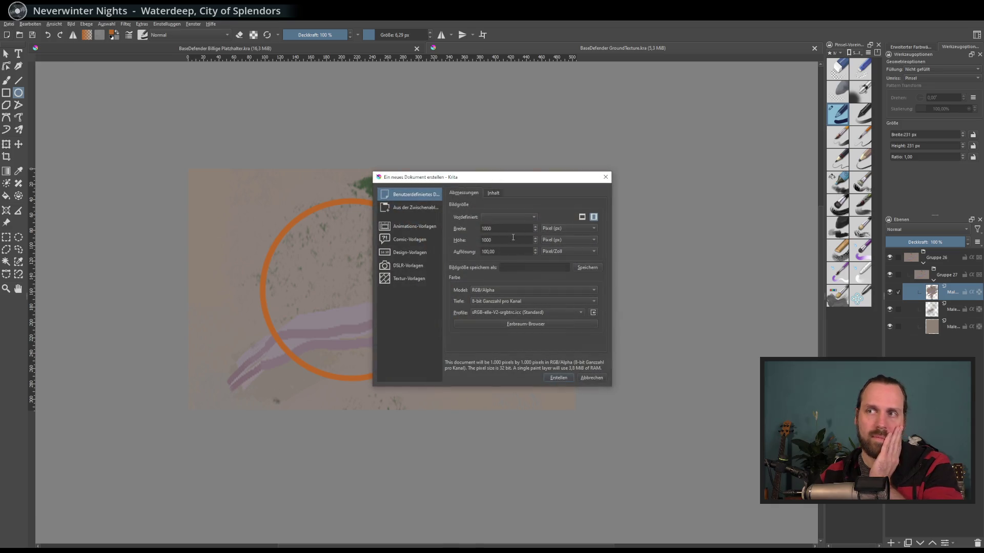
pyautogui.click(558, 377)
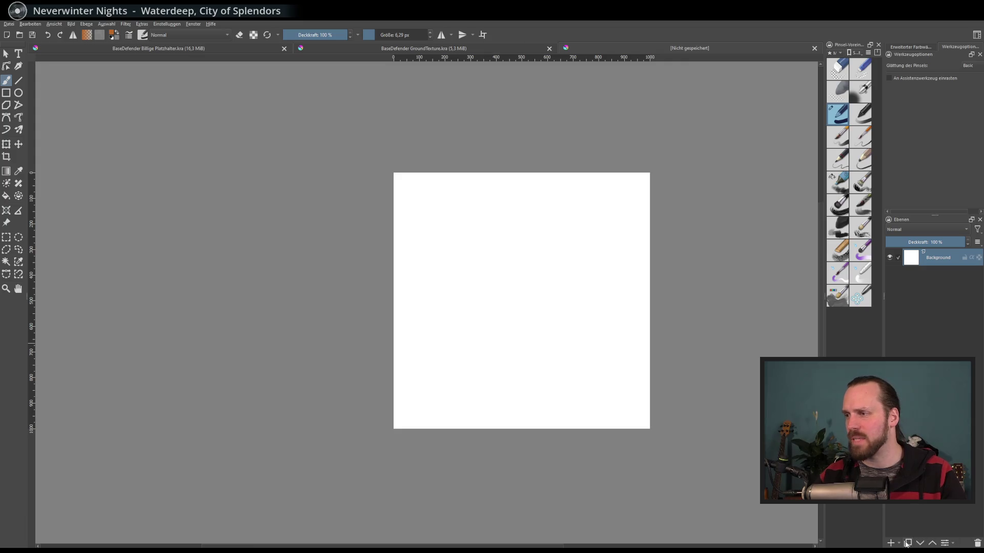
pyautogui.click(890, 257)
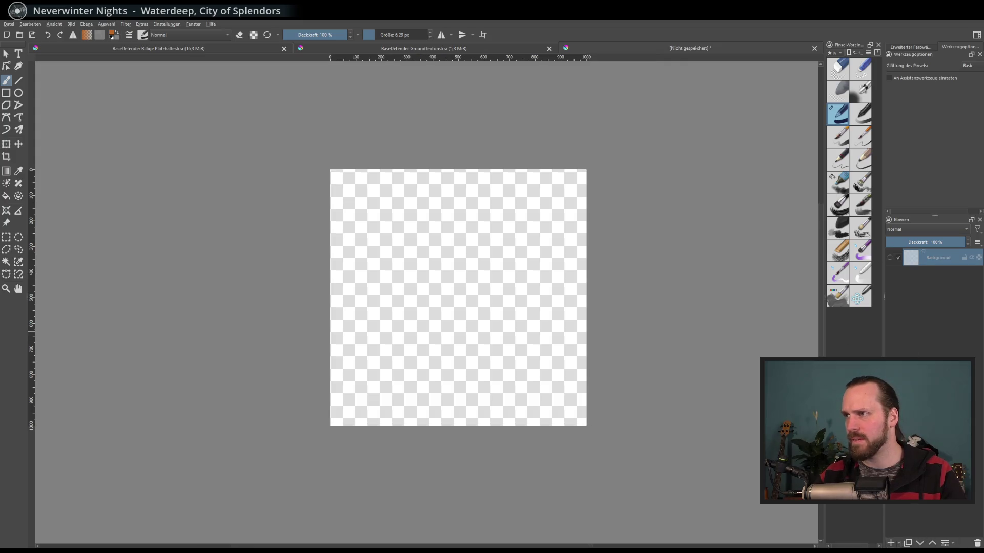
pyautogui.click(890, 542)
pyautogui.scroll(3, 461, 197)
pyautogui.scroll(-1, 443, 178)
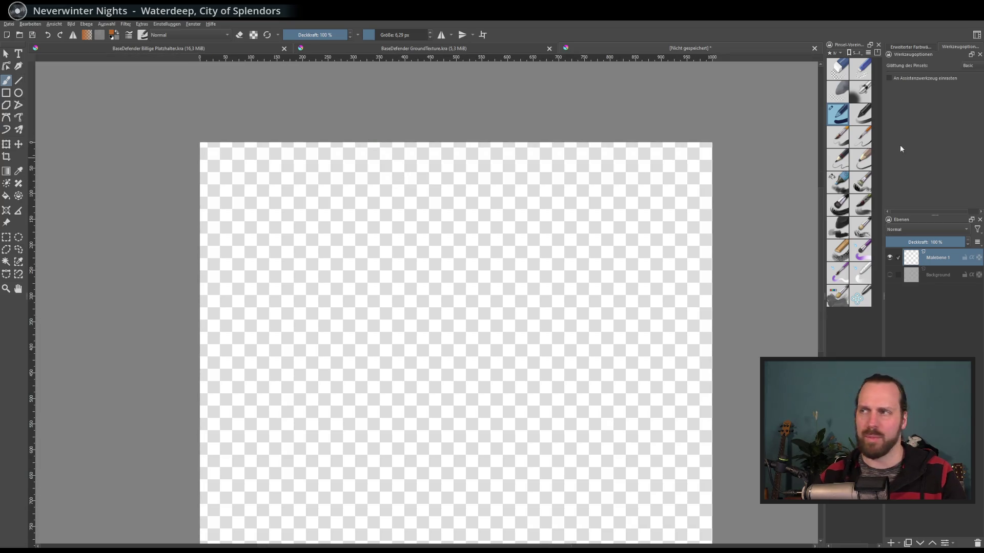
pyautogui.click(841, 145)
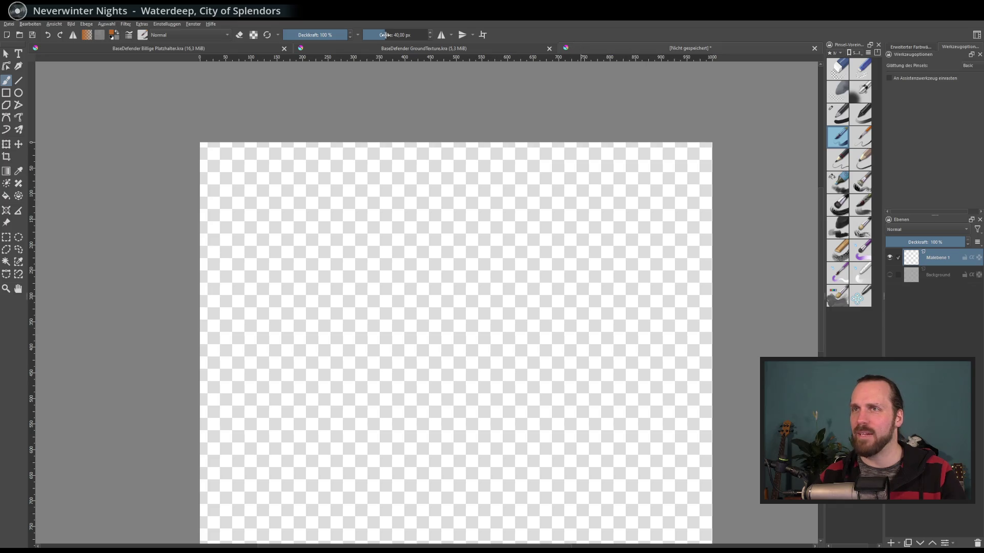
pyautogui.click(912, 47)
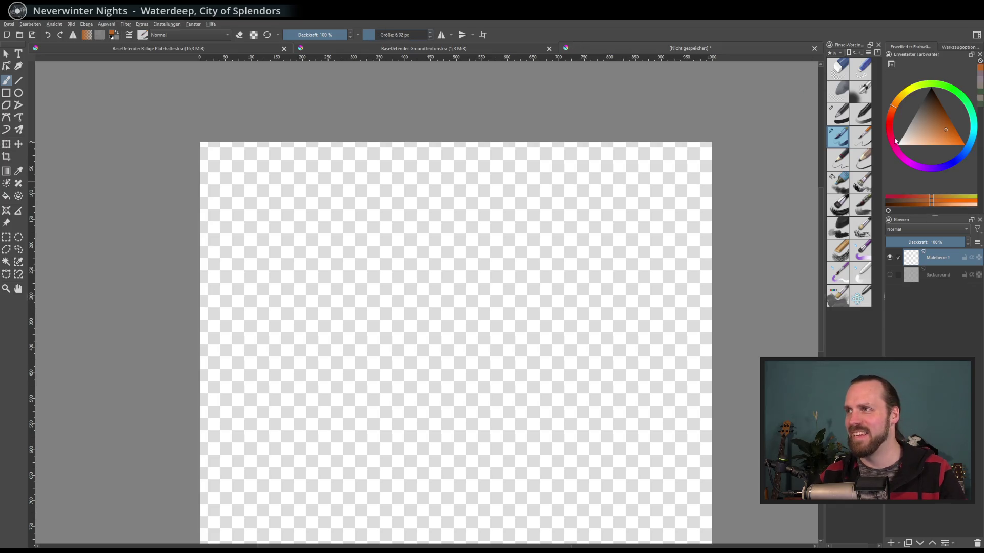
# - Paint a black tree with trunk and branches, then move it up and to the left
pyautogui.moveTo(350, 331); pyautogui.dragTo(312, 177)
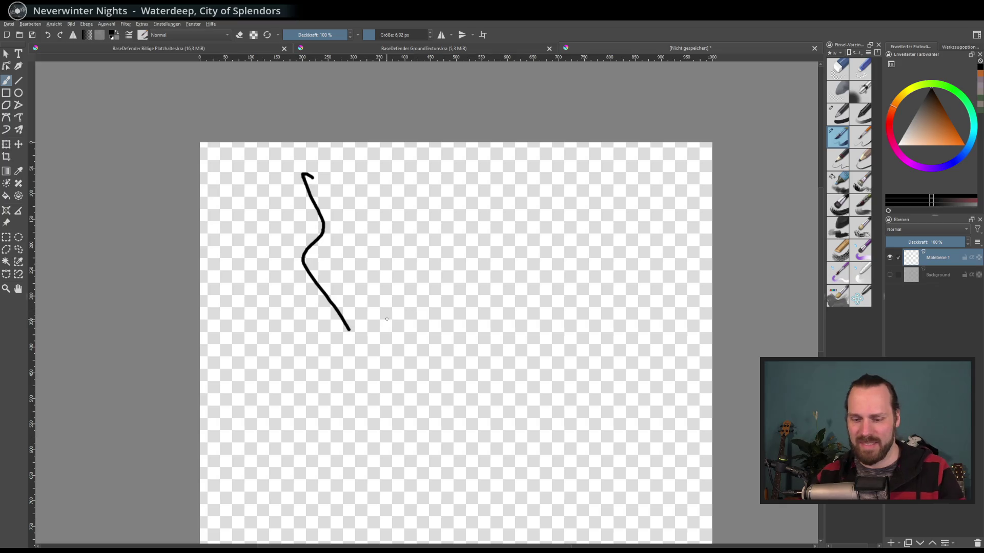
pyautogui.hotkey('ctrl', 'z')
pyautogui.scroll(2, 270, 314)
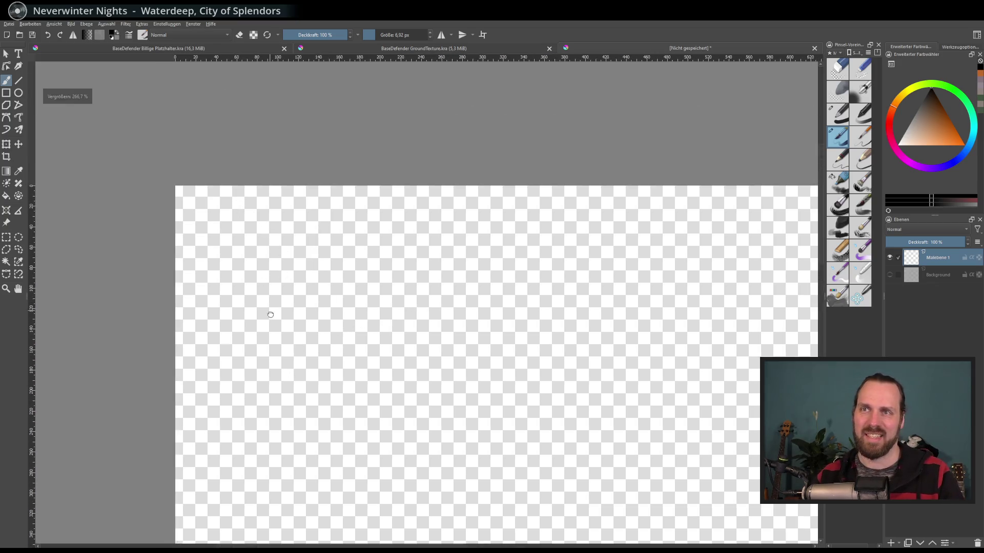
pyautogui.scroll(2, 270, 314)
pyautogui.moveTo(263, 332)
pyautogui.mouseDown()
pyautogui.moveTo(266, 280)
pyautogui.moveTo(213, 209)
pyautogui.moveTo(258, 216)
pyautogui.moveTo(302, 172)
pyautogui.moveTo(266, 319)
pyautogui.moveTo(254, 178)
pyautogui.mouseUp()
pyautogui.moveTo(269, 267); pyautogui.dragTo(314, 241)
pyautogui.moveTo(260, 291)
pyautogui.mouseDown()
pyautogui.moveTo(253, 333)
pyautogui.moveTo(274, 329)
pyautogui.mouseUp()
pyautogui.press('-')
pyautogui.press('-')
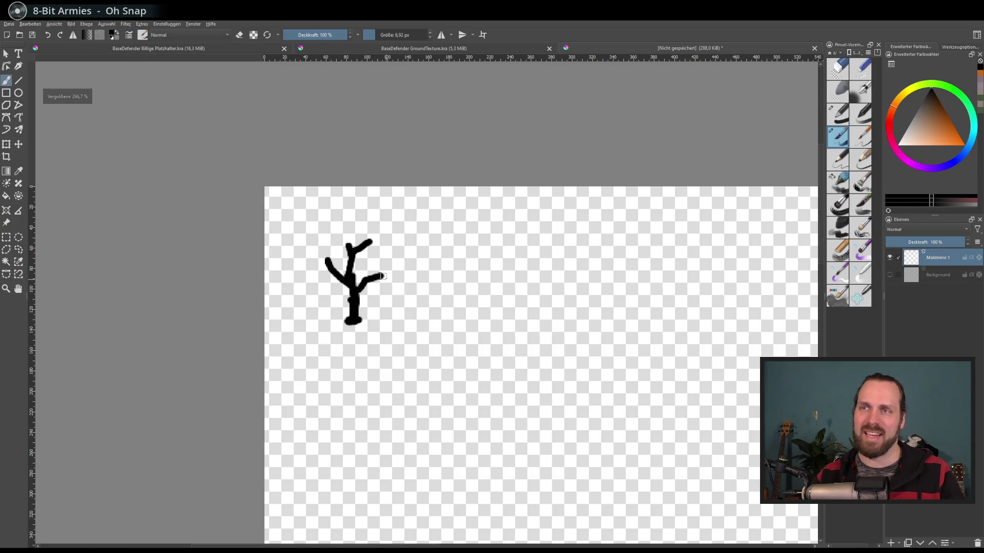
pyautogui.click(19, 144)
pyautogui.moveTo(313, 278)
pyautogui.mouseDown()
pyautogui.moveTo(277, 242)
pyautogui.moveTo(280, 249)
pyautogui.mouseUp()
# - Begin saving the drawing as a new file, browsing up to the Godot Projekte folder
pyautogui.hotkey('ctrl', 's')
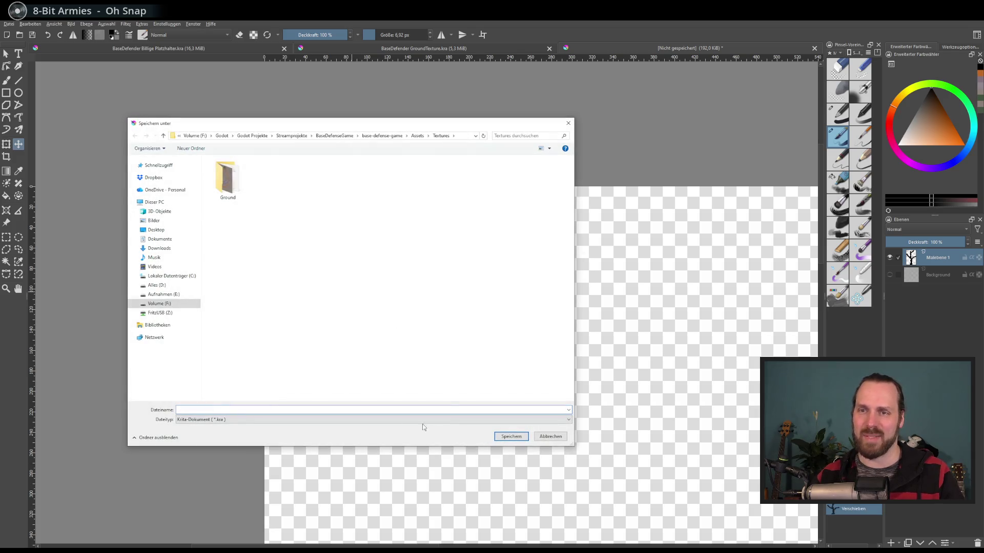
pyautogui.moveTo(401, 128); pyautogui.dragTo(410, 131)
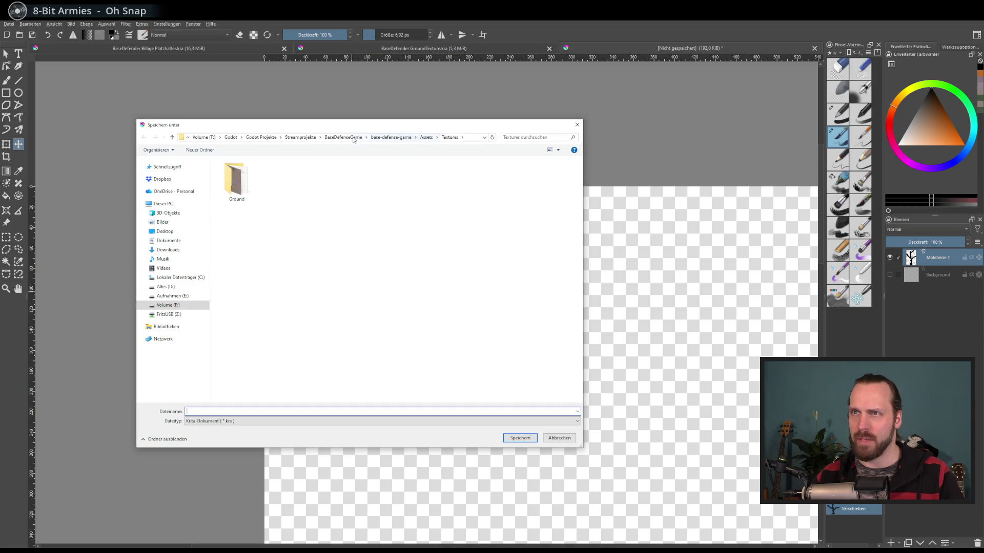
pyautogui.click(260, 137)
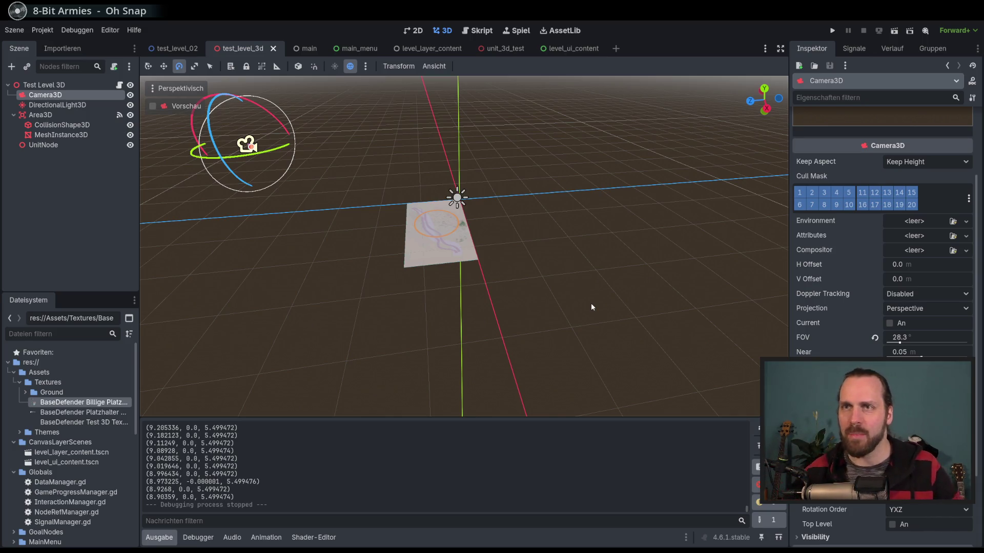
pyautogui.moveTo(477, 255)
pyautogui.mouseDown()
pyautogui.moveTo(549, 251)
pyautogui.moveTo(521, 262)
pyautogui.moveTo(295, 203)
pyautogui.mouseUp()
pyautogui.scroll(5, 512, 258)
pyautogui.scroll(-4, 520, 265)
pyautogui.scroll(6, 506, 265)
pyautogui.click(66, 105)
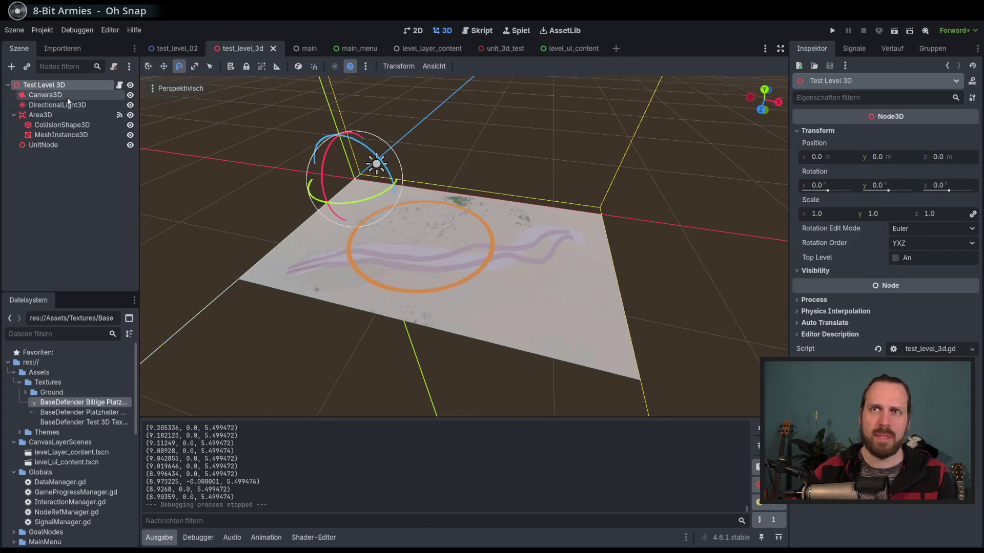
pyautogui.click(89, 95)
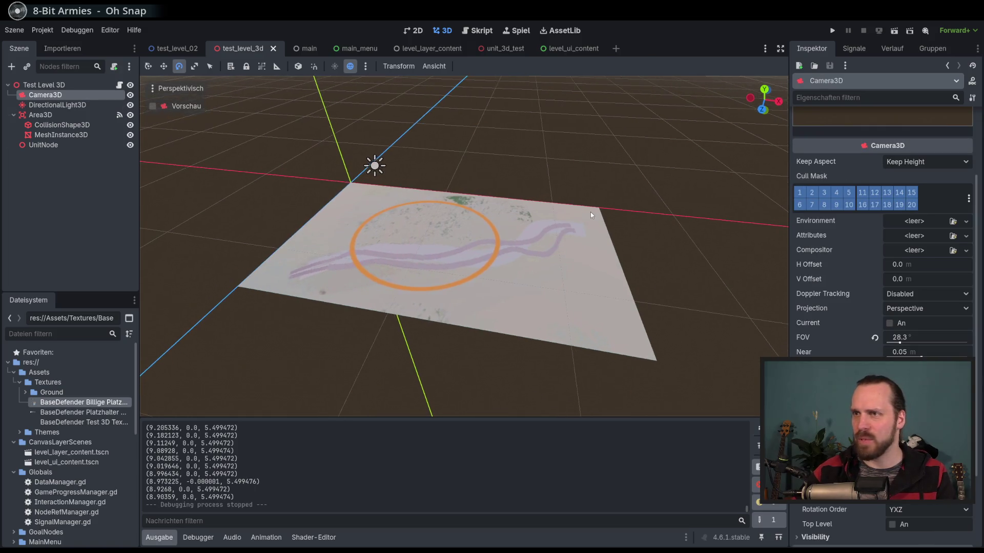
pyautogui.scroll(2, 591, 211)
pyautogui.scroll(-3, 591, 212)
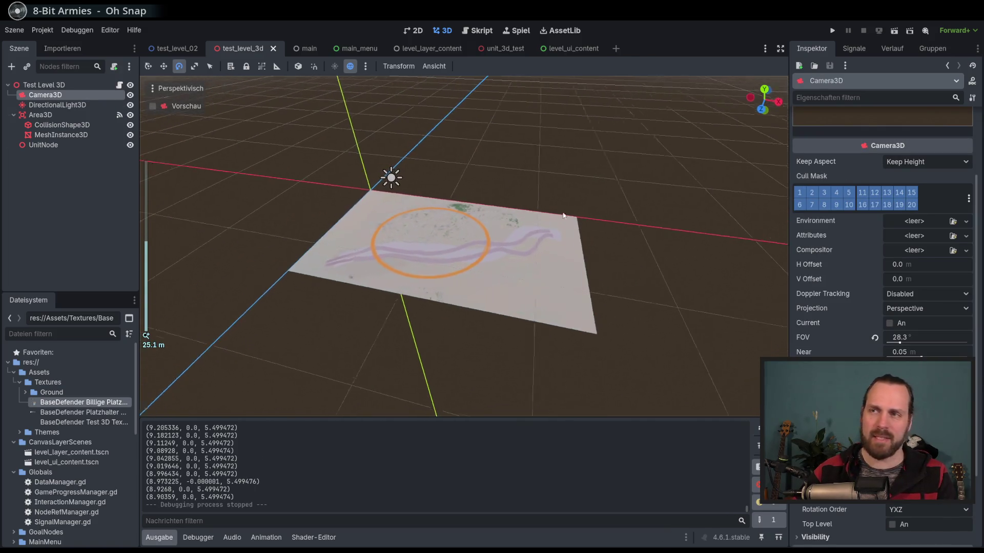
pyautogui.scroll(1, 551, 212)
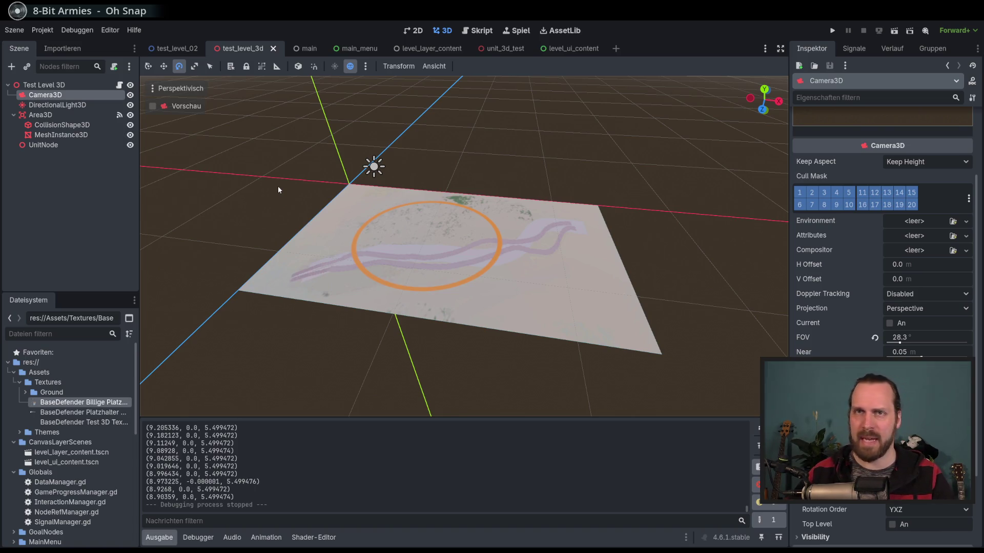
pyautogui.click(109, 85)
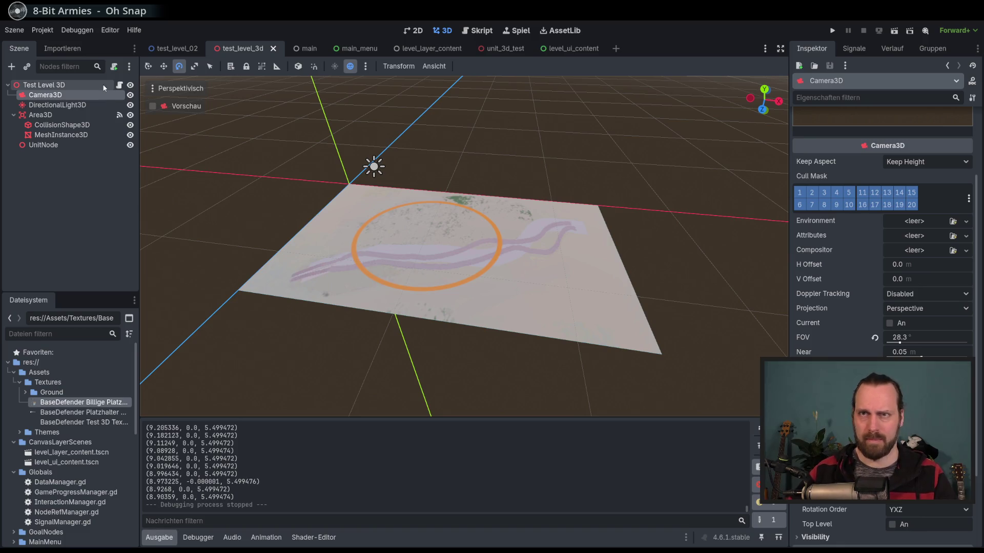
pyautogui.click(40, 115)
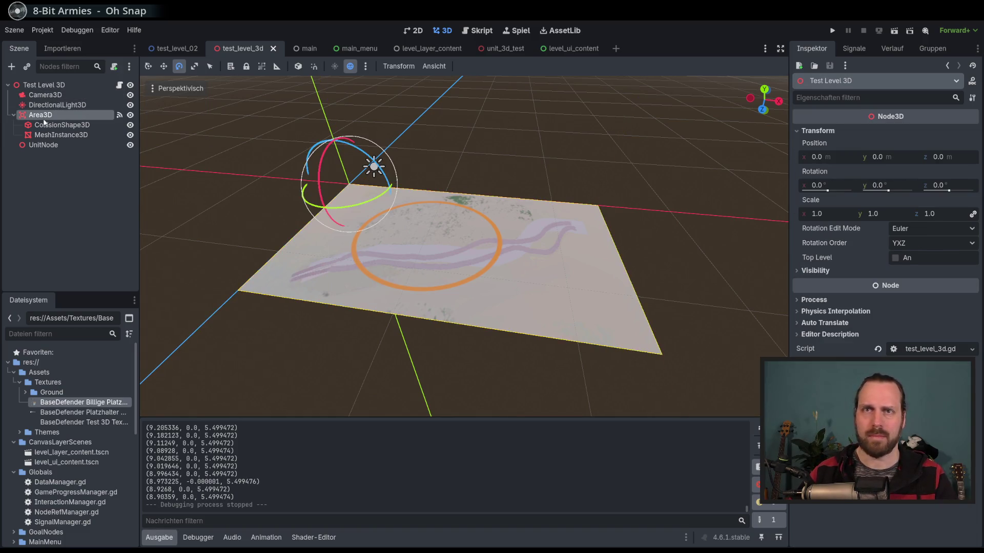
# - Add a Sprite3D node and place it directly under Test Level 3D
pyautogui.click(11, 66)
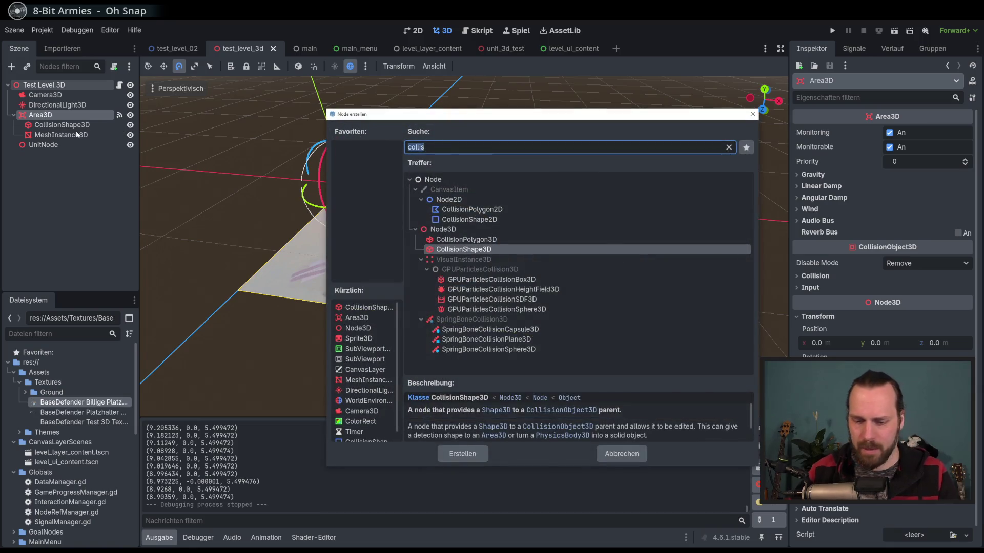
pyautogui.write('sprite')
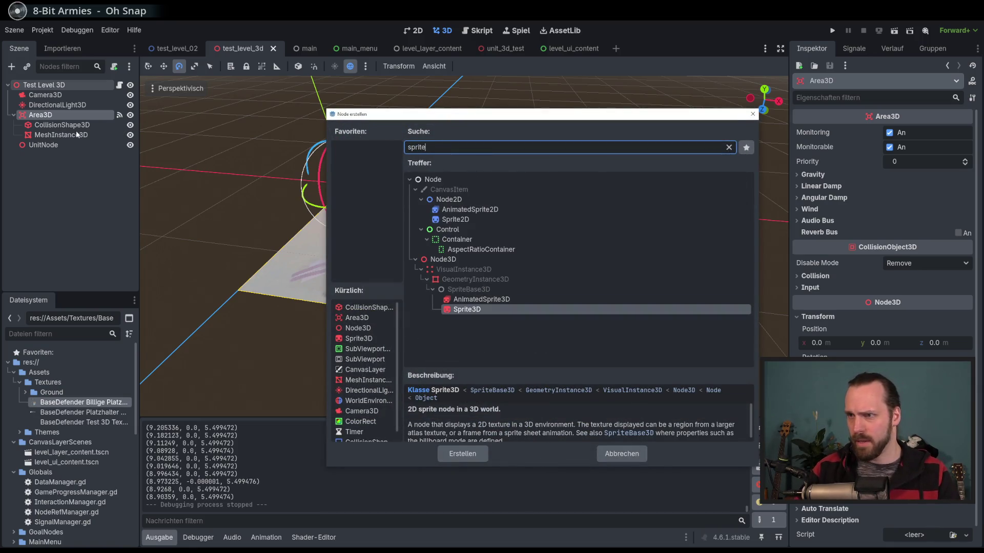
pyautogui.press('Return')
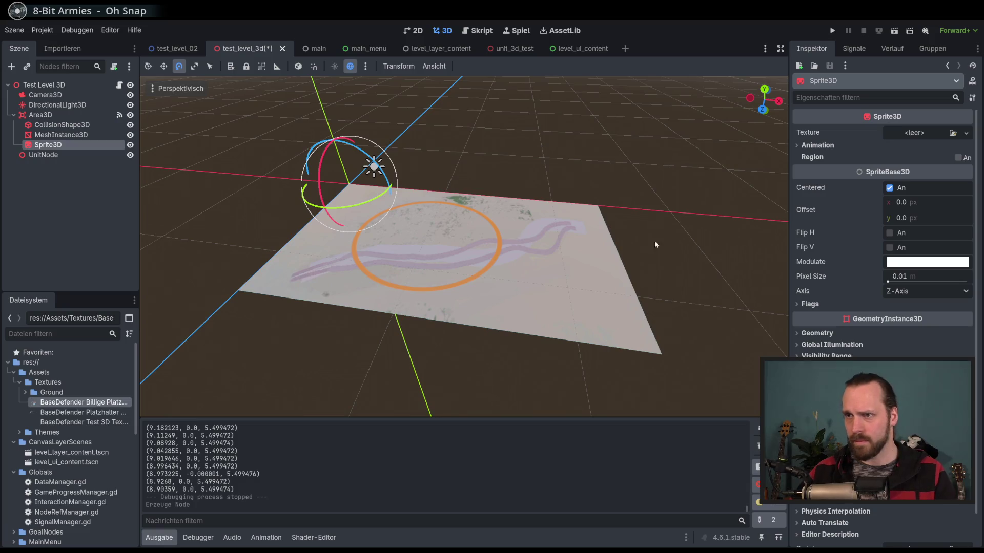
pyautogui.moveTo(58, 147)
pyautogui.mouseDown()
pyautogui.moveTo(60, 156)
pyautogui.moveTo(62, 113)
pyautogui.moveTo(72, 111)
pyautogui.mouseUp()
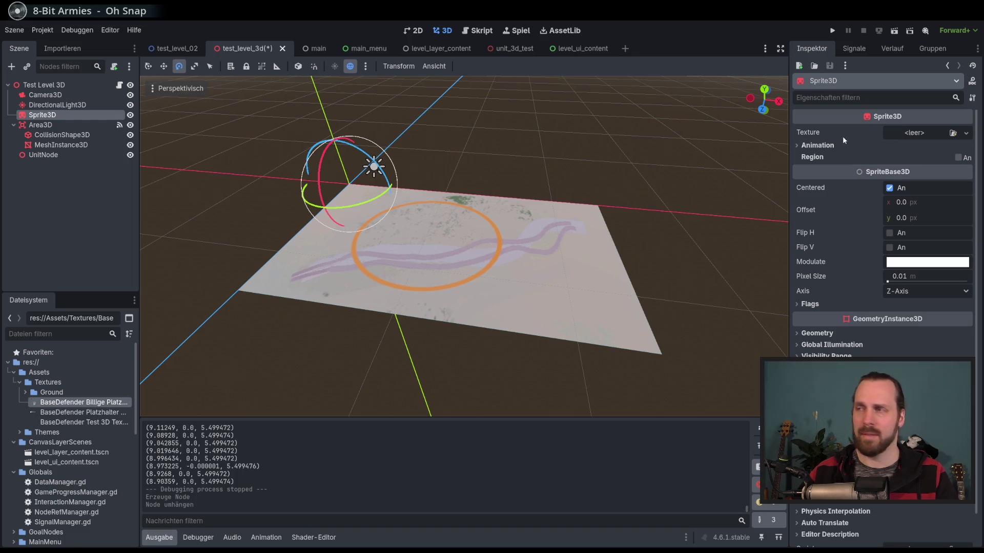
# - Preview the tree drawing as the sprite's texture, then close the picker without choosing
pyautogui.click(965, 135)
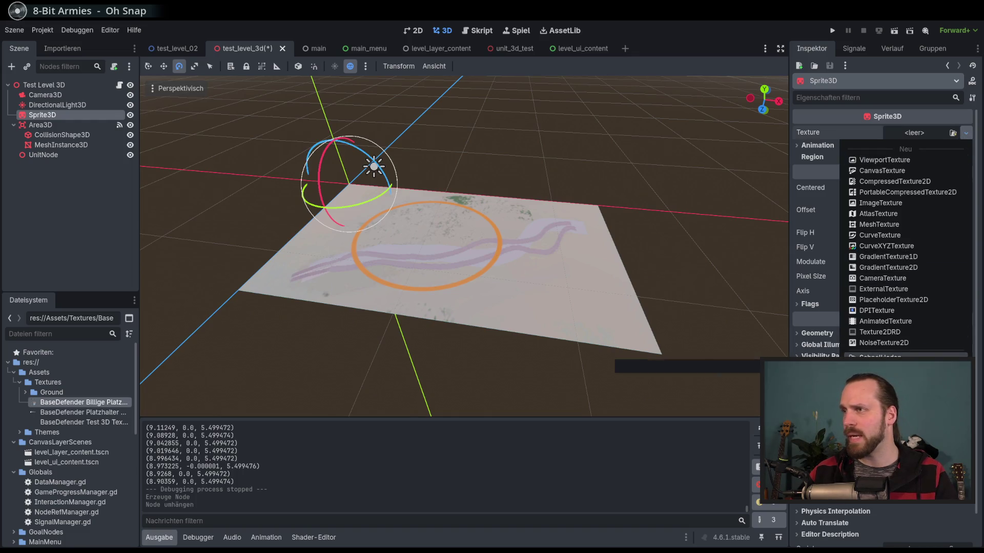
pyautogui.click(871, 346)
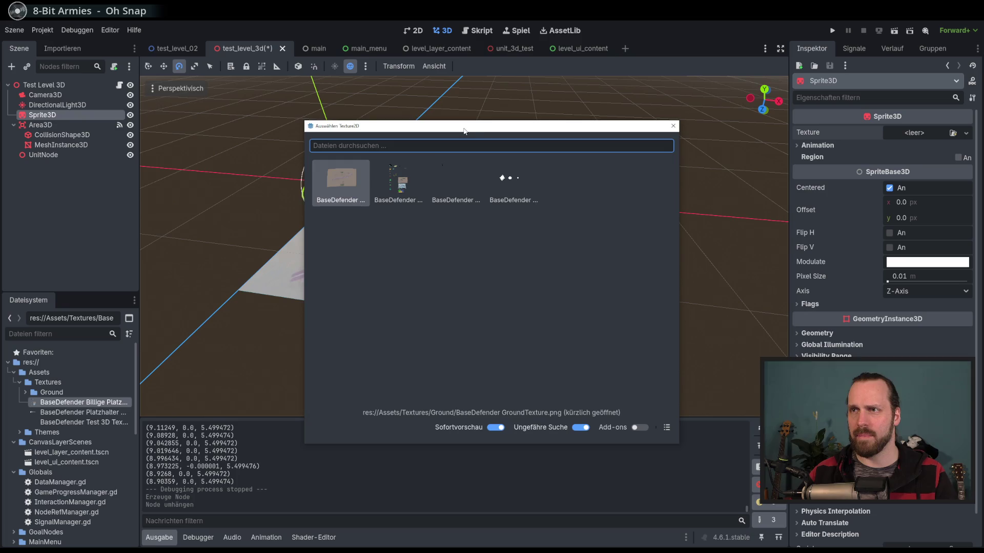
pyautogui.moveTo(464, 131); pyautogui.dragTo(459, 135)
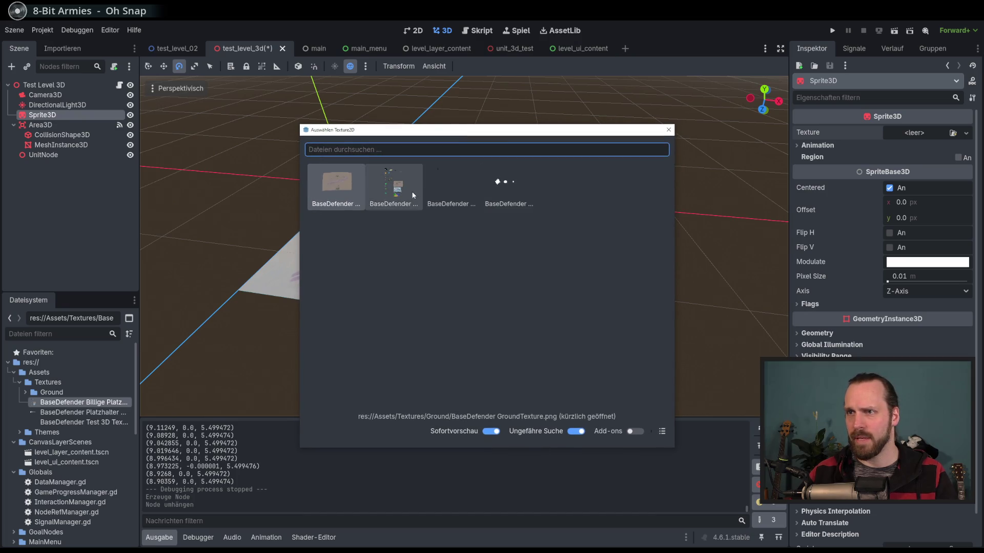
pyautogui.click(440, 197)
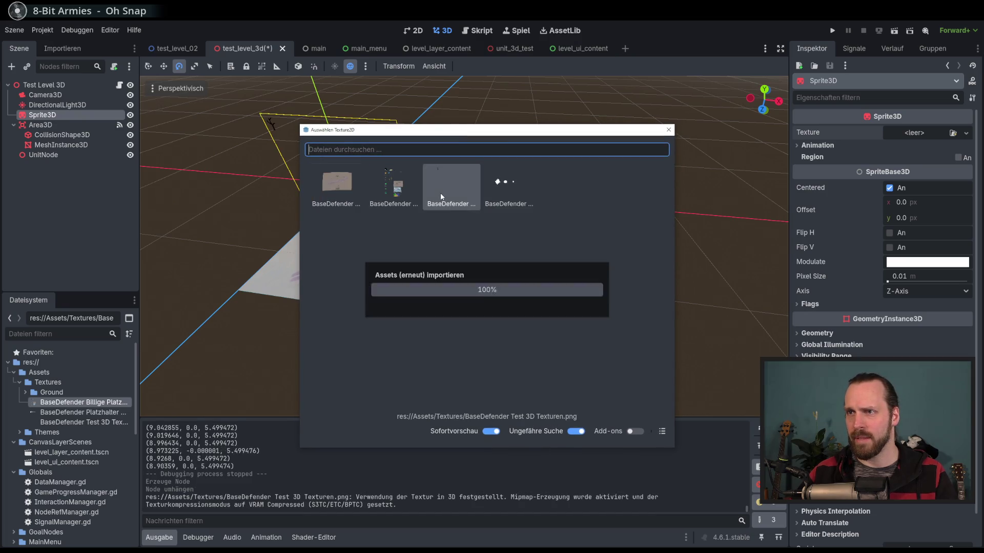
pyautogui.click(668, 131)
# - Set the sprite's texture to a new AtlasTexture using the tree drawing as its atlas
pyautogui.click(966, 132)
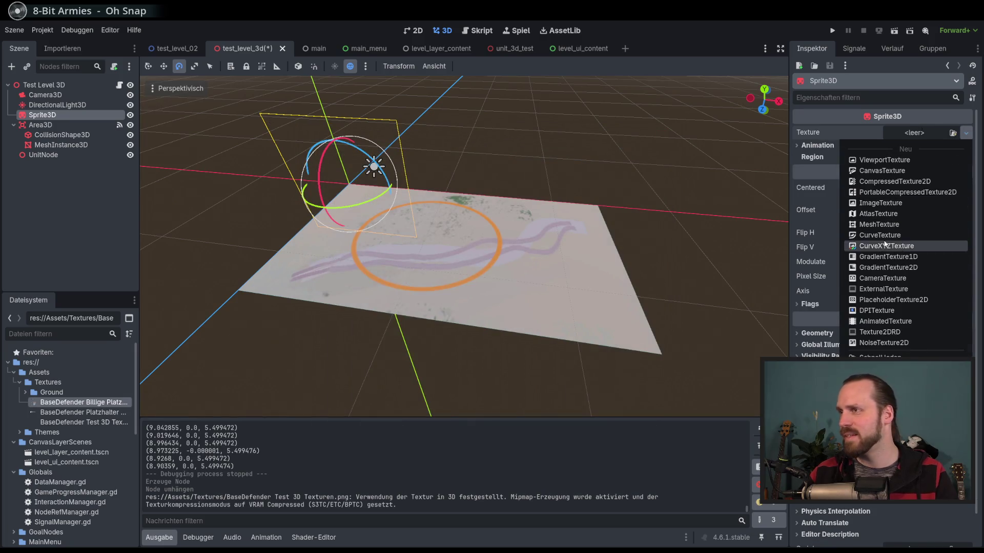
pyautogui.click(895, 215)
pyautogui.click(954, 133)
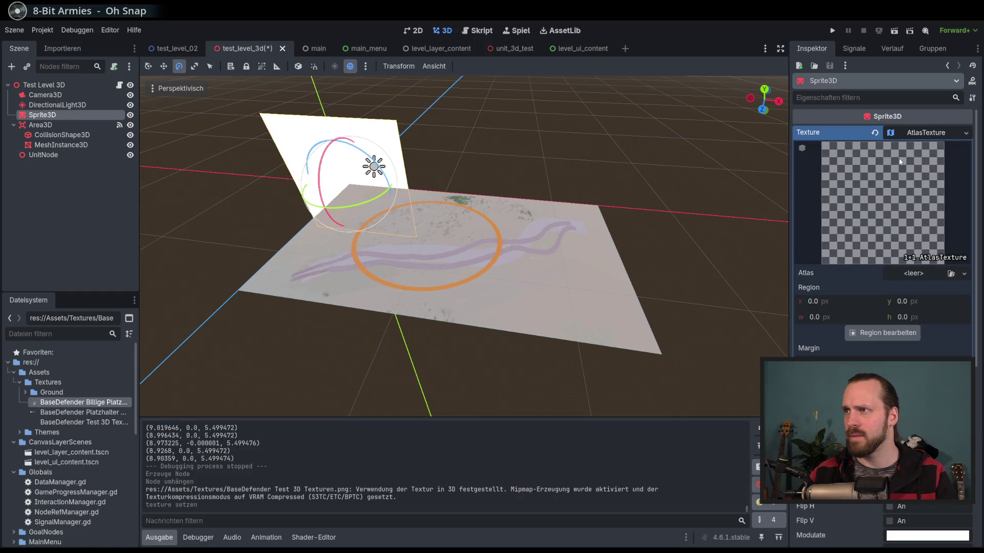
pyautogui.click(964, 274)
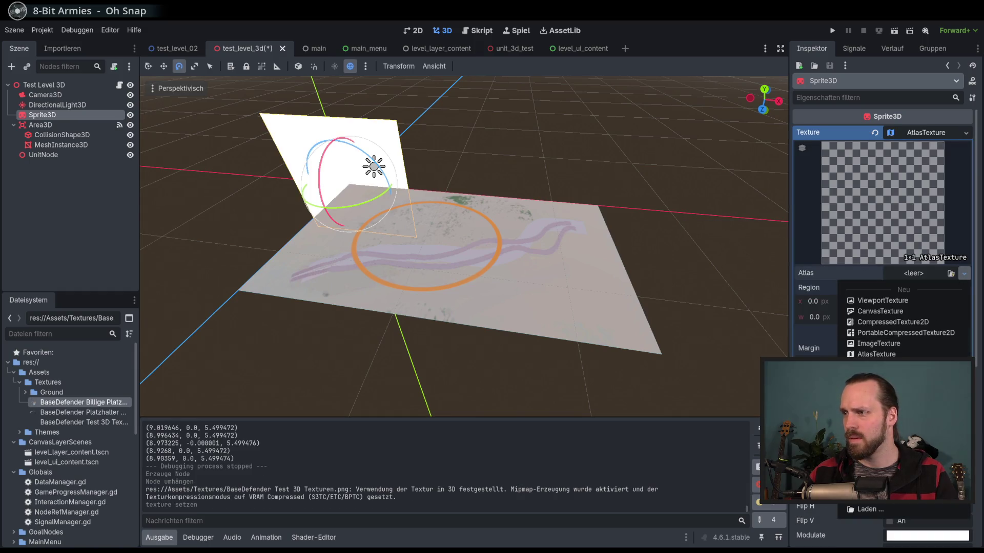
pyautogui.click(871, 498)
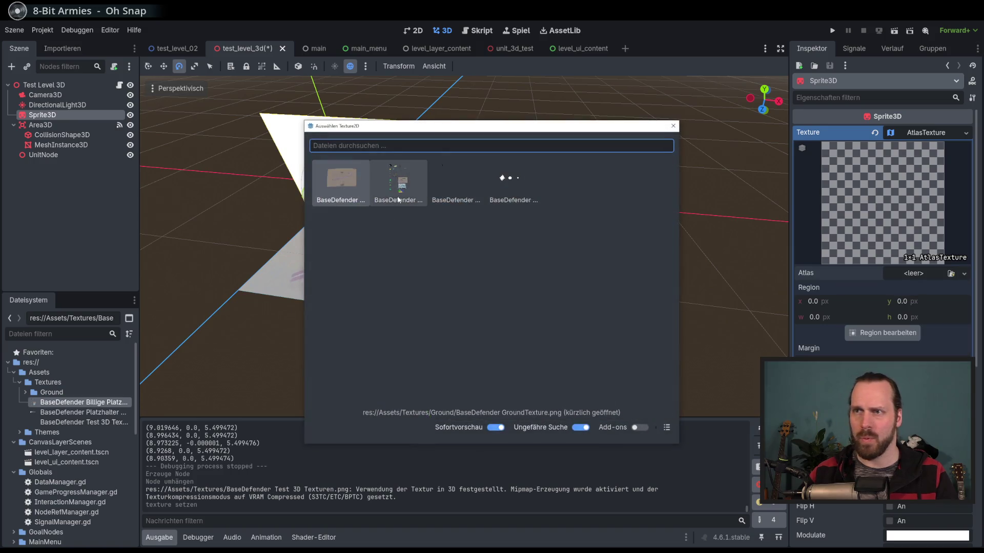
pyautogui.doubleClick(448, 189)
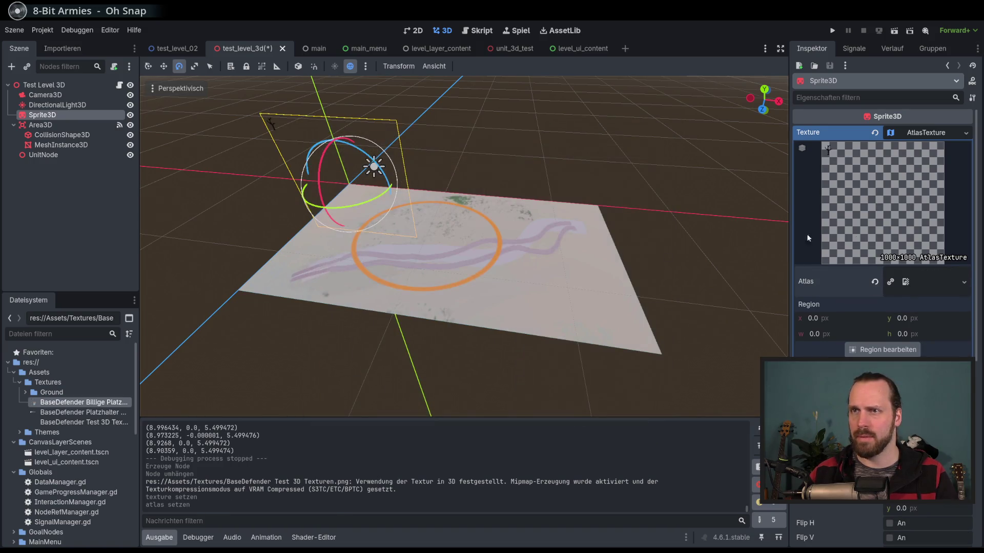
# - Crop the atlas region to the auto-sliced 58×85 tree drawing
pyautogui.click(883, 350)
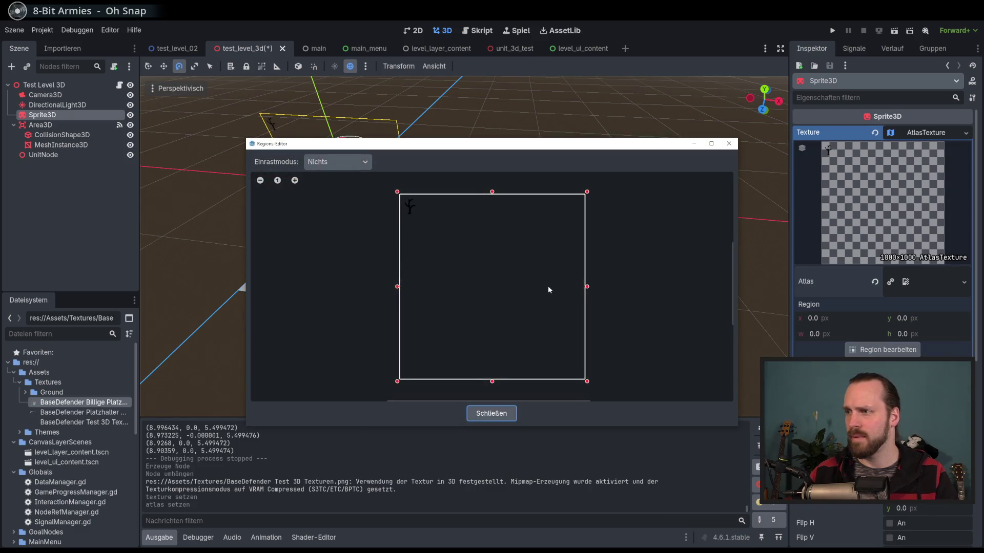
pyautogui.click(337, 161)
pyautogui.click(340, 212)
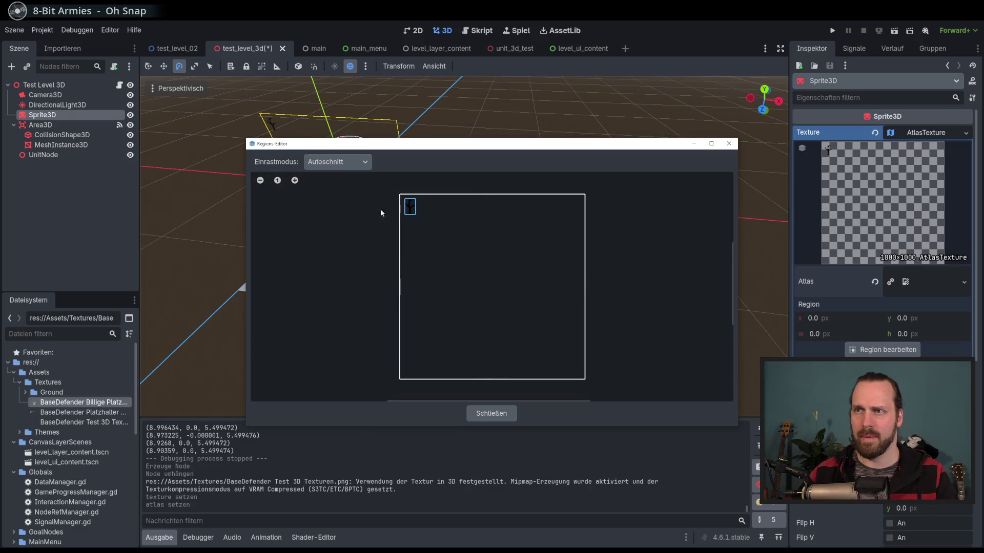
pyautogui.click(410, 206)
pyautogui.click(492, 413)
# - Rename the Sprite3D node to Tree
pyautogui.scroll(3, 235, 93)
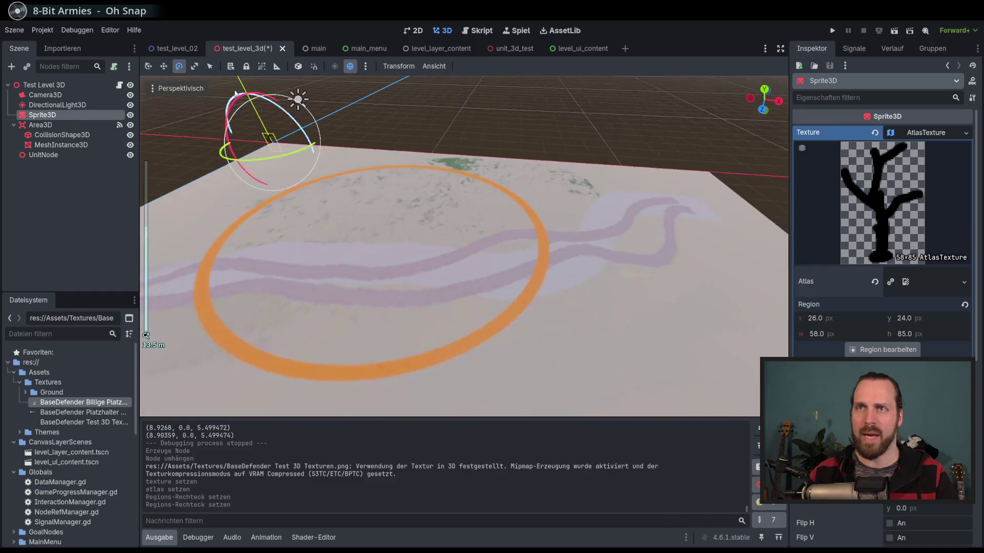
pyautogui.click(164, 66)
pyautogui.click(331, 210)
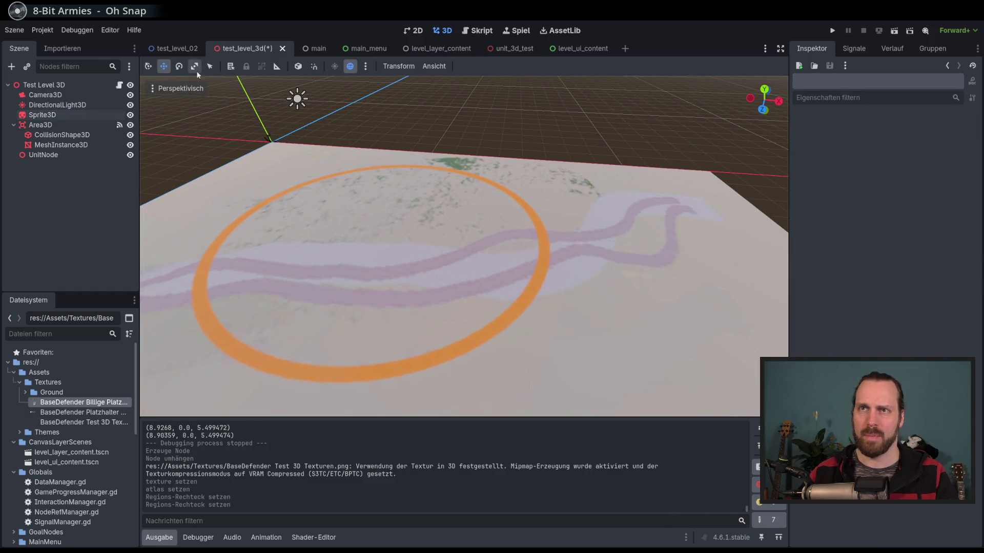
pyautogui.click(54, 115)
pyautogui.doubleClick(50, 118)
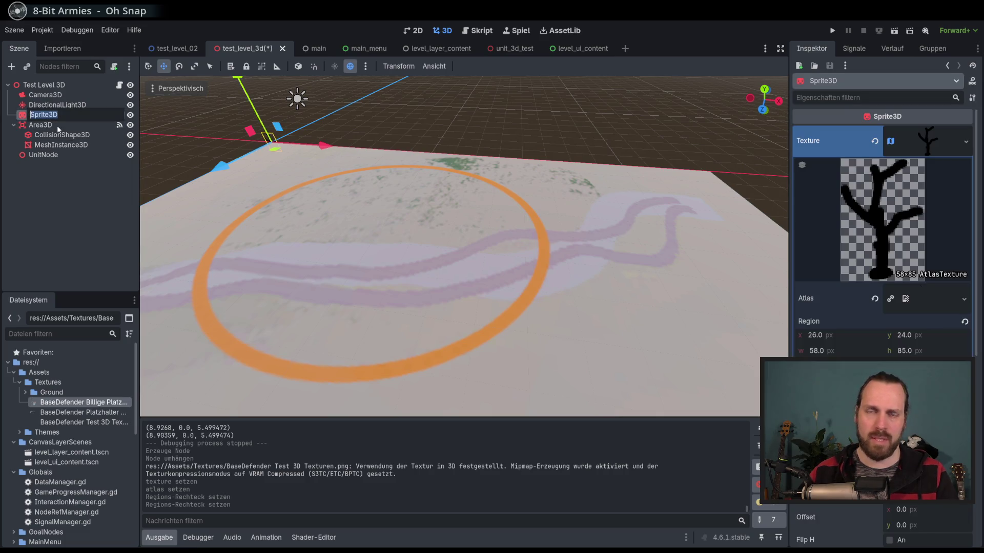
pyautogui.write('TR')
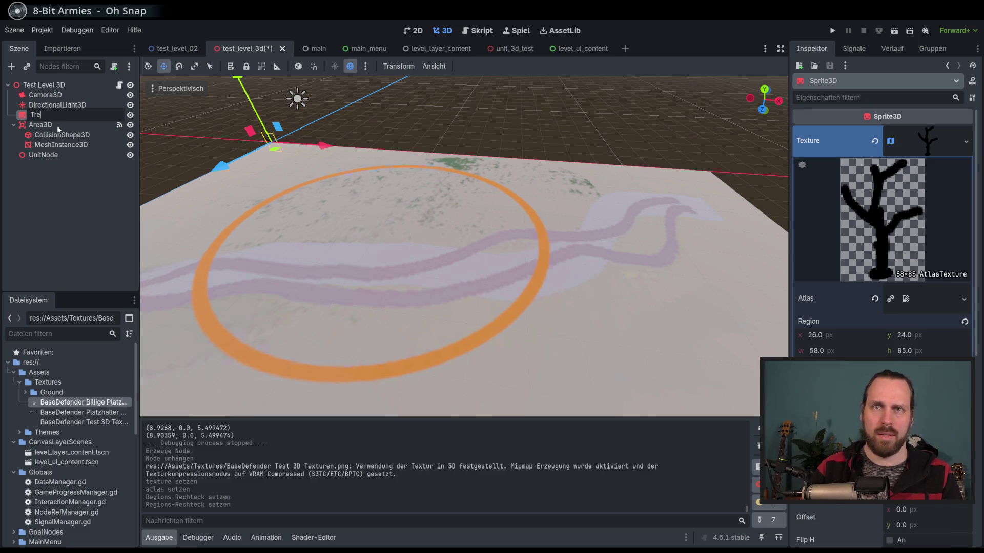
pyautogui.write('e')
pyautogui.press('Return')
# - Position the tree standing on the ground inside the orange circle
pyautogui.moveTo(219, 167); pyautogui.dragTo(244, 208)
pyautogui.moveTo(220, 176); pyautogui.dragTo(433, 190)
pyautogui.moveTo(429, 154); pyautogui.dragTo(430, 128)
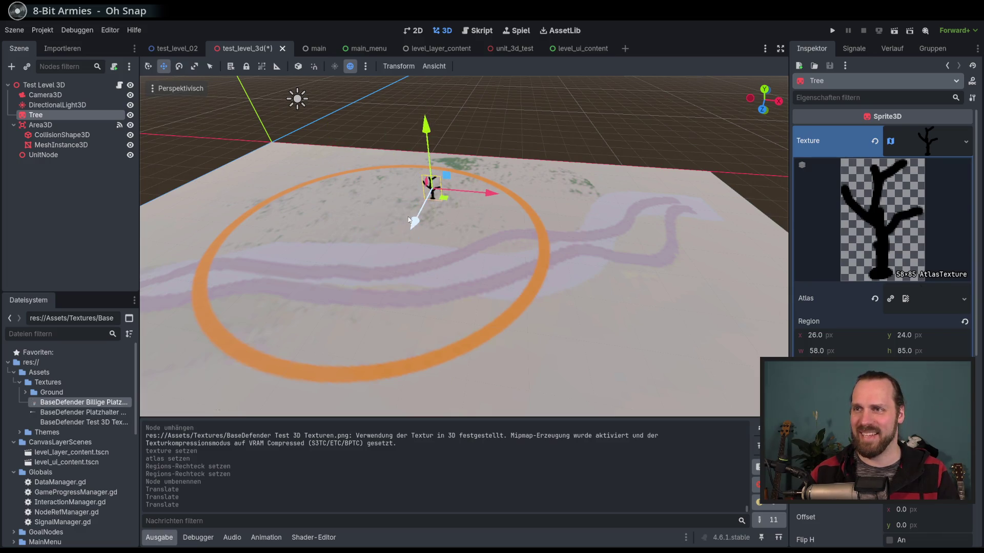
pyautogui.moveTo(410, 221)
pyautogui.mouseDown()
pyautogui.moveTo(352, 315)
pyautogui.moveTo(371, 280)
pyautogui.mouseUp()
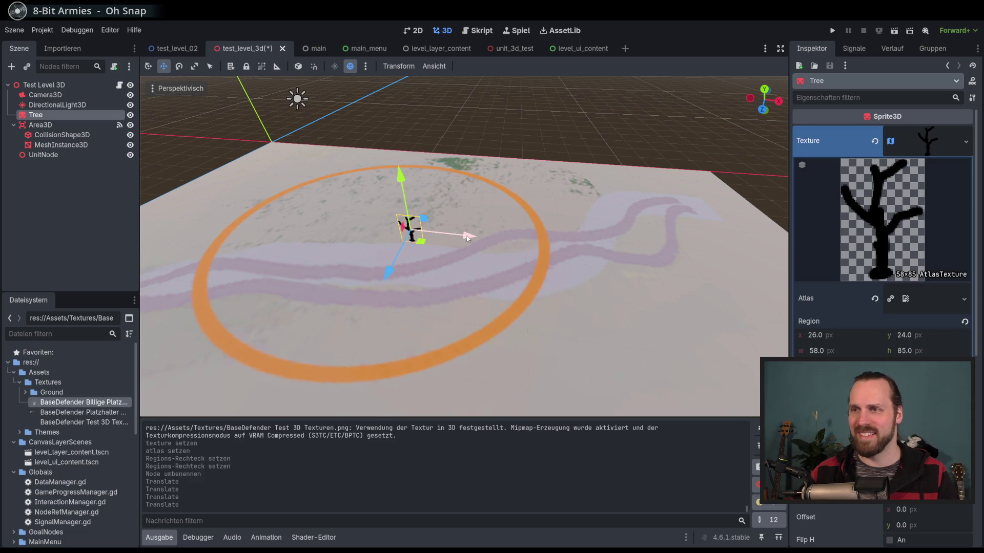
pyautogui.moveTo(467, 238); pyautogui.dragTo(353, 230)
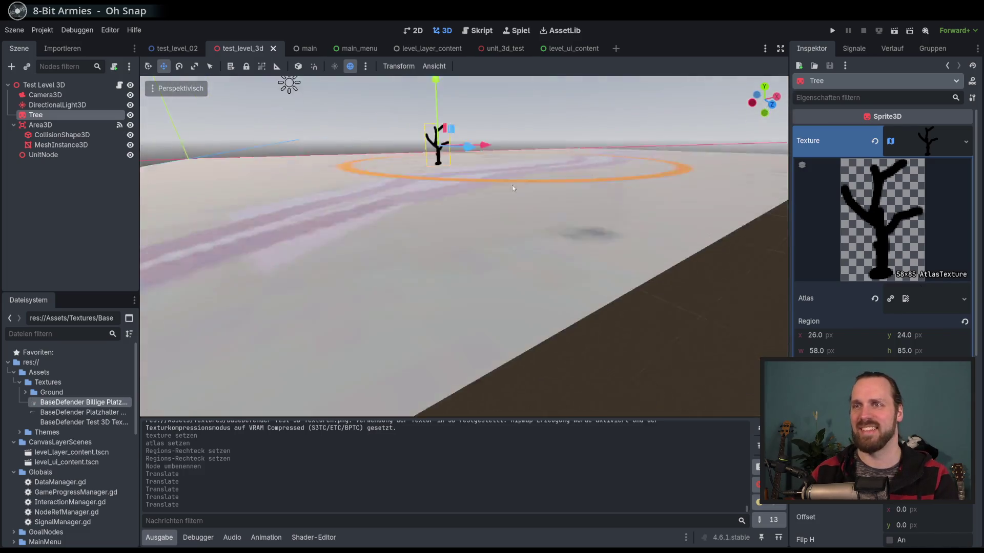
pyautogui.moveTo(511, 186)
pyautogui.mouseDown()
pyautogui.moveTo(439, 225)
pyautogui.moveTo(459, 217)
pyautogui.moveTo(457, 228)
pyautogui.mouseUp()
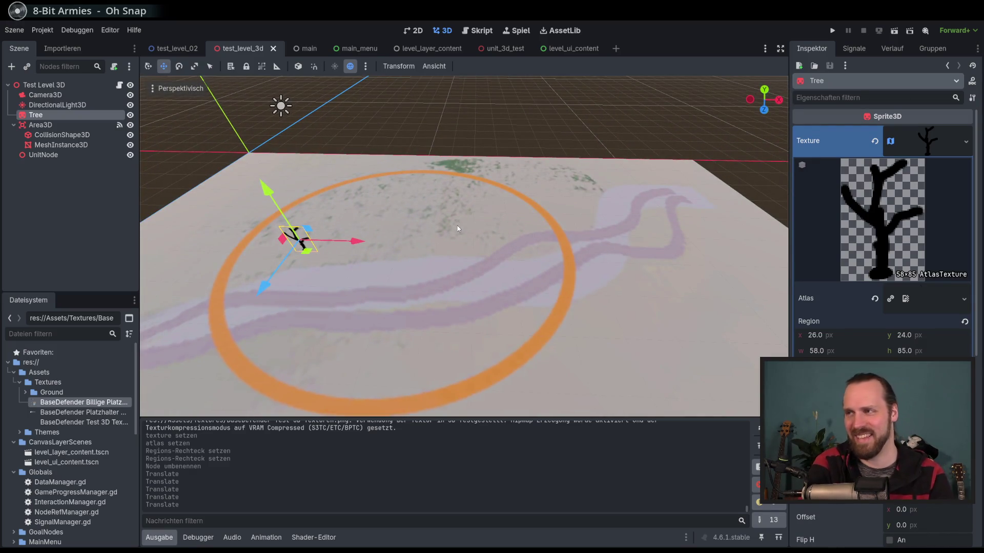
# - Run the project with F5 and start the Test Level GYM mission
pyautogui.press('F5')
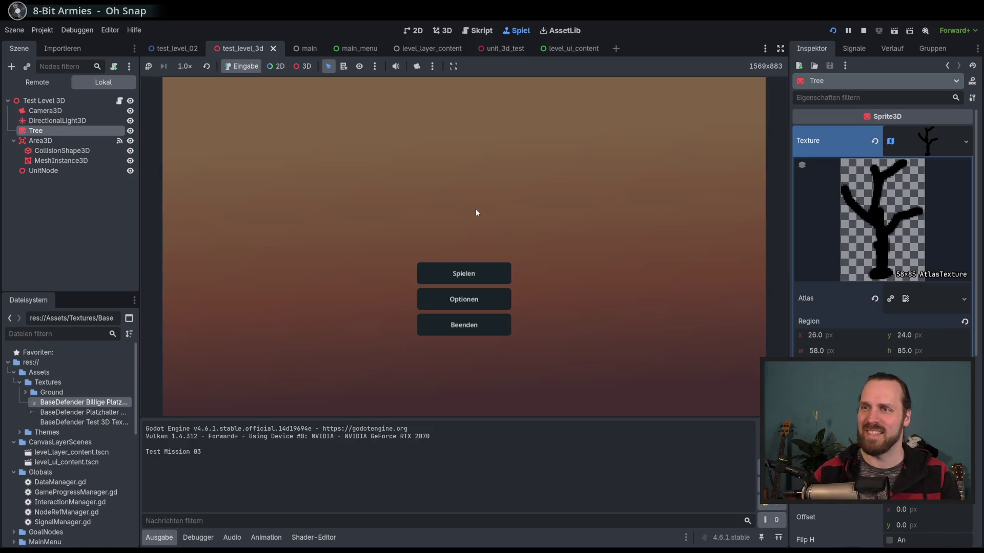
pyautogui.click(471, 266)
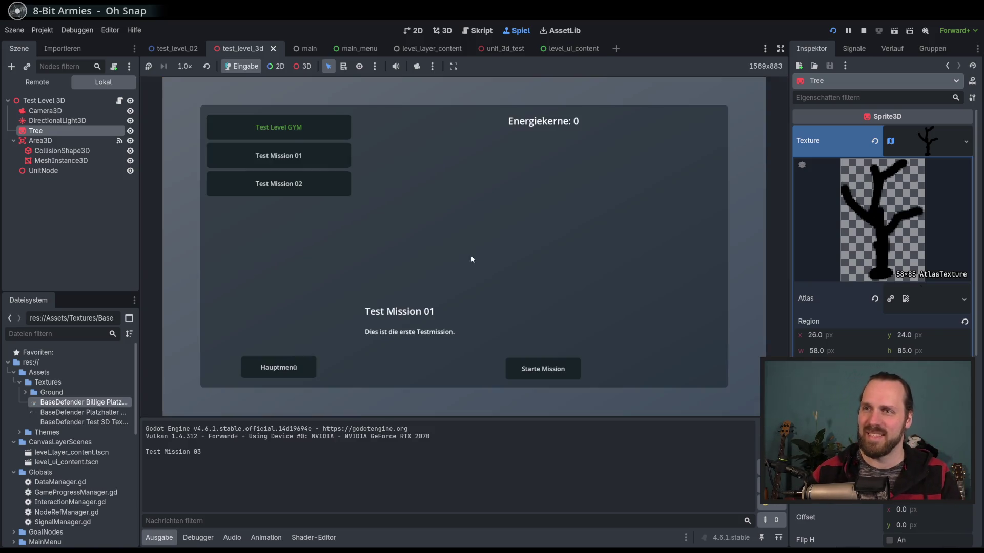
pyautogui.click(335, 138)
pyautogui.click(555, 369)
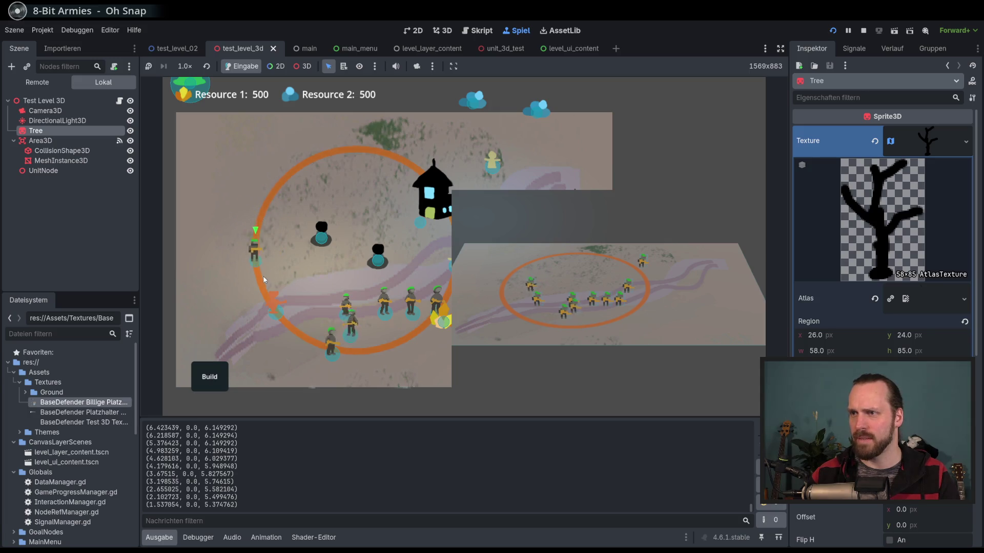
# - Walk a soldier to spots right of, below and down-left of the black house
pyautogui.click(318, 220)
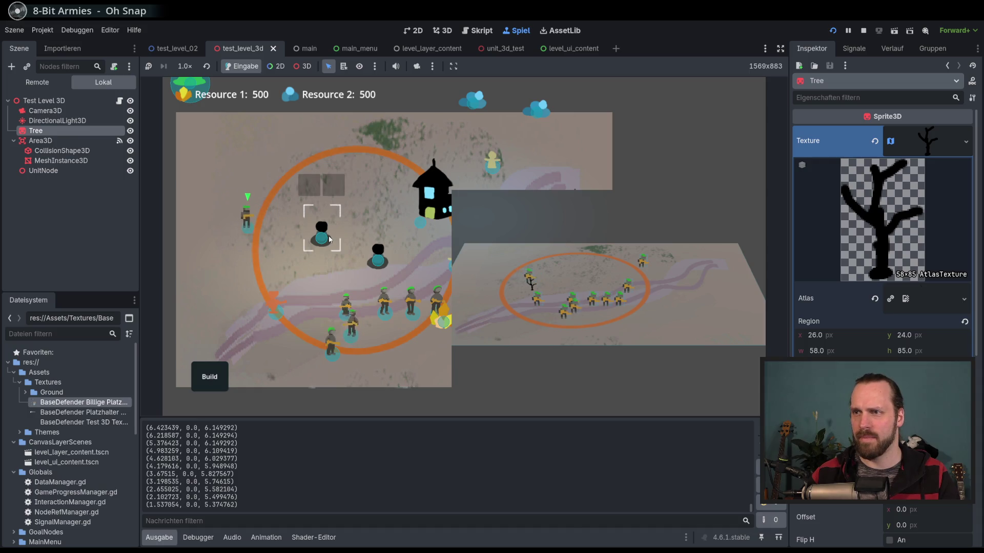
pyautogui.moveTo(386, 226); pyautogui.dragTo(275, 229)
pyautogui.scroll(3, 276, 230)
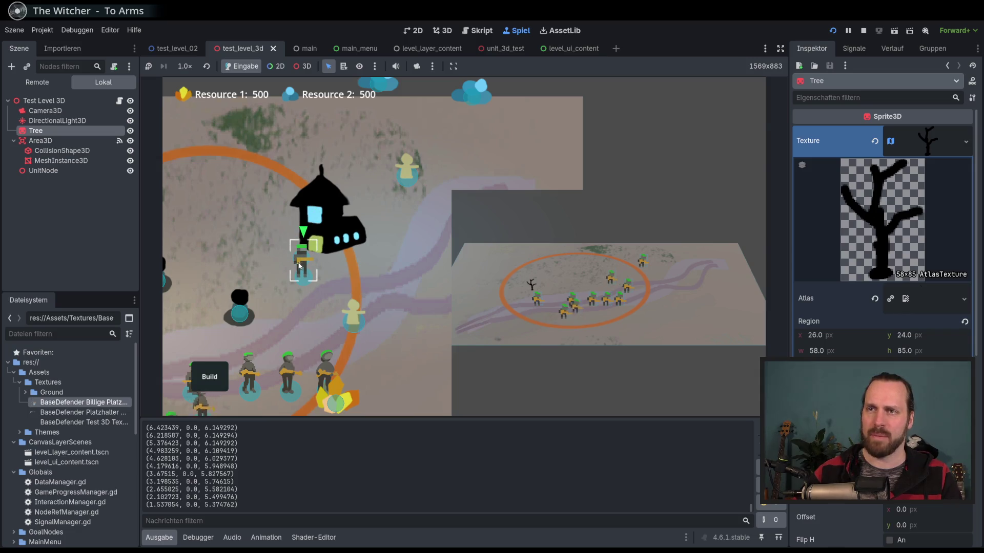
pyautogui.click(400, 270)
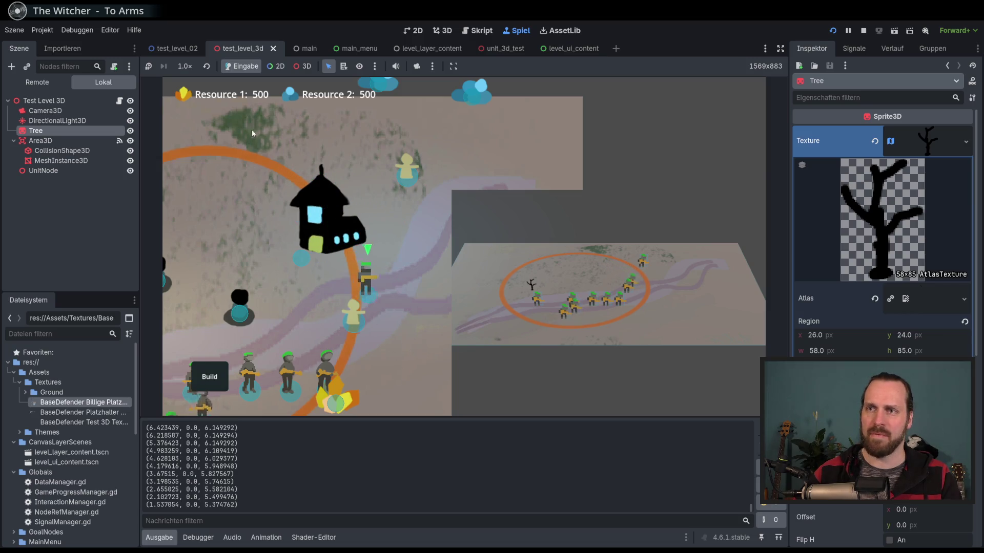
pyautogui.click(327, 305)
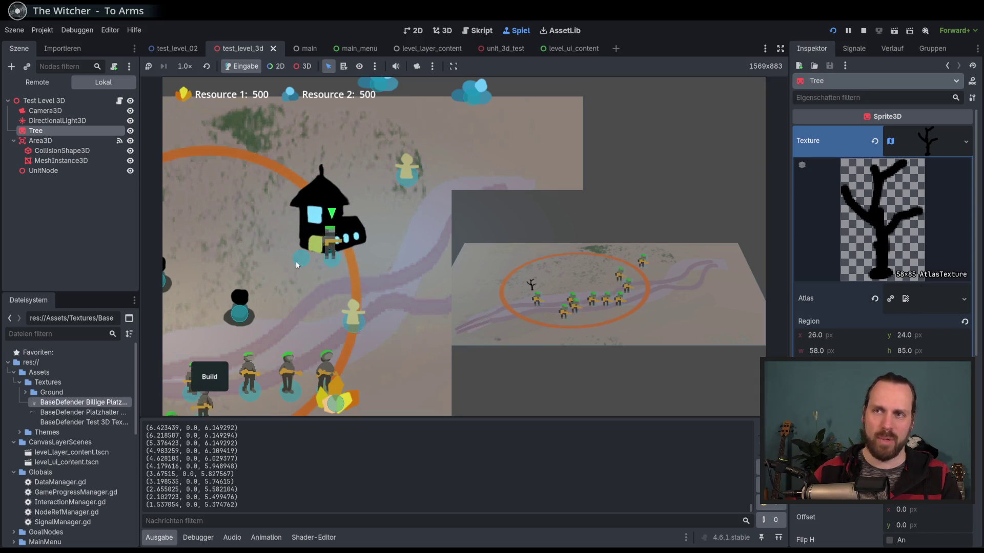
pyautogui.click(335, 233)
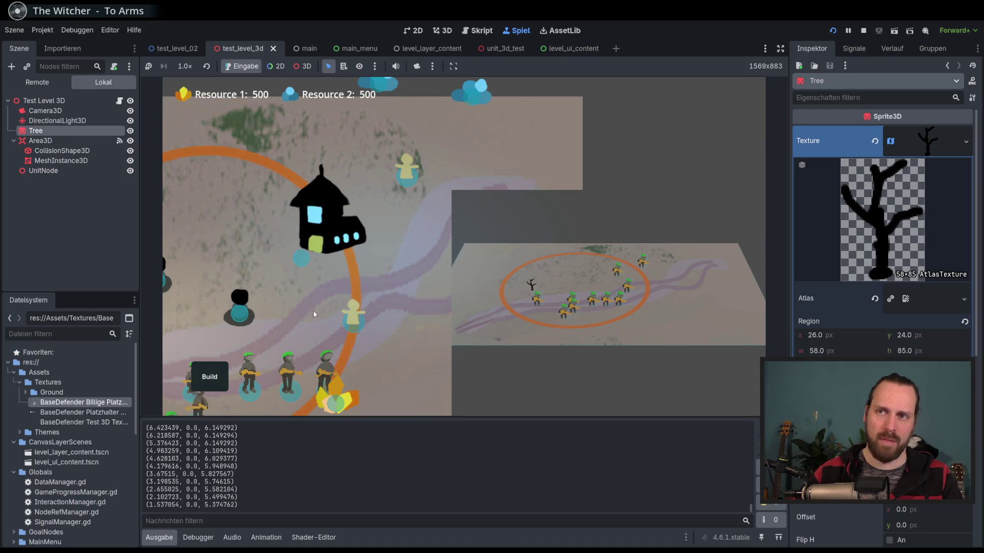
pyautogui.click(240, 257)
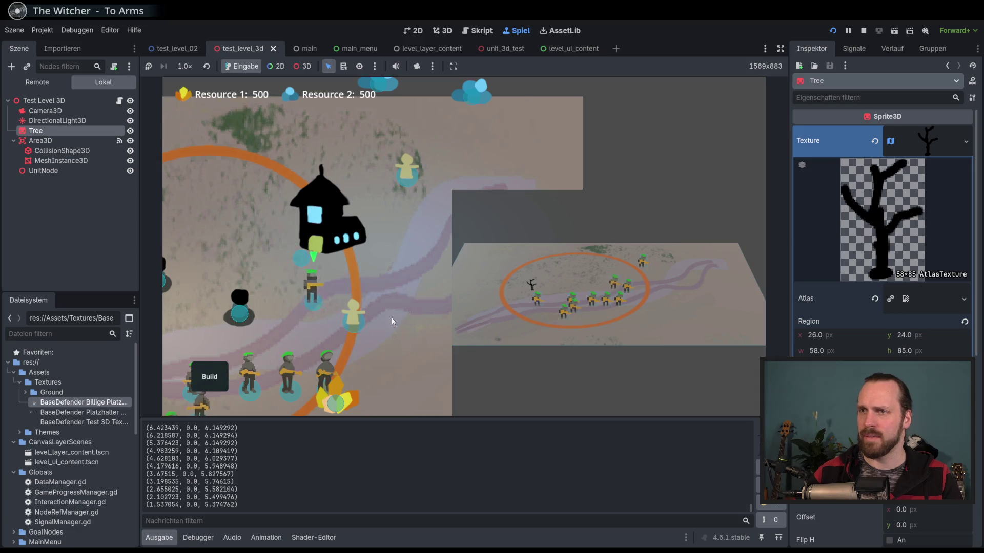
pyautogui.click(309, 323)
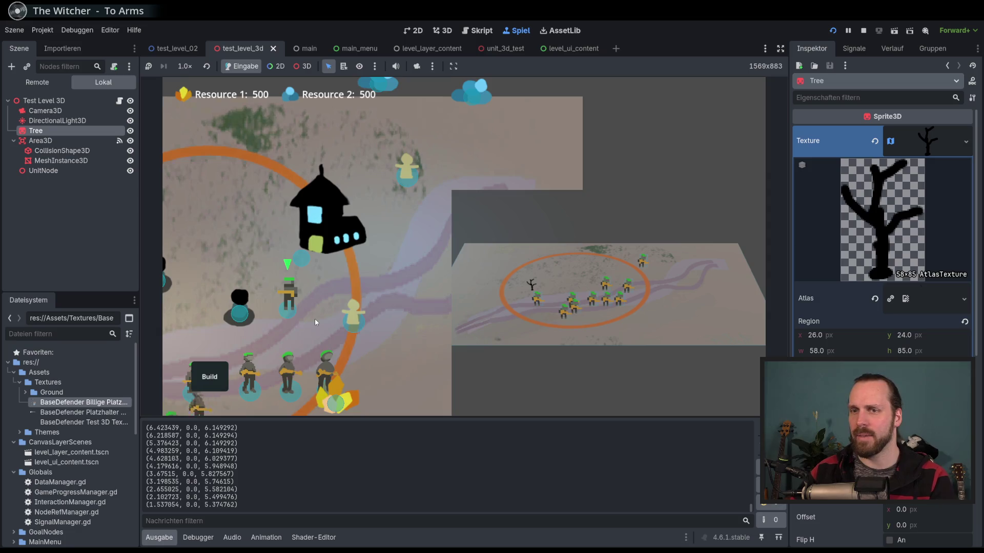
# - Zoom the game camera out, stop the playtest with F8, and relaunch the game
pyautogui.scroll(-3, 315, 322)
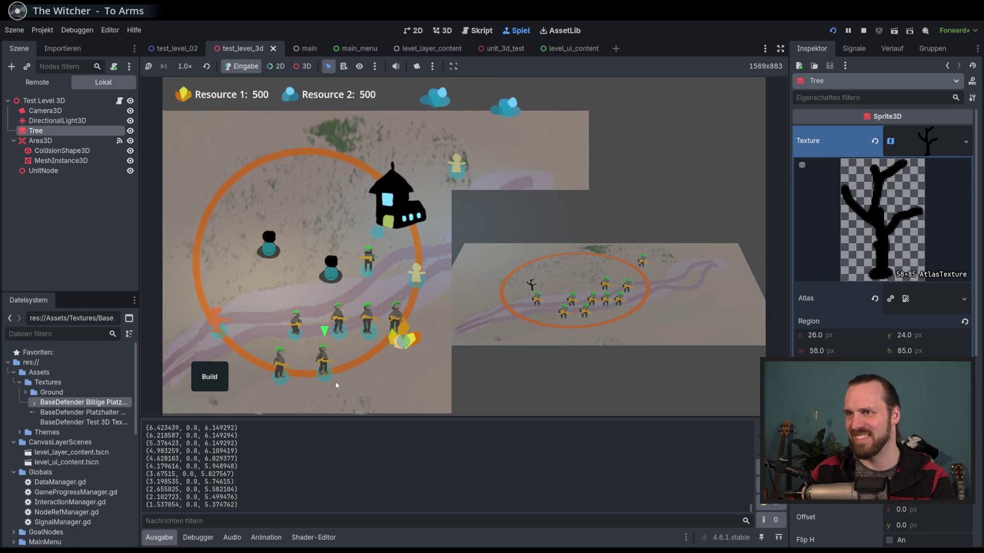
pyautogui.scroll(-2, 346, 332)
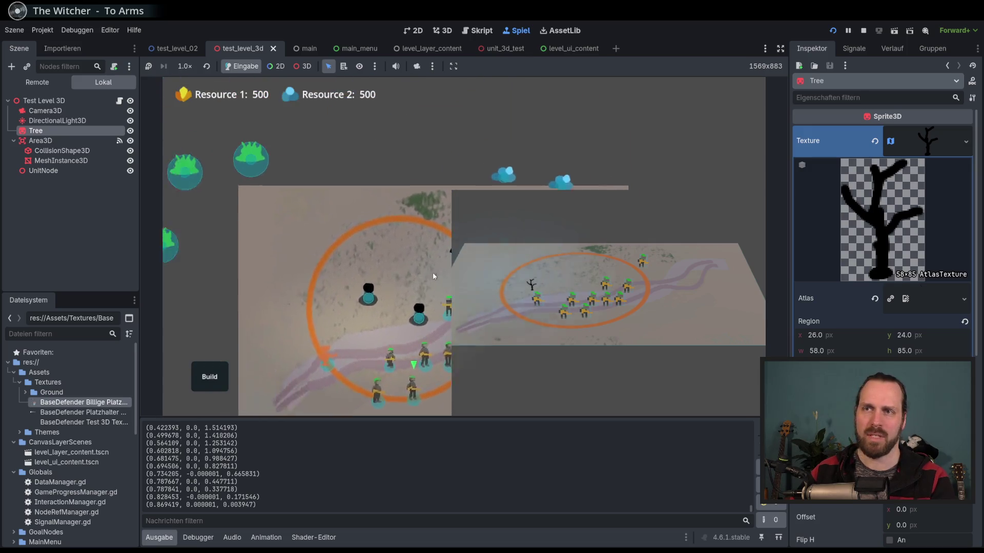
pyautogui.press('F8')
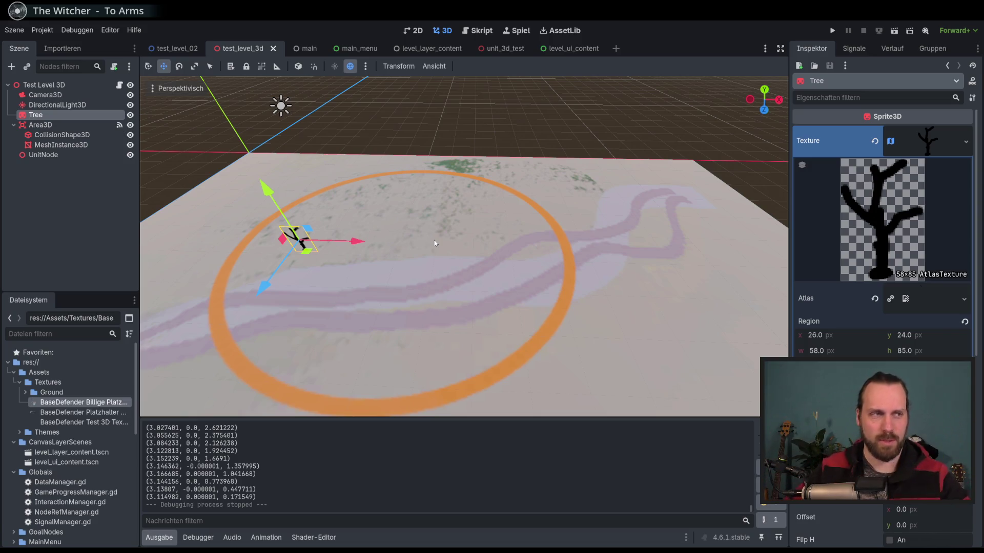
pyautogui.press('F5')
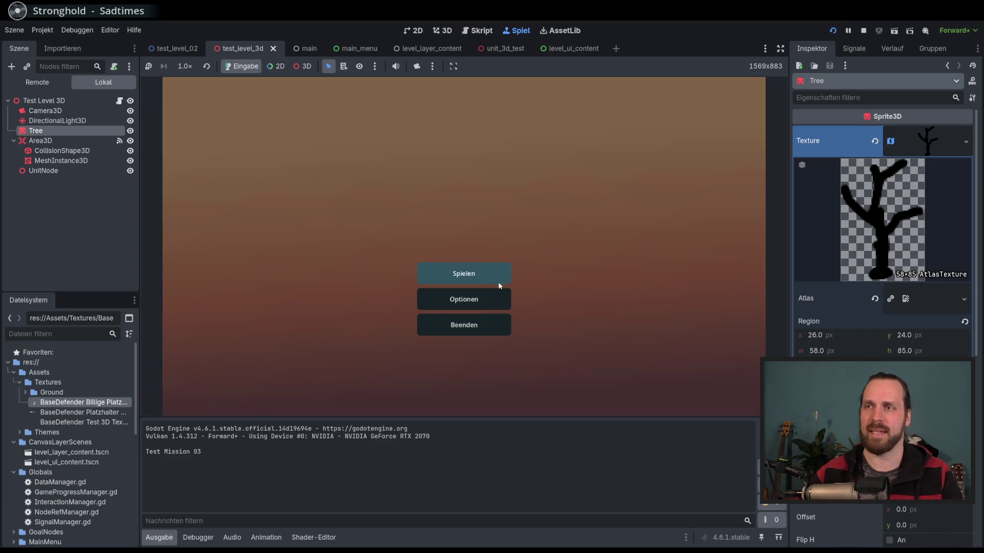
# - Start the Test Level GYM mission and zoom the camera in and out around the level
pyautogui.click(498, 281)
pyautogui.click(279, 126)
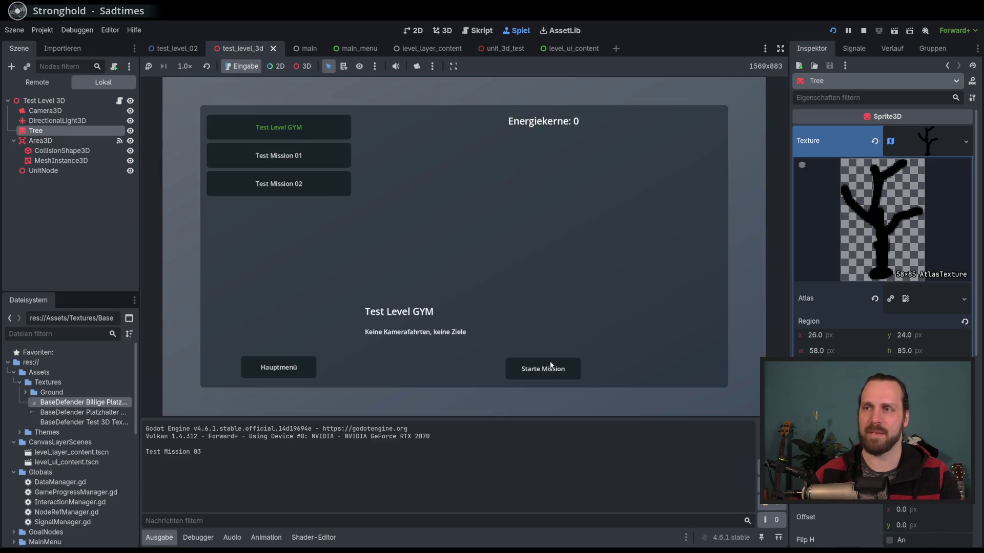
pyautogui.click(543, 369)
pyautogui.scroll(4, 285, 237)
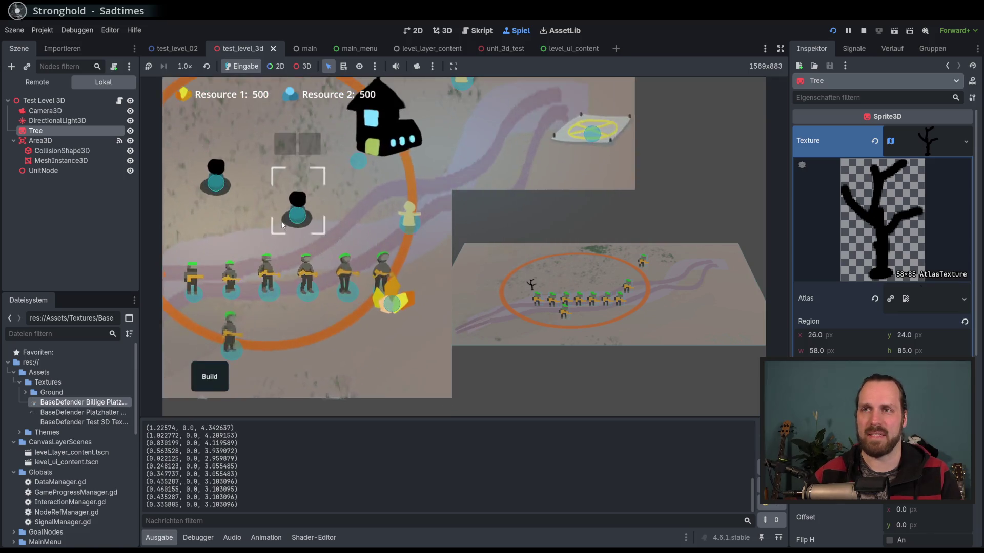
pyautogui.scroll(-4, 284, 228)
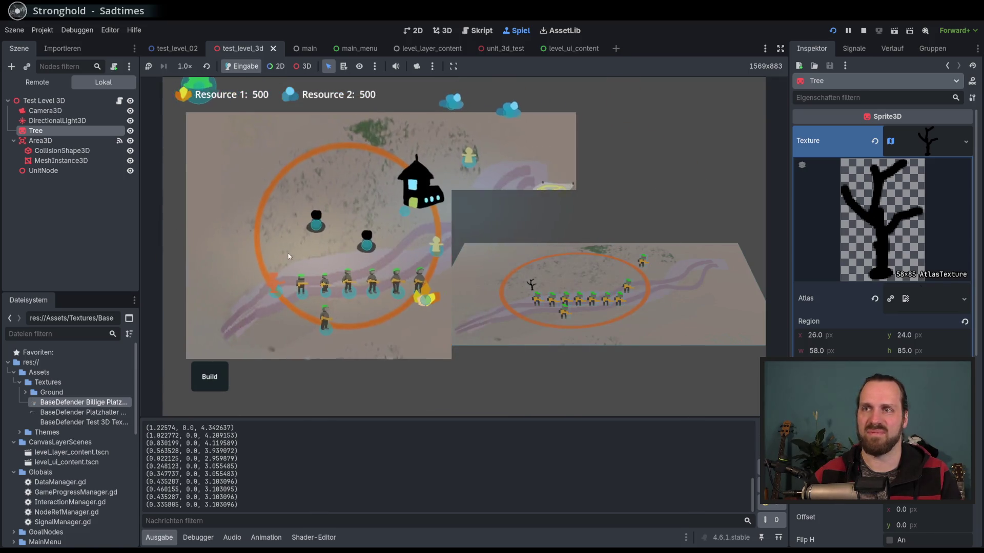
pyautogui.scroll(2, 241, 284)
pyautogui.scroll(1, 241, 284)
pyautogui.scroll(-1, 298, 277)
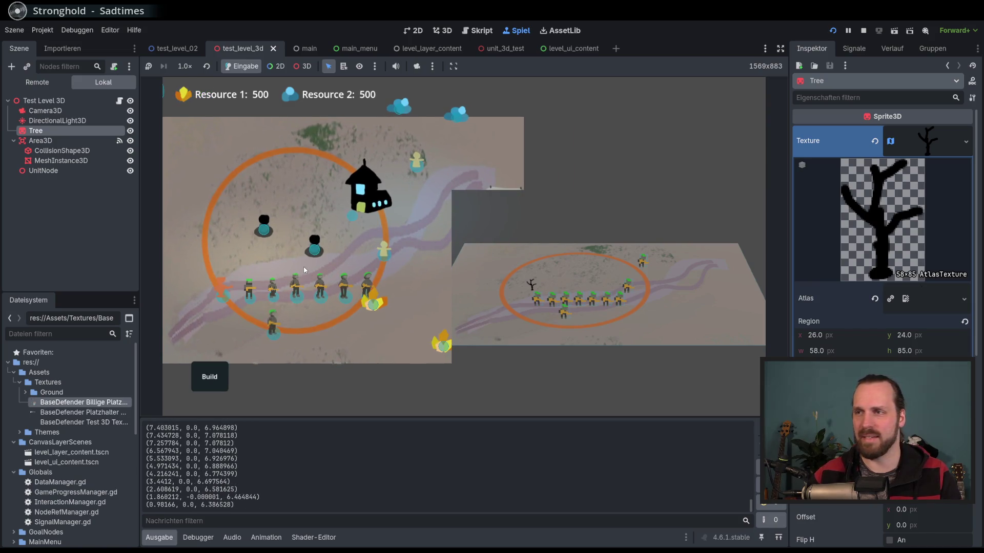
pyautogui.scroll(2, 305, 270)
pyautogui.scroll(-2, 277, 263)
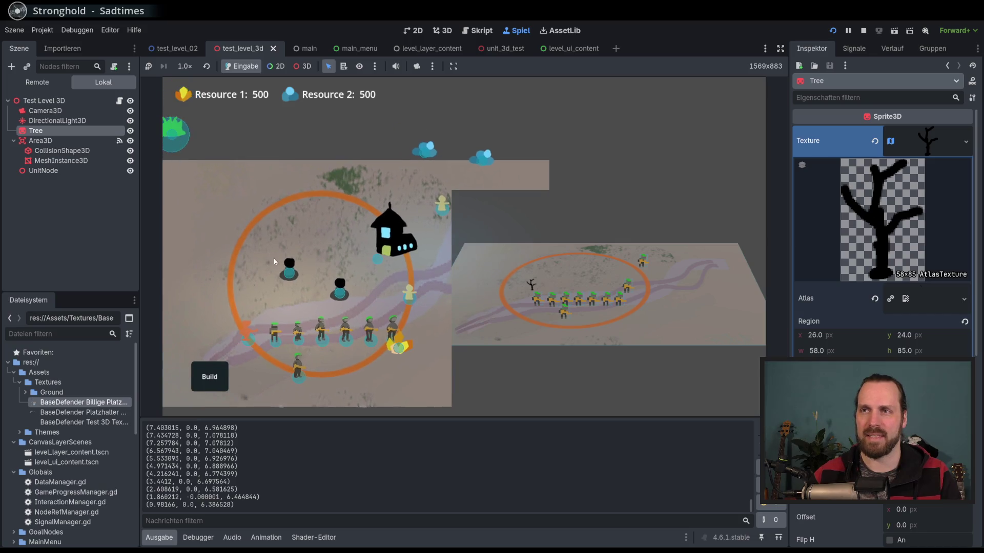
pyautogui.scroll(3, 274, 261)
pyautogui.scroll(-1, 246, 205)
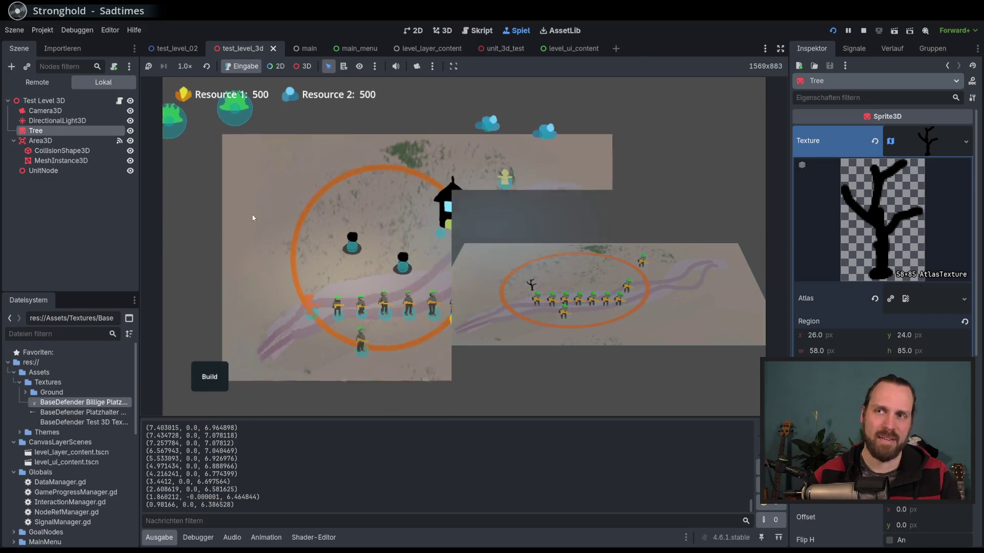
pyautogui.scroll(2, 266, 230)
pyautogui.scroll(-2, 192, 232)
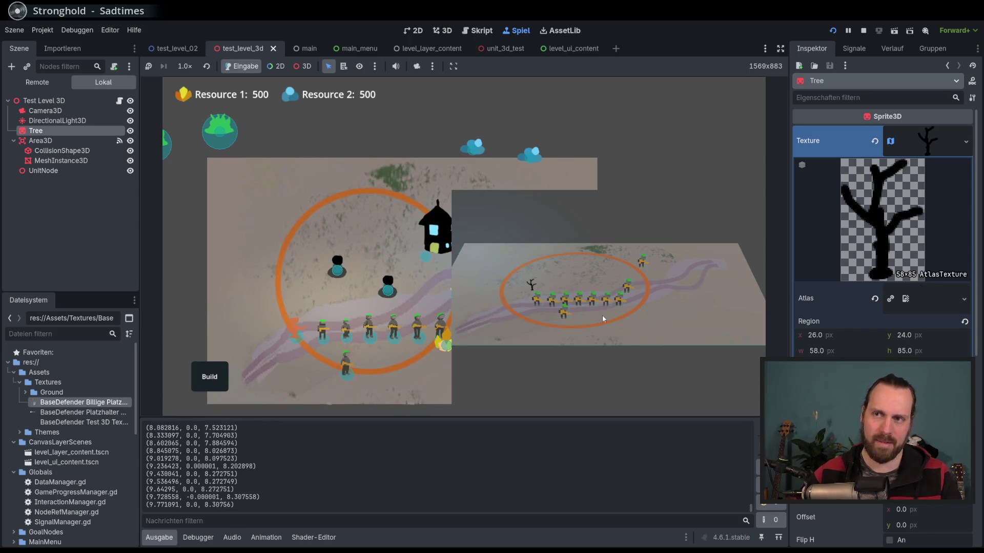
pyautogui.scroll(1, 353, 266)
pyautogui.scroll(-1, 343, 251)
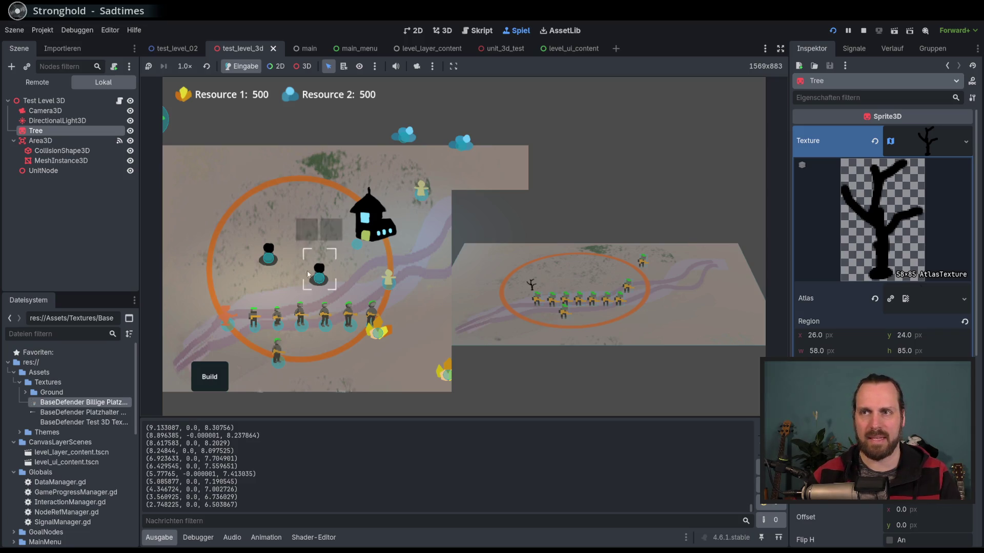
# - Pan the camera up-left across the map, stop the game, and open the unit_3d_test scene
pyautogui.press('Up')
pyautogui.press('Left')
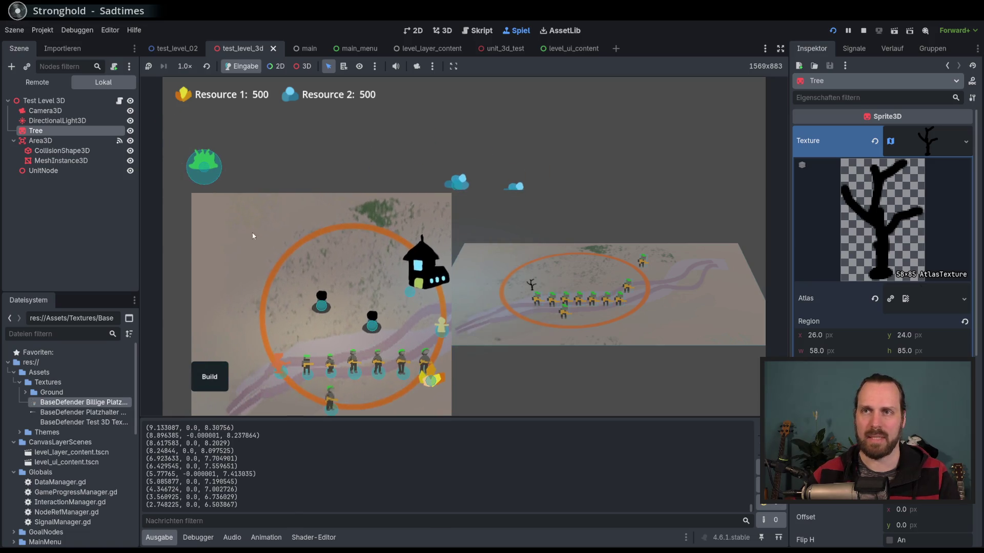
pyautogui.press('Down')
pyautogui.press('Right')
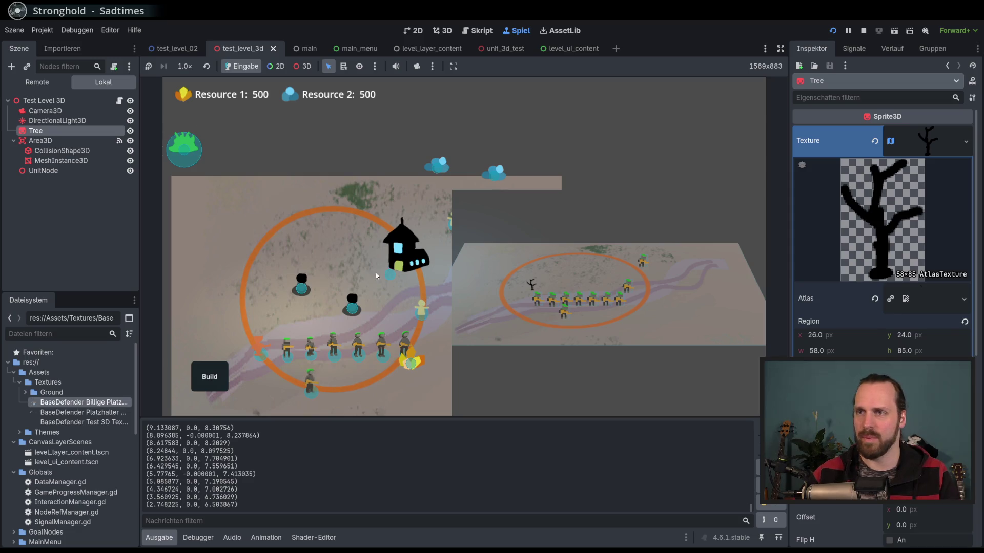
pyautogui.press('Down')
pyautogui.press('Right')
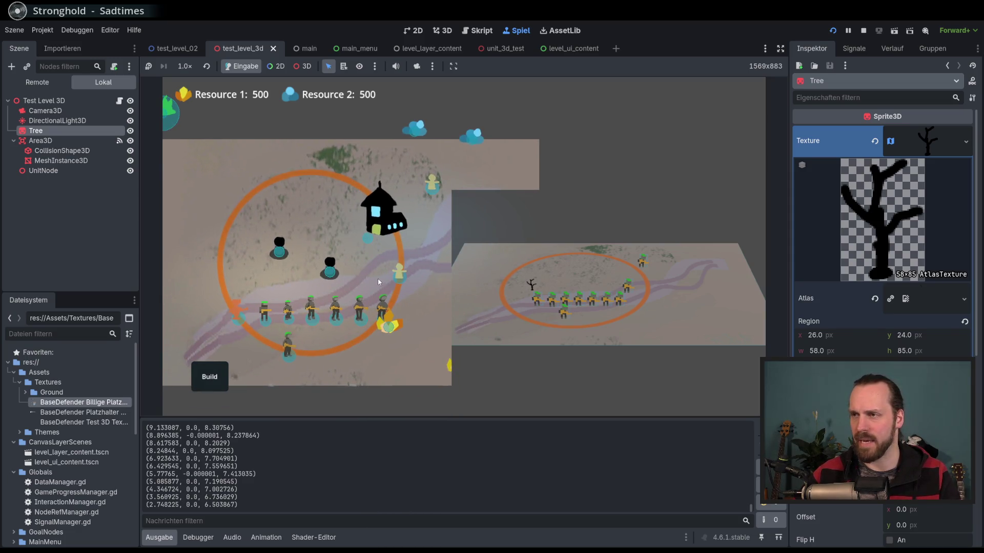
pyautogui.press('Right')
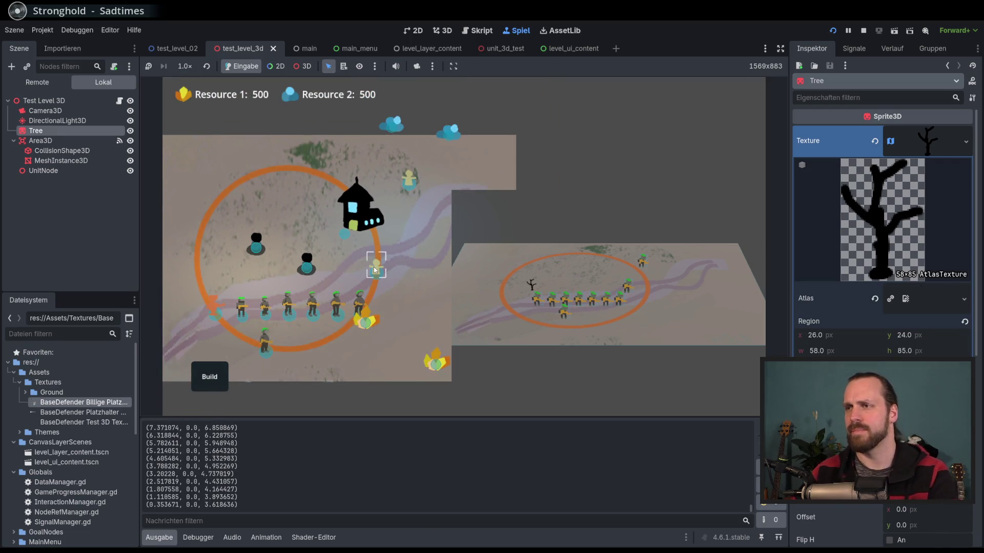
pyautogui.press('F8')
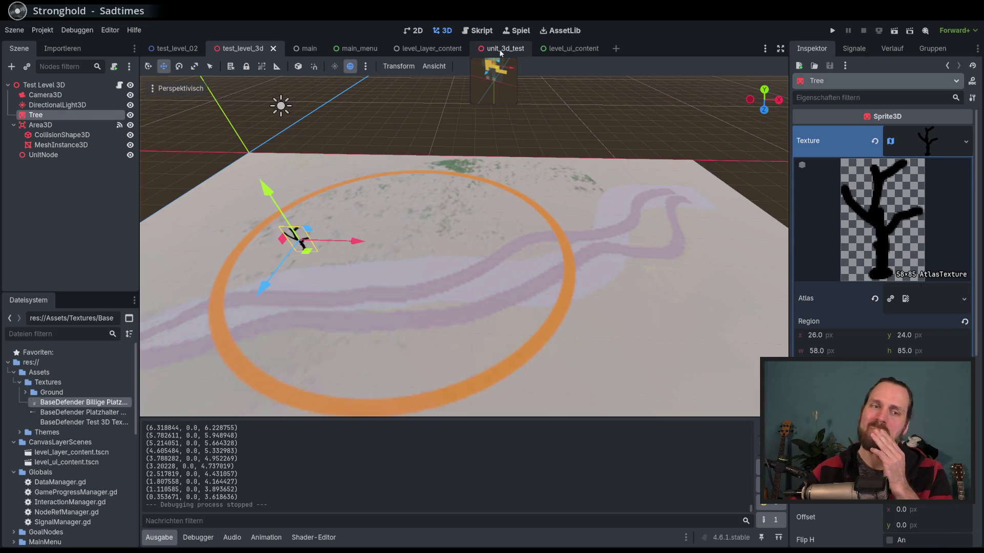
pyautogui.click(501, 51)
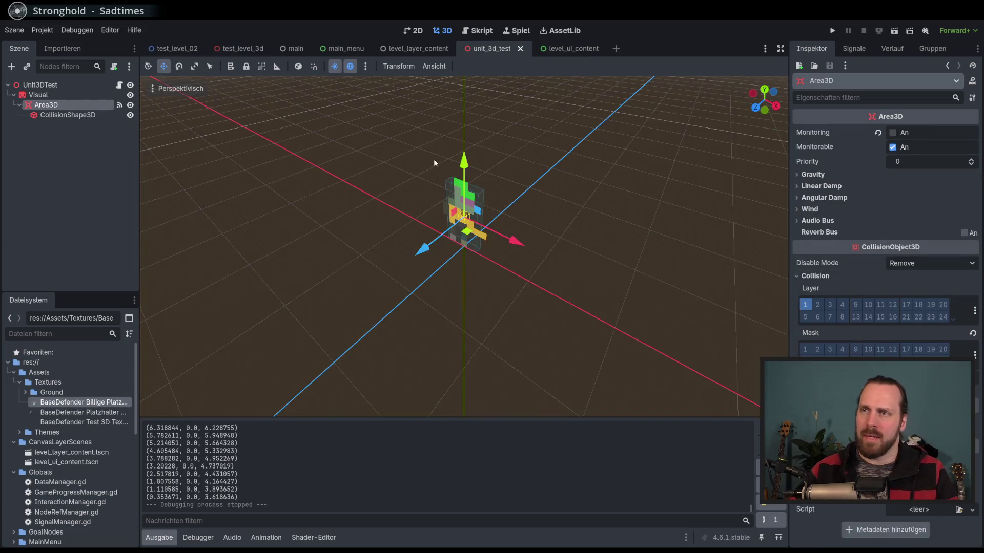
# - Try rotating Area3D and CollisionShape3D, undo both, then tilt the Visual sprite with the rotate gizmo
pyautogui.scroll(3, 393, 149)
pyautogui.click(178, 66)
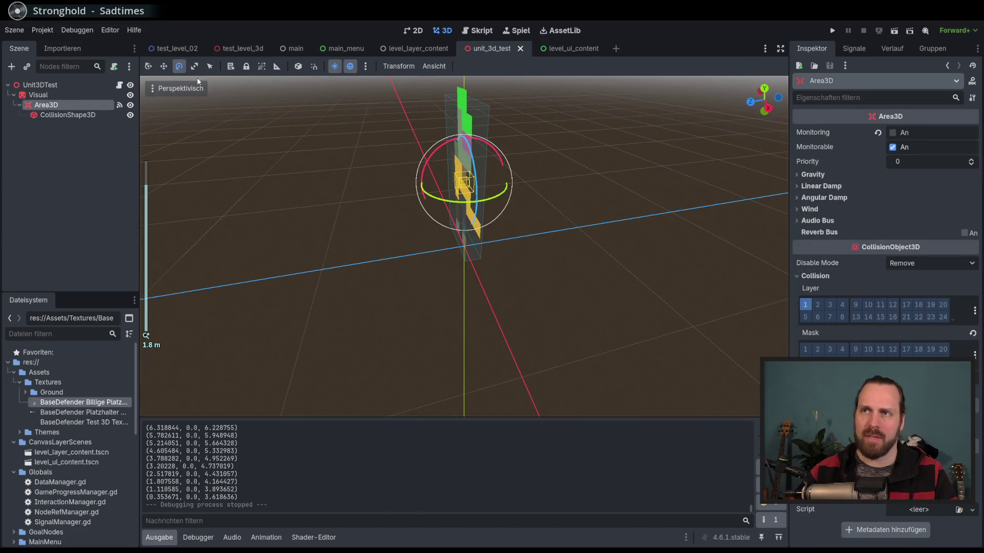
pyautogui.moveTo(490, 149); pyautogui.dragTo(468, 142)
pyautogui.hotkey('ctrl', 'z')
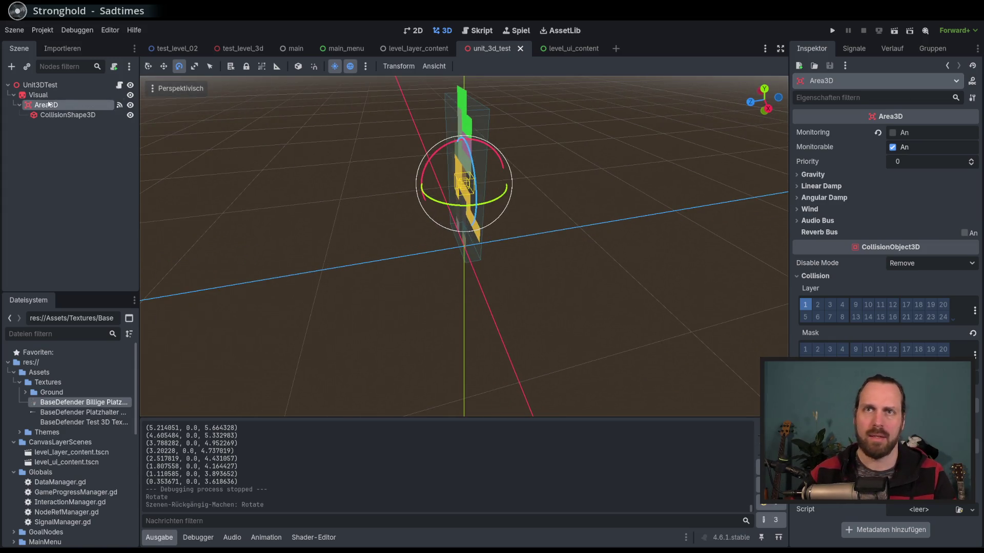
pyautogui.click(67, 114)
pyautogui.moveTo(463, 138); pyautogui.dragTo(450, 148)
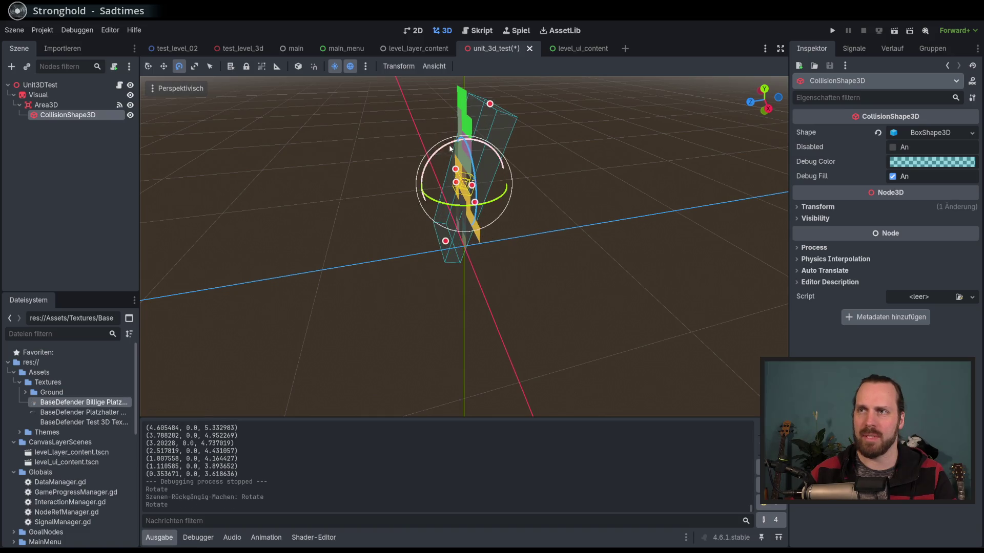
pyautogui.hotkey('ctrl', 'z')
pyautogui.click(433, 156)
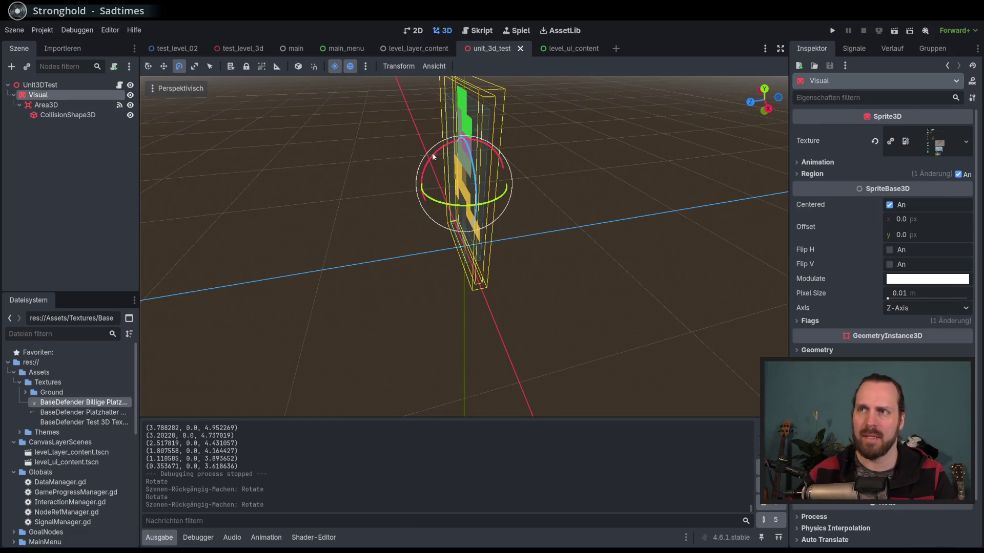
pyautogui.moveTo(420, 171); pyautogui.dragTo(373, 183)
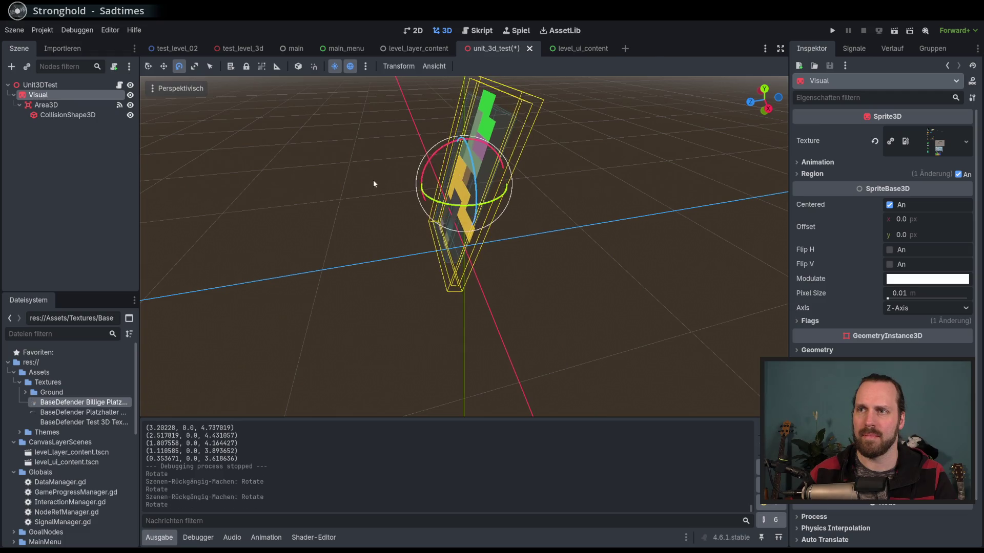
pyautogui.moveTo(423, 153)
pyautogui.mouseDown()
pyautogui.moveTo(351, 167)
pyautogui.moveTo(433, 156)
pyautogui.mouseUp()
# - Save and run the scene, start Test Level GYM, move a group of units, then stop the game
pyautogui.press('F6')
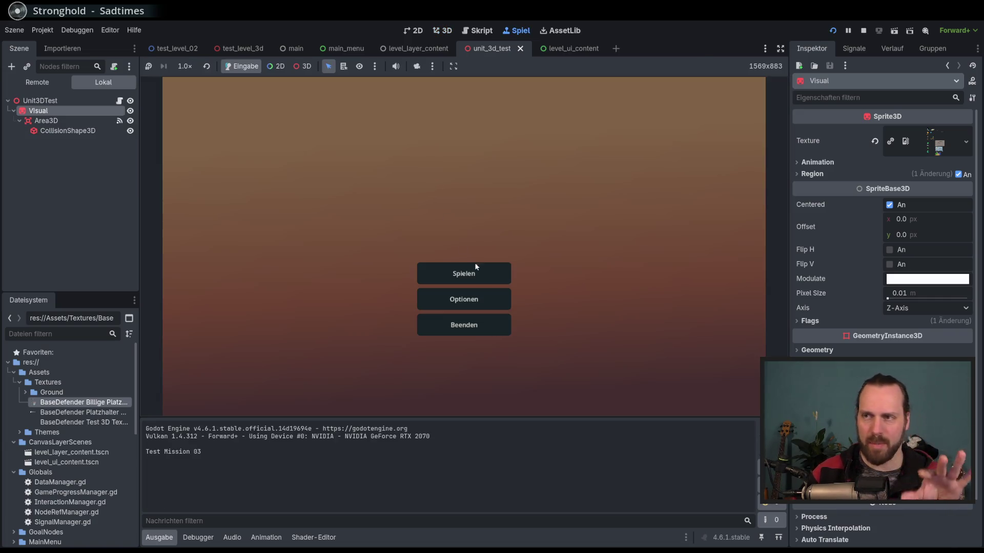
pyautogui.click(473, 266)
pyautogui.click(321, 126)
pyautogui.click(556, 374)
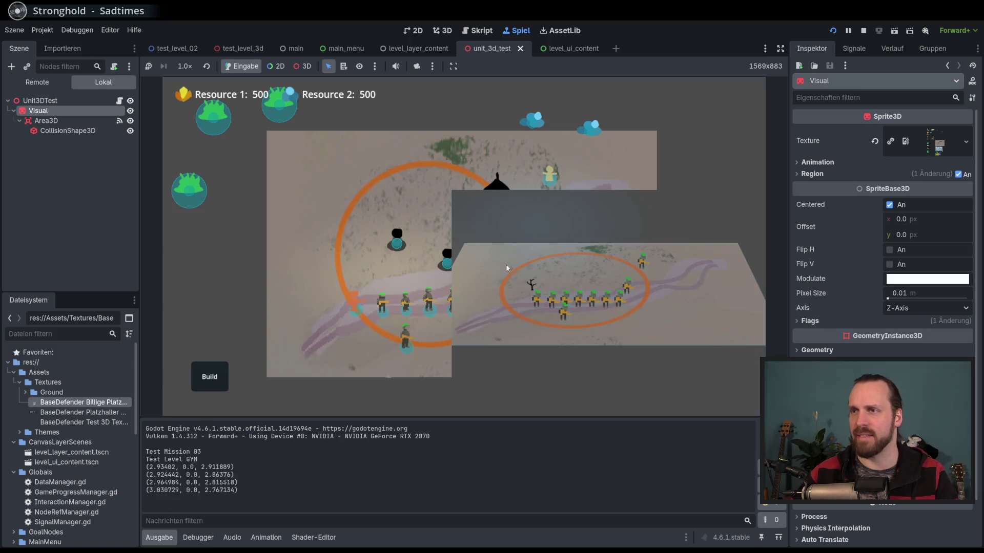
pyautogui.moveTo(324, 261); pyautogui.dragTo(266, 253)
pyautogui.rightClick(572, 303)
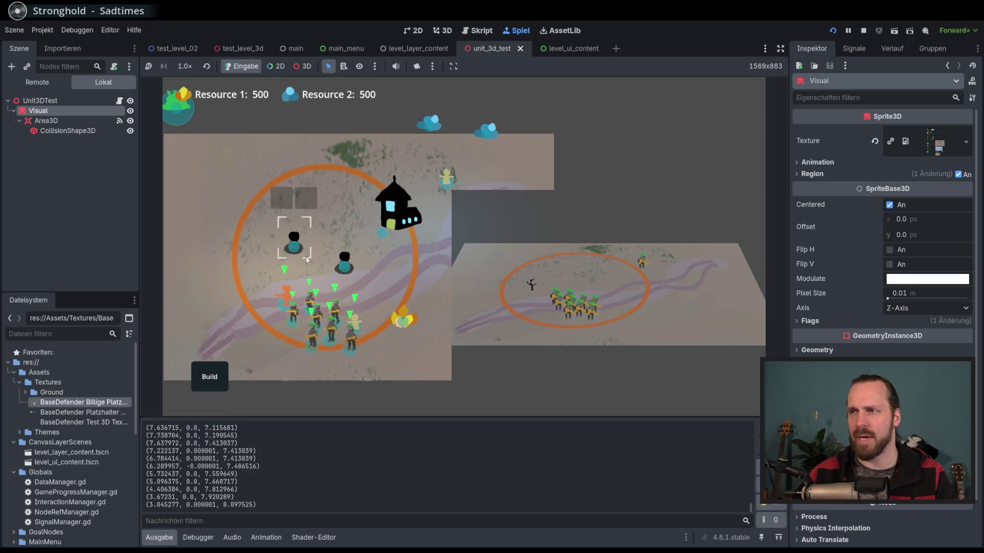
pyautogui.press('F8')
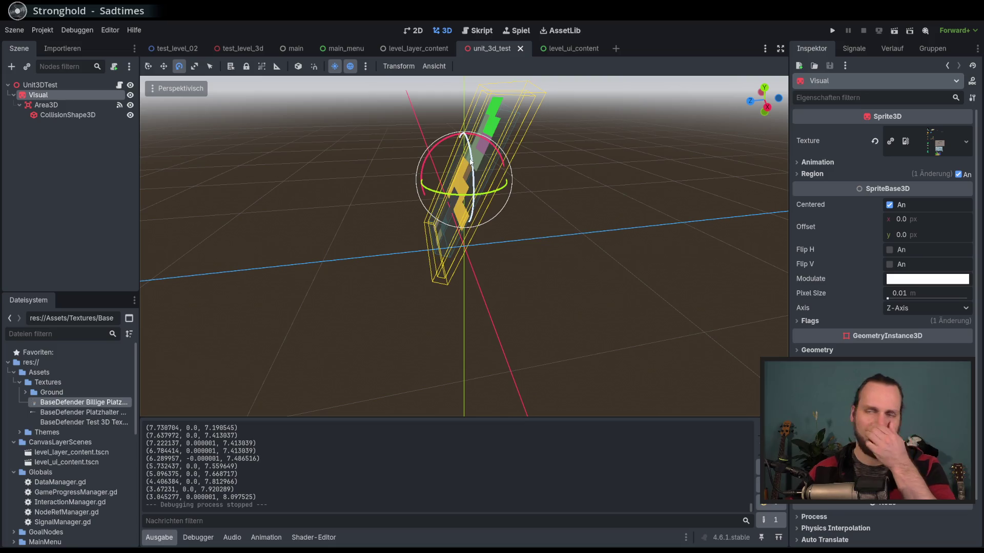
# - Reset the Visual sprite's Transform rotation to upright and save the scene
pyautogui.scroll(-5, 404, 176)
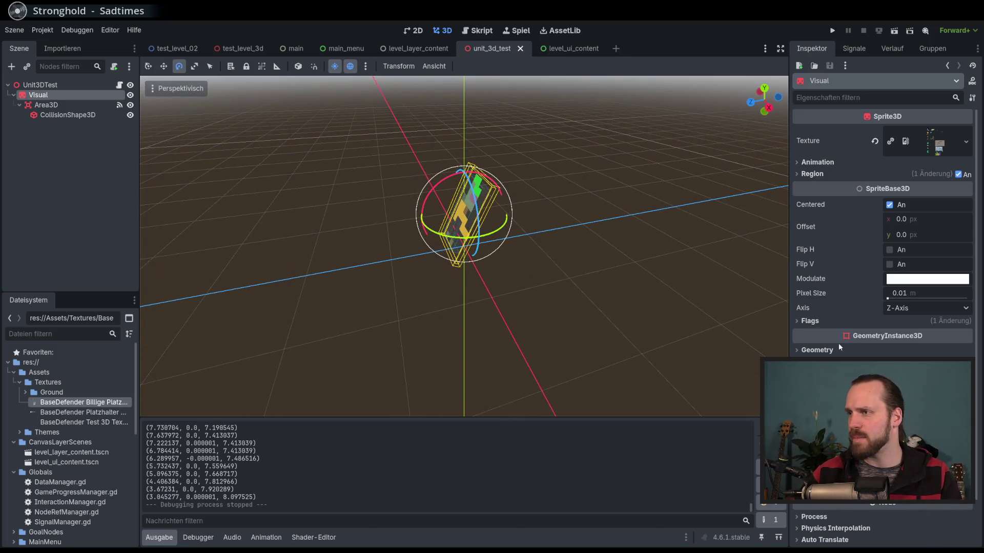
pyautogui.scroll(-2, 839, 347)
pyautogui.click(846, 413)
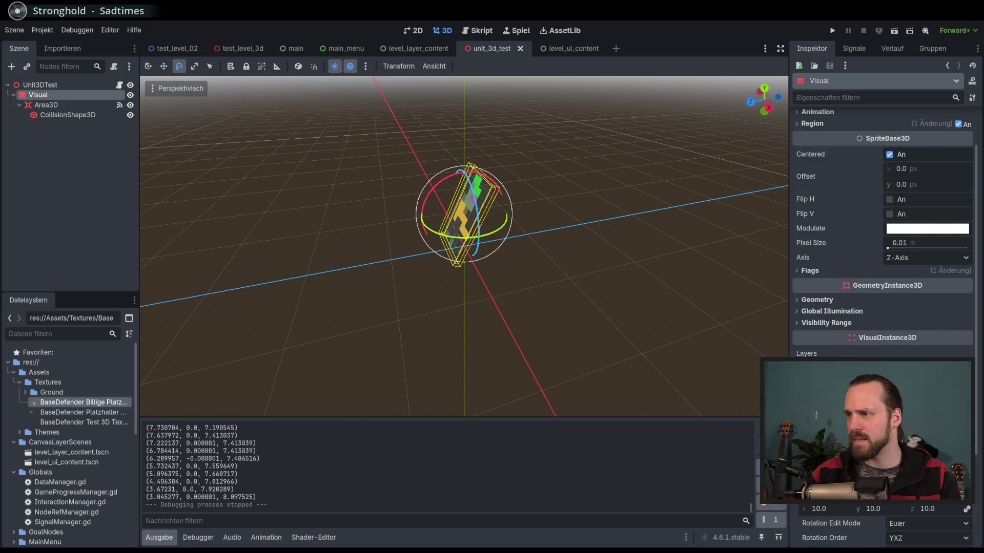
pyautogui.click(866, 410)
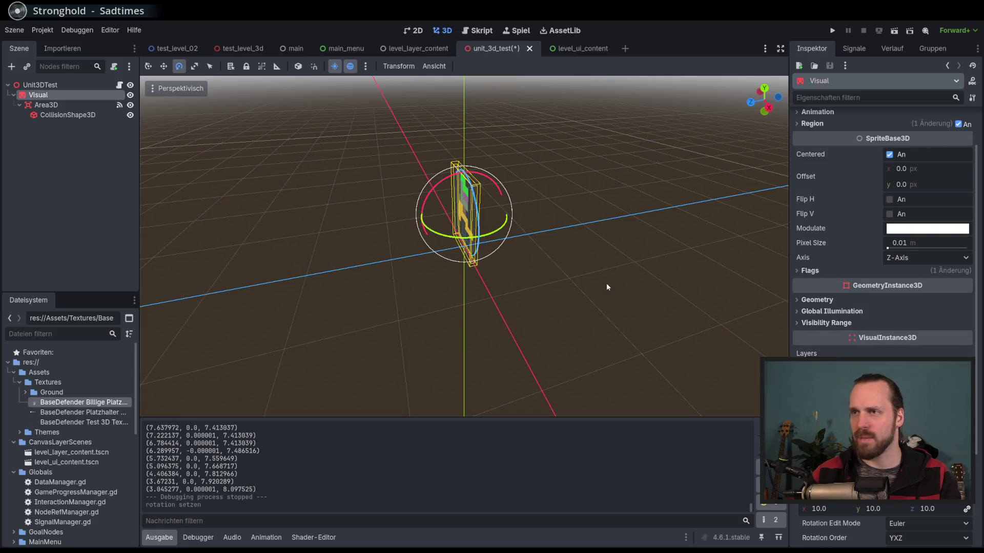
pyautogui.hotkey('ctrl', 's')
pyautogui.moveTo(620, 288)
pyautogui.mouseDown()
pyautogui.moveTo(359, 201)
pyautogui.moveTo(410, 206)
pyautogui.mouseUp()
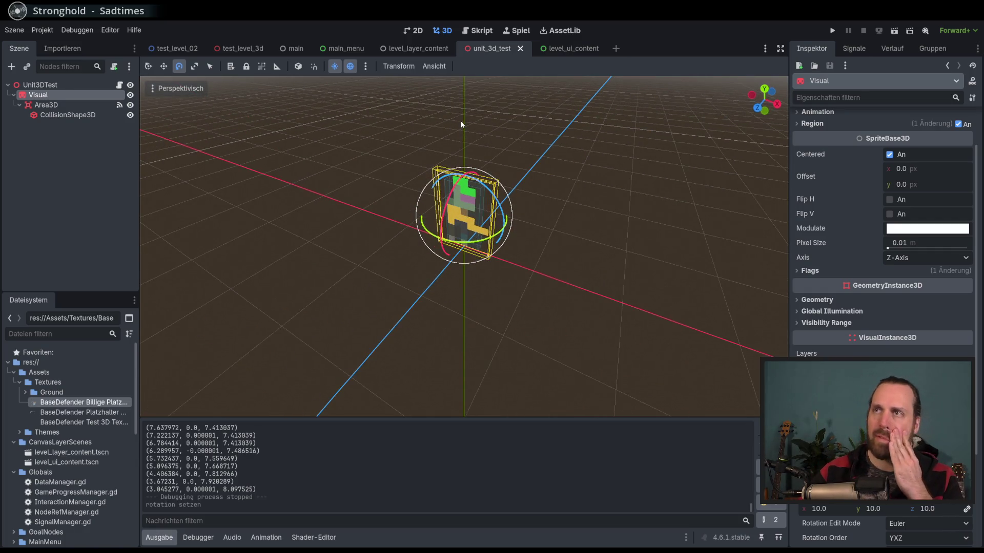
# - Run the game, start the Test Level GYM mission, then stop it and deselect Visual
pyautogui.press('F5')
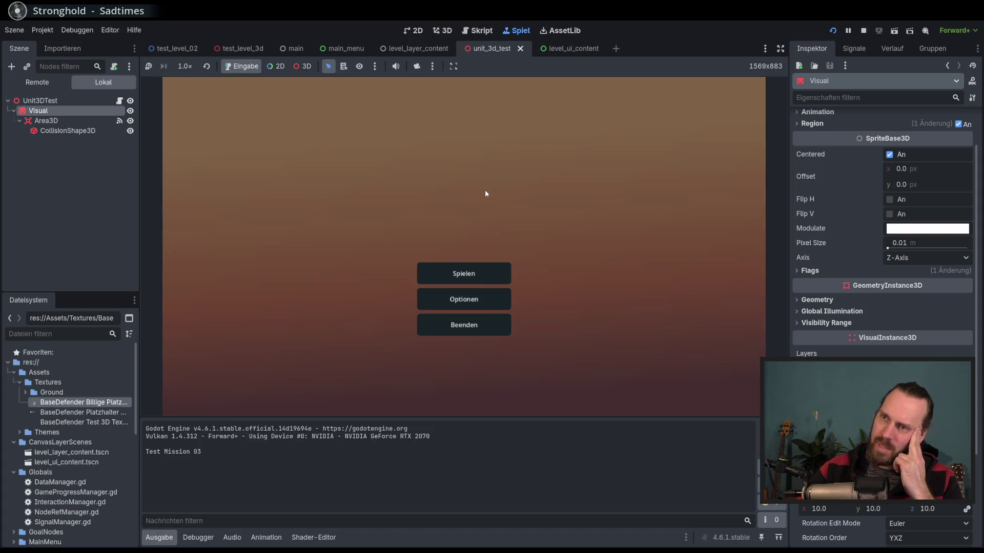
pyautogui.click(500, 275)
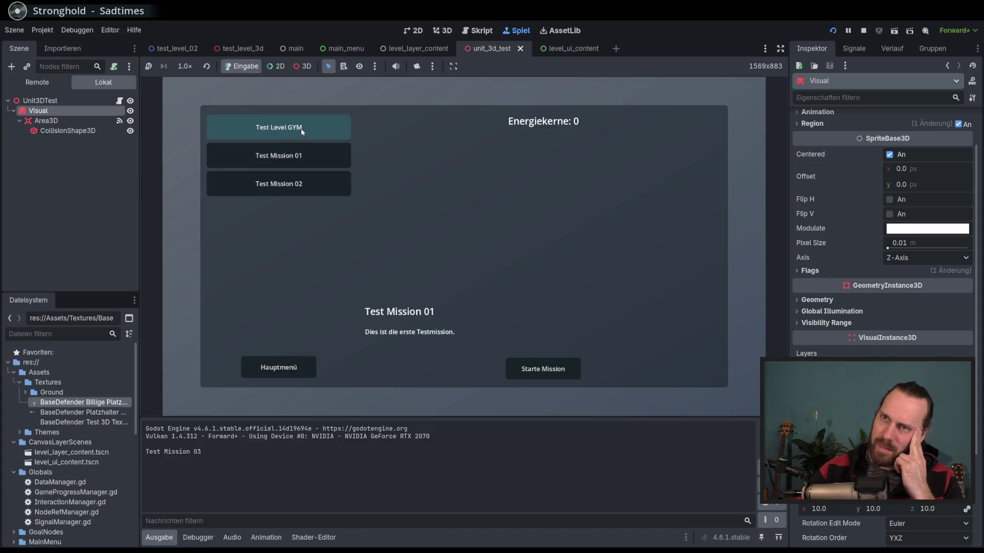
pyautogui.click(301, 128)
pyautogui.click(539, 369)
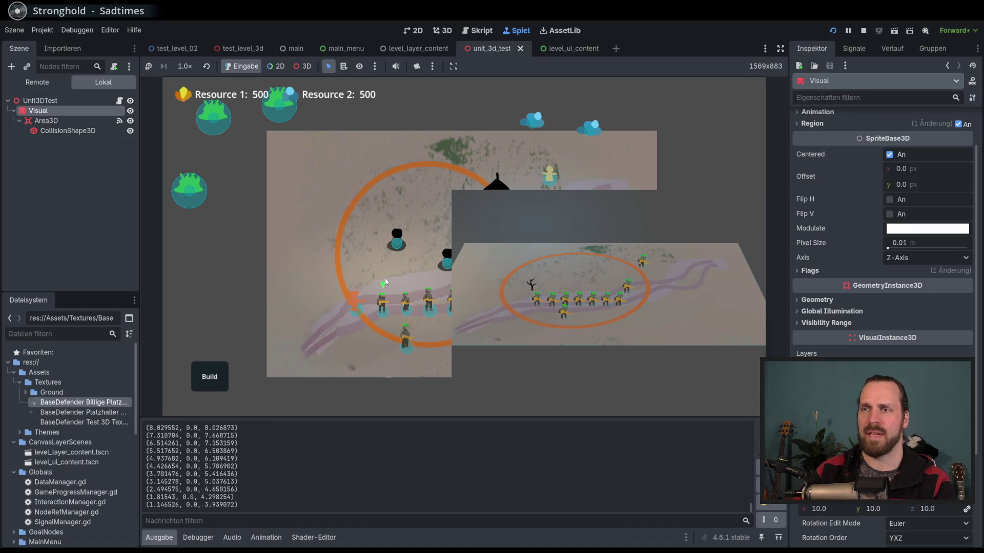
pyautogui.scroll(3, 387, 307)
pyautogui.press('F8')
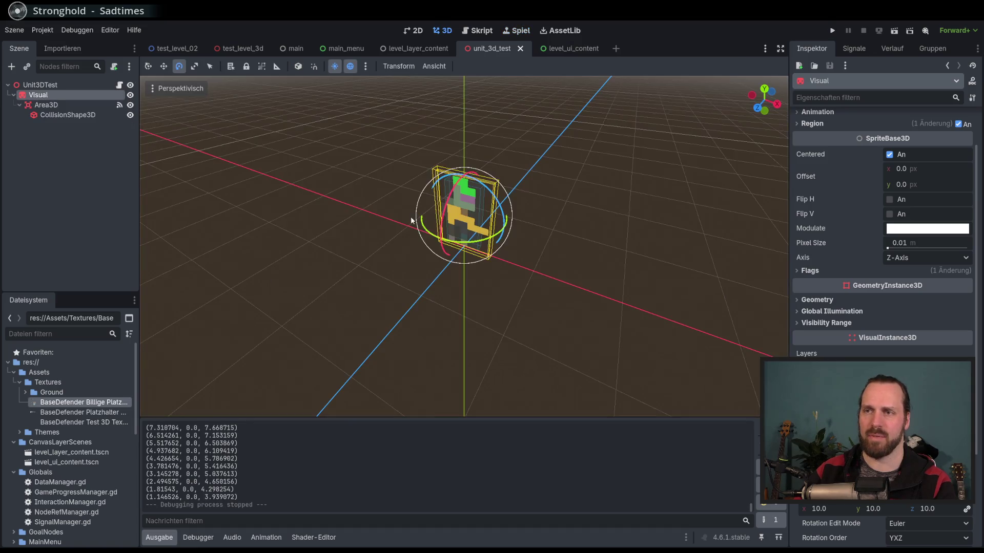
pyautogui.click(163, 127)
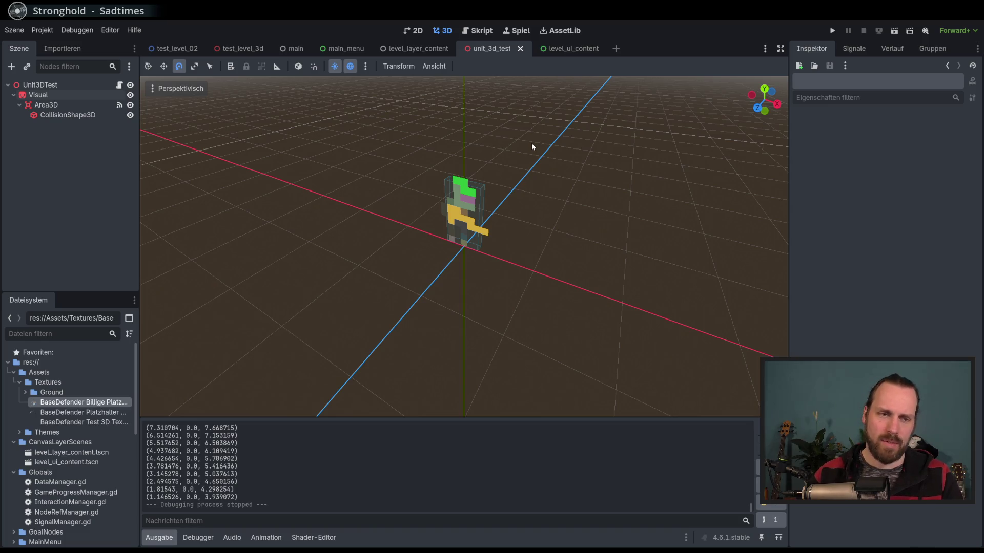
pyautogui.scroll(-5, 485, 160)
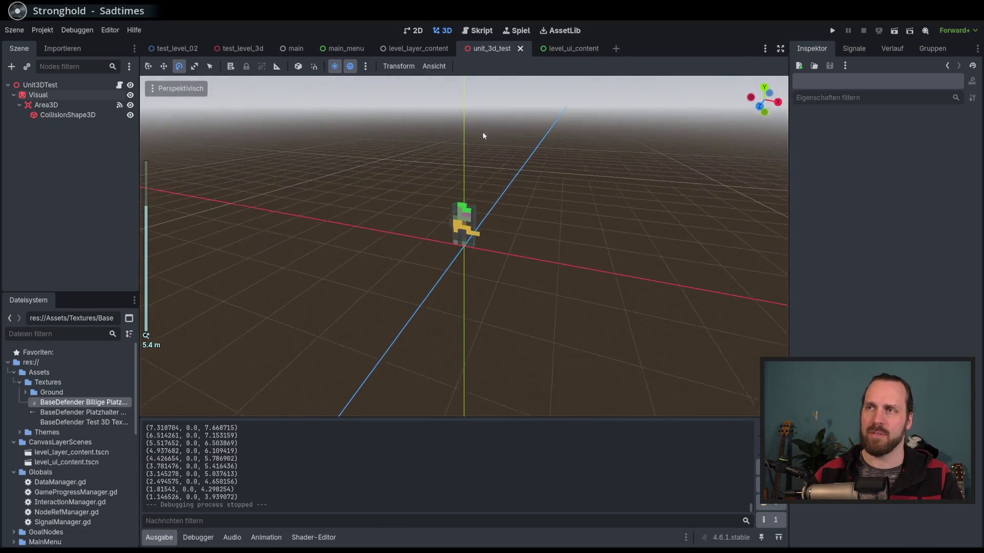
pyautogui.scroll(3, 473, 154)
pyautogui.moveTo(473, 154)
pyautogui.mouseDown()
pyautogui.moveTo(477, 138)
pyautogui.moveTo(472, 179)
pyautogui.moveTo(487, 180)
pyautogui.mouseUp()
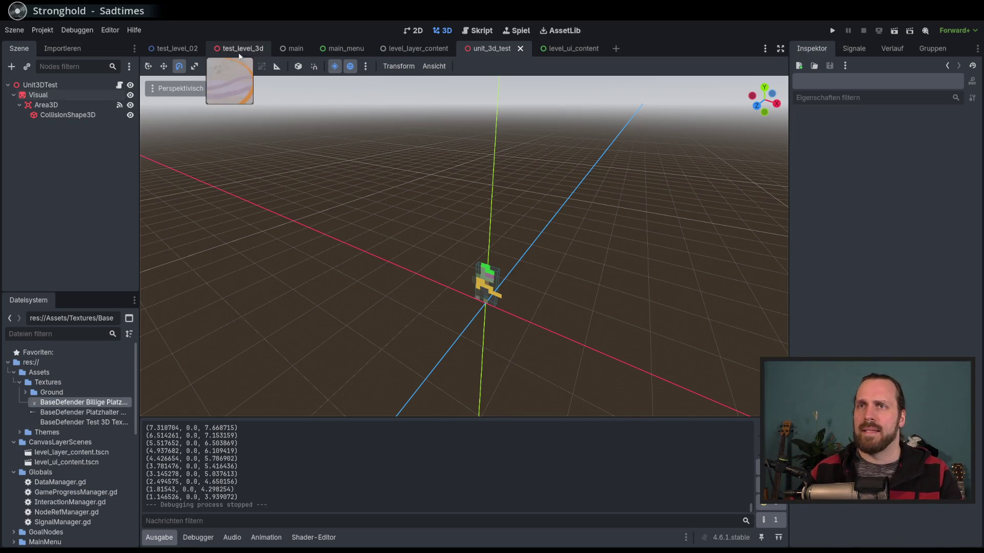
pyautogui.click(174, 48)
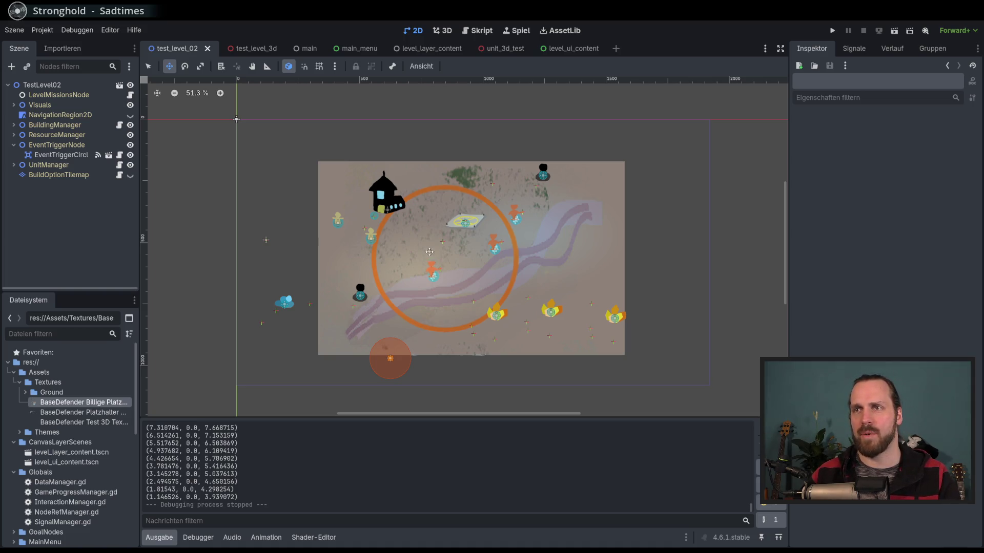
# - Switch to the level_ui_content scene tab to view its UI nodes in 2D
pyautogui.scroll(-1, 304, 134)
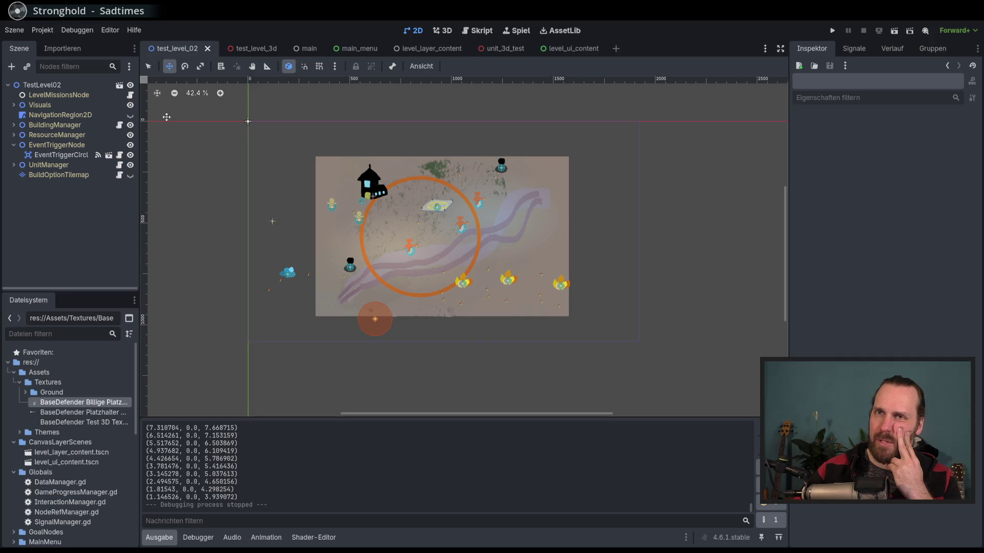
pyautogui.click(429, 50)
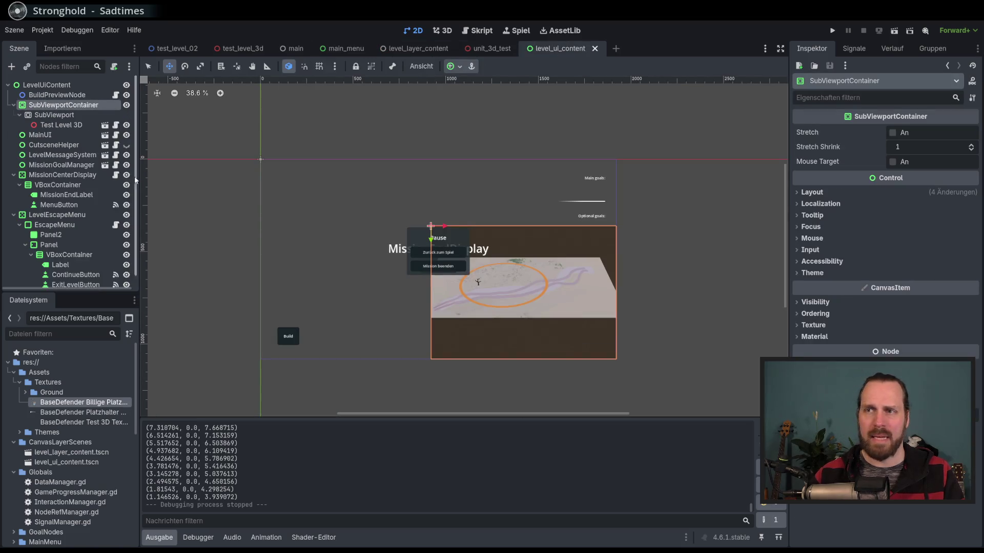
# - Hide the SubViewportContainer, run Test Mission 01, then build and select a Landing Platform
pyautogui.click(126, 105)
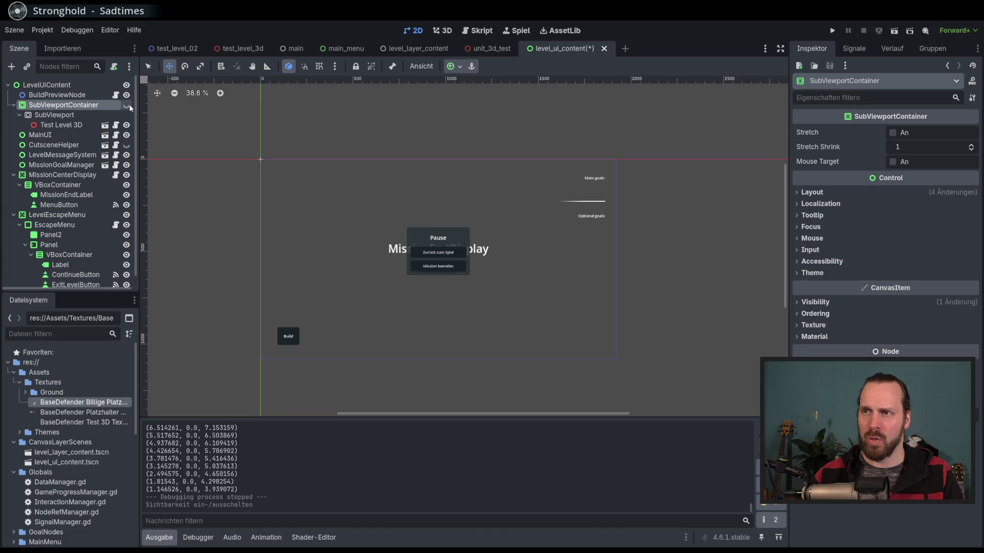
pyautogui.press('F5')
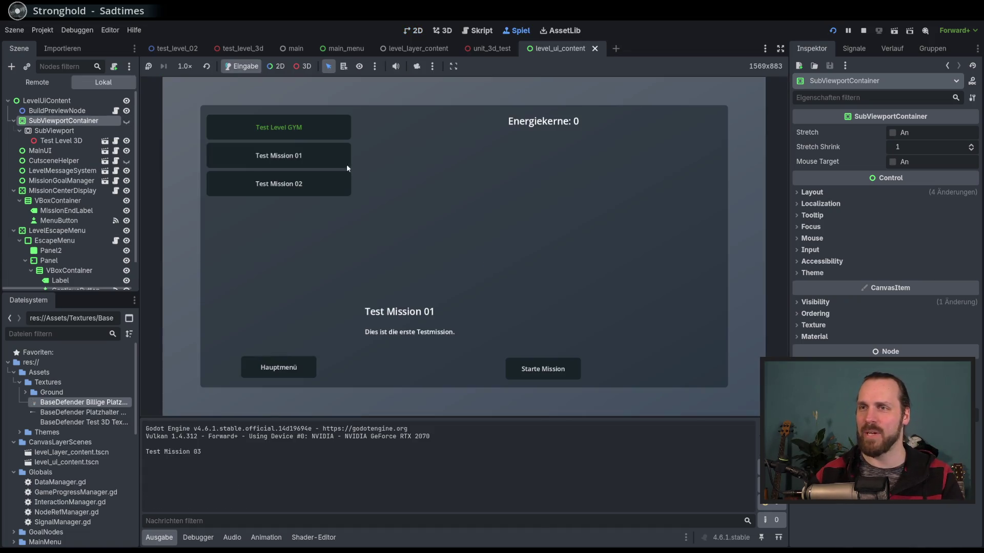
pyautogui.click(574, 367)
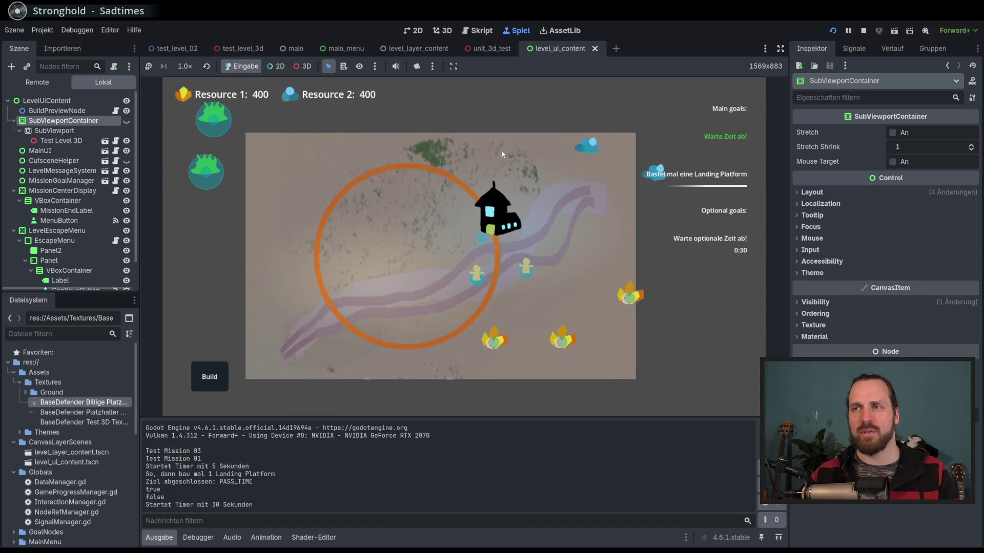
pyautogui.click(220, 375)
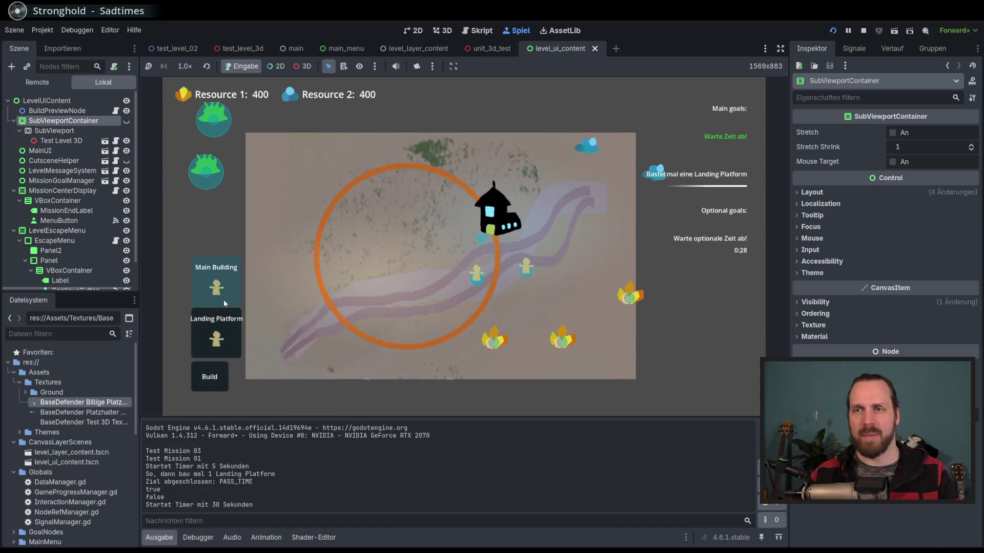
pyautogui.click(216, 336)
pyautogui.click(387, 277)
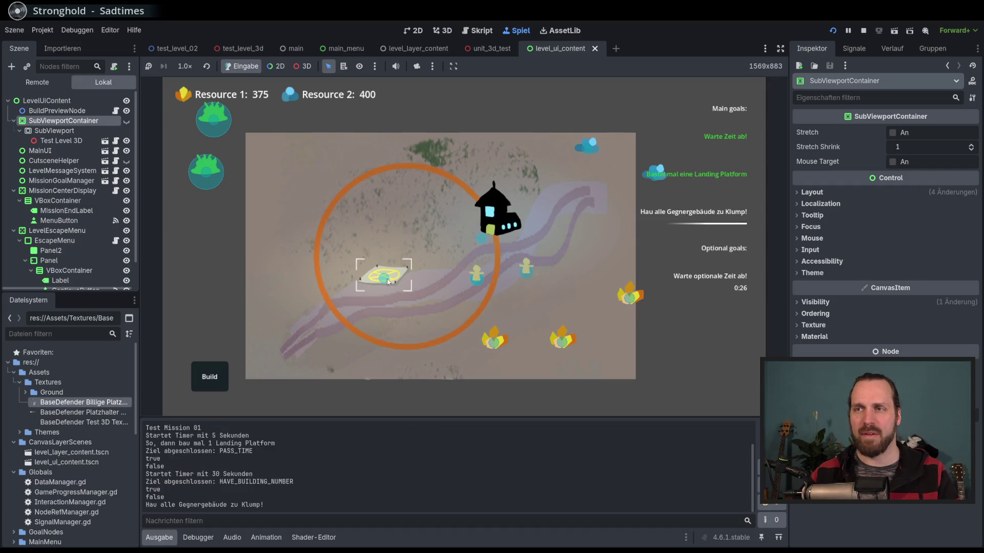
pyautogui.click(395, 271)
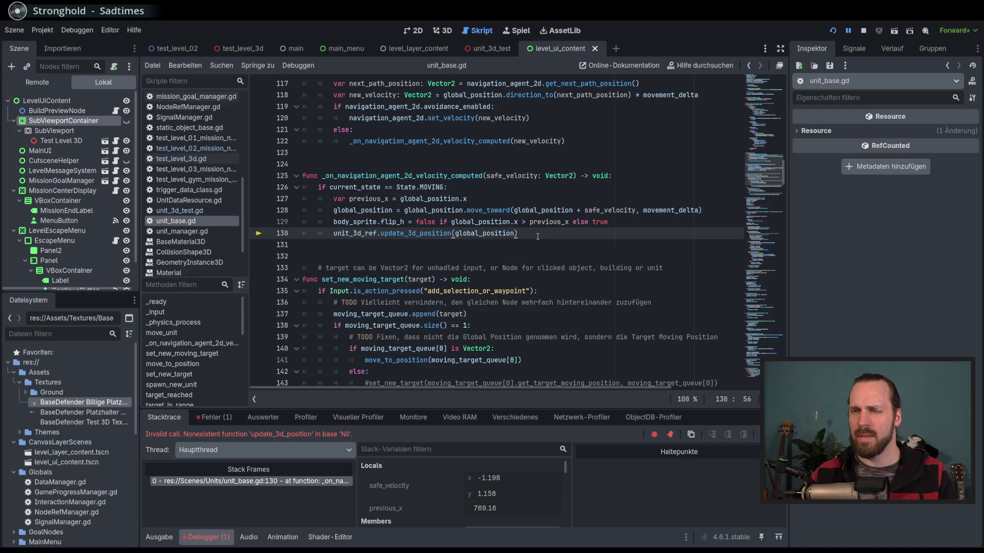
# - Stop debugging, wrap the line-130 update_3d_position call in an 'if unit_3d_ref:' check, and save
pyautogui.press('F8')
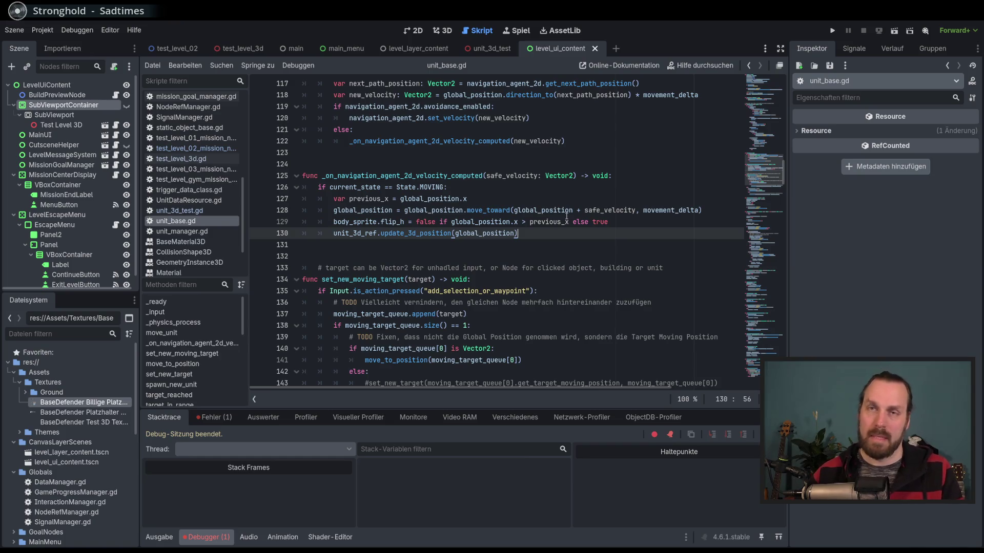
pyautogui.click(630, 221)
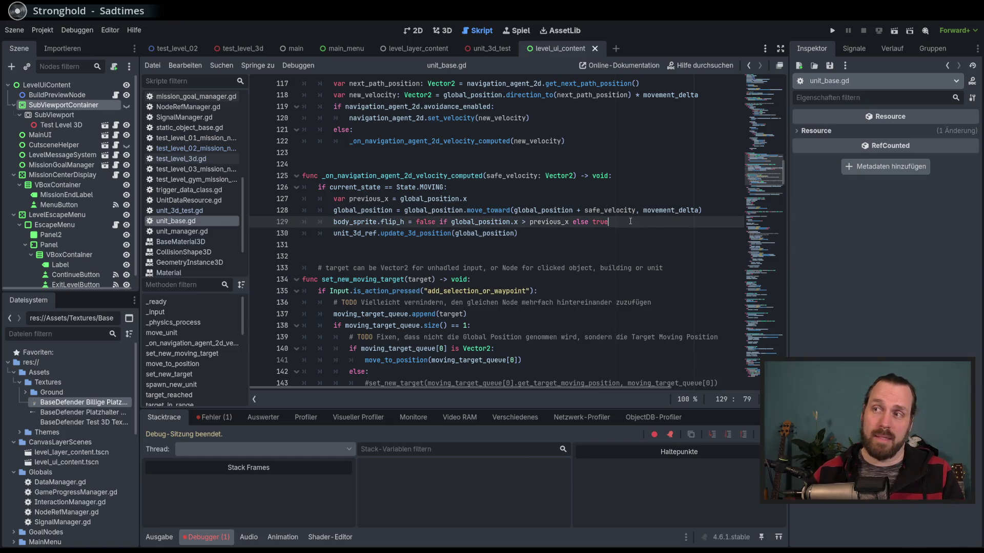
pyautogui.press('Return')
pyautogui.write('if uni')
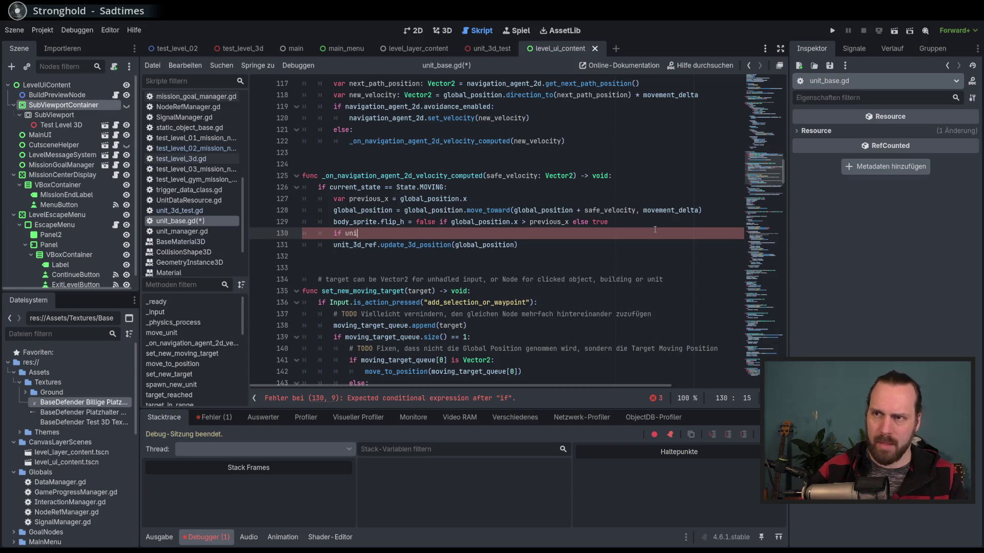
pyautogui.write('t_3d_ref:')
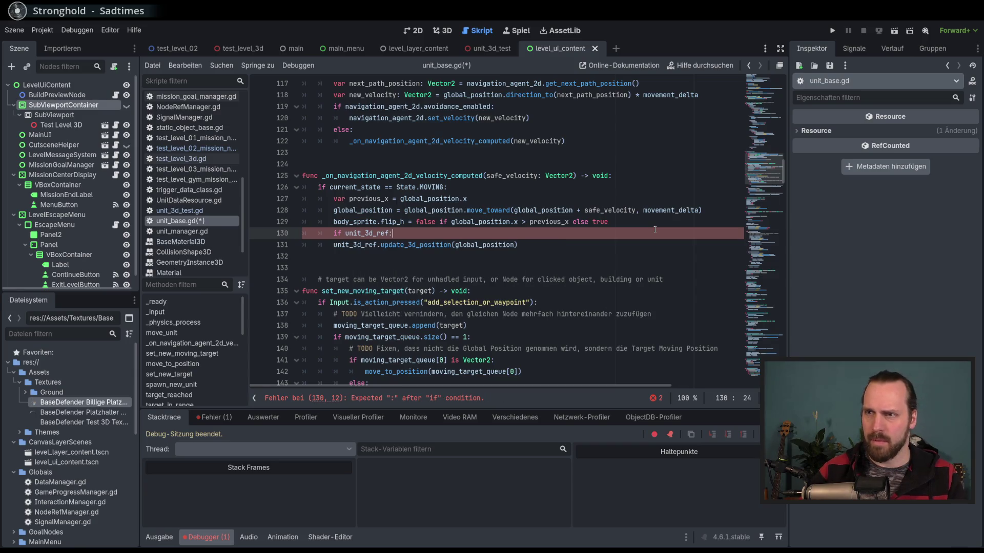
pyautogui.press('Down')
pyautogui.press('Home')
pyautogui.press('Tab')
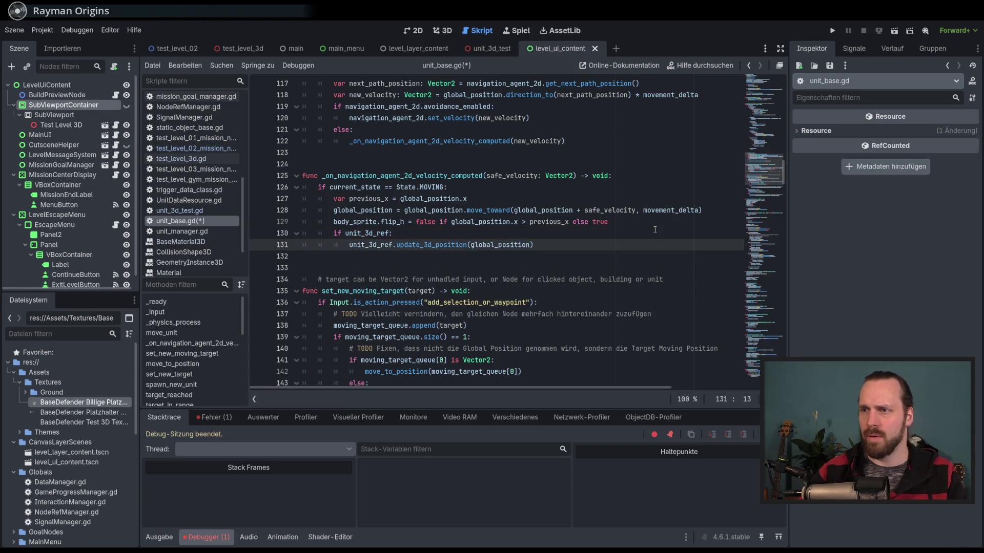
pyautogui.hotkey('ctrl', 's')
# - Comment out the two 3D test-unit lines 63–64 with Ctrl+K and relaunch the game
pyautogui.click(753, 130)
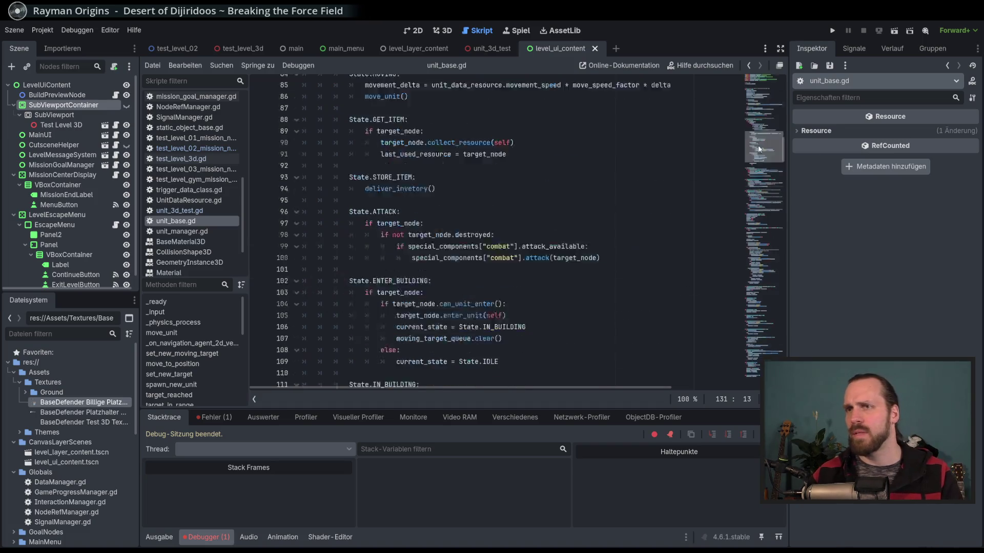
pyautogui.moveTo(753, 131)
pyautogui.mouseDown()
pyautogui.moveTo(746, 118)
pyautogui.moveTo(746, 128)
pyautogui.mouseUp()
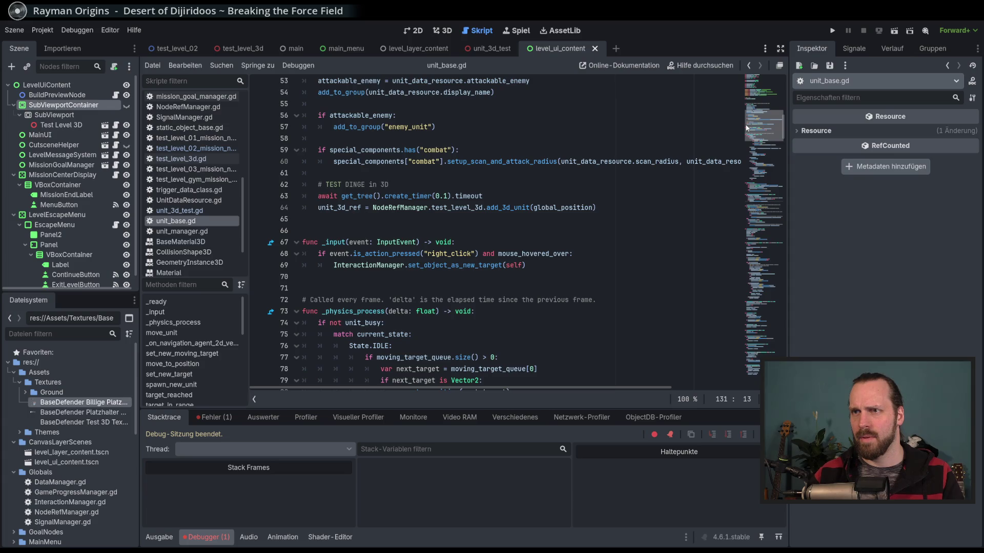
pyautogui.moveTo(746, 128); pyautogui.dragTo(748, 123)
pyautogui.click(500, 227)
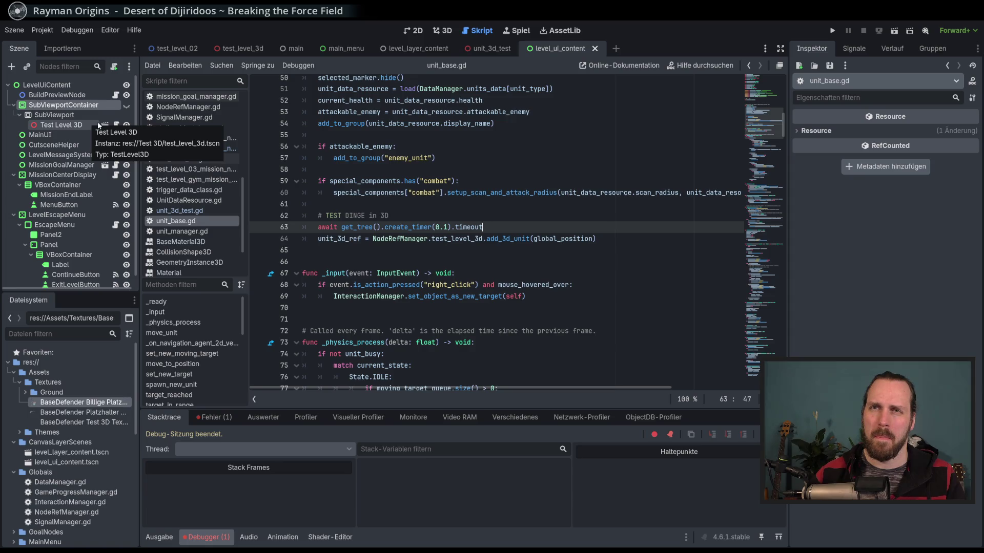
pyautogui.scroll(-10, 537, 286)
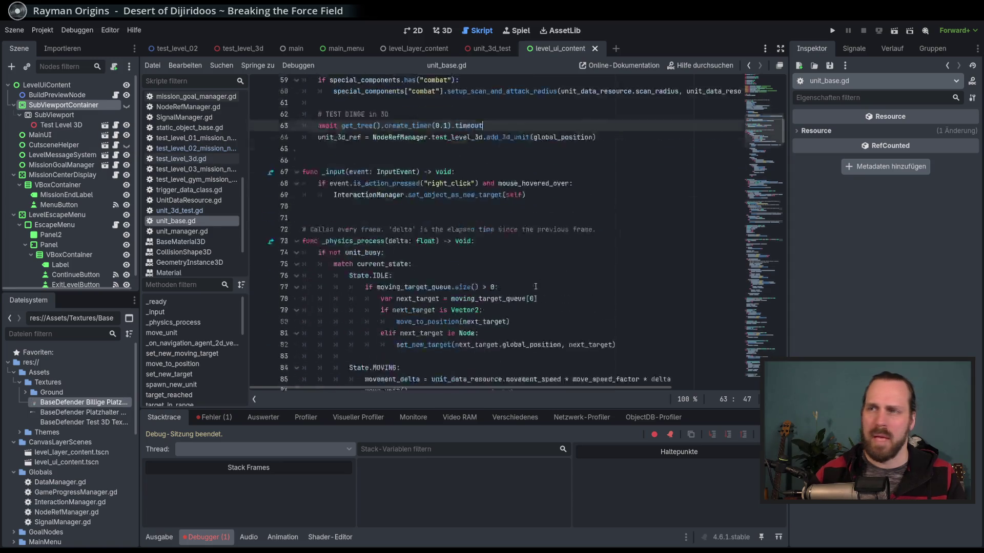
pyautogui.scroll(9, 537, 286)
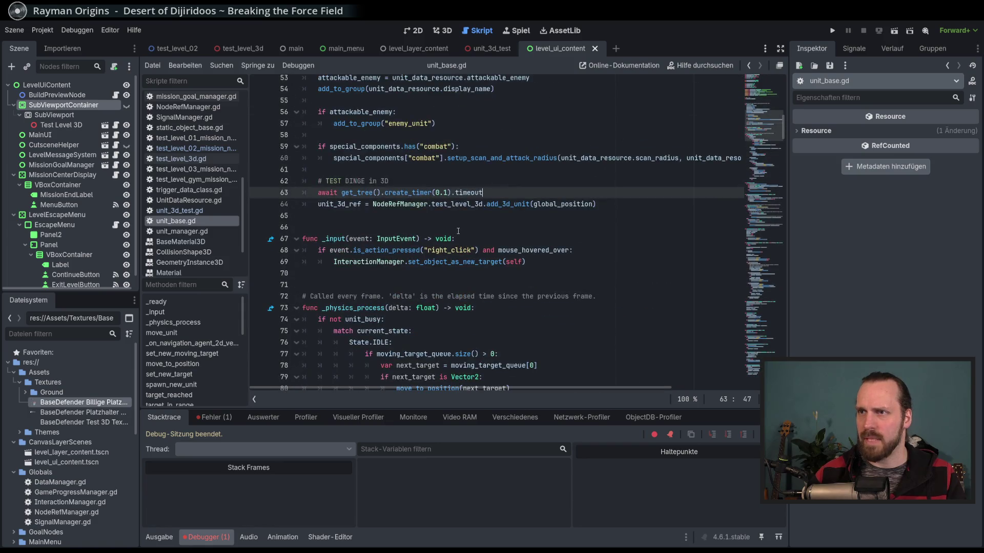
pyautogui.moveTo(416, 193); pyautogui.dragTo(419, 204)
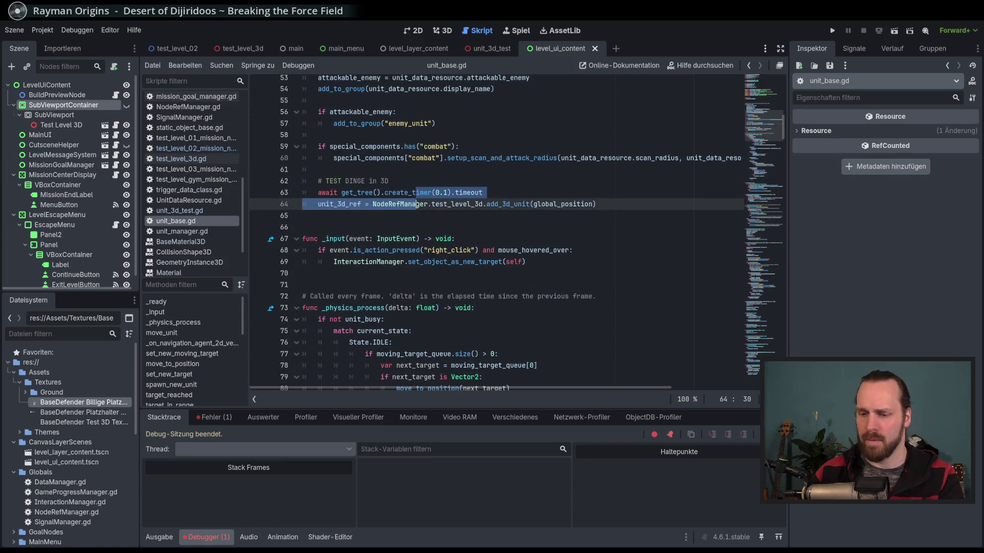
pyautogui.hotkey('ctrl', 'k')
pyautogui.click(603, 206)
pyautogui.press('F5')
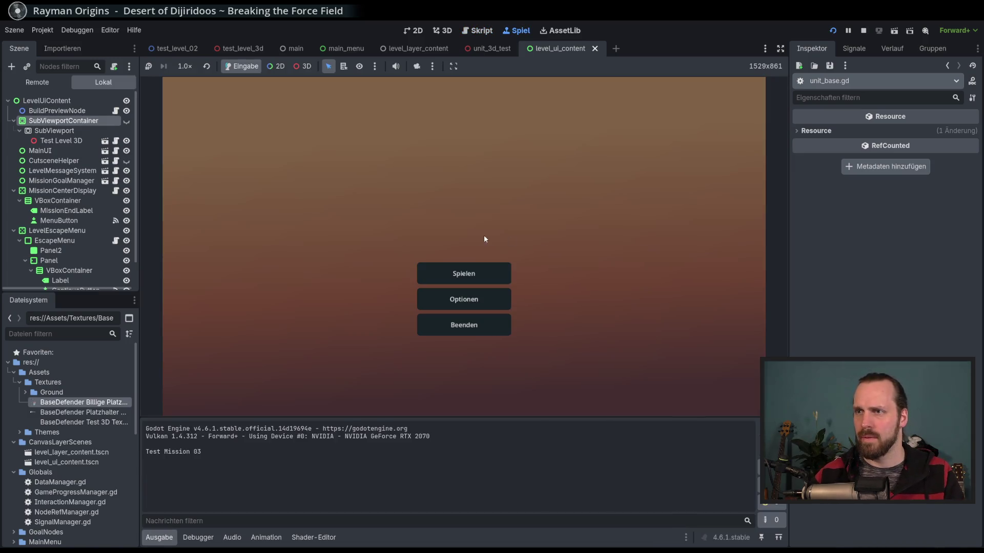
# - Start the Test Level GYM mission from the mission selection screen
pyautogui.click(477, 275)
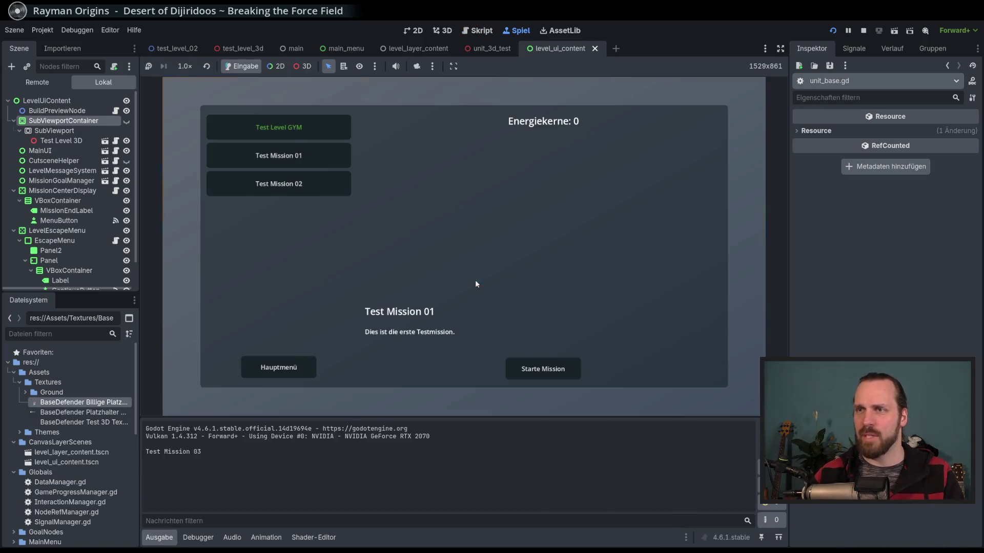
pyautogui.click(312, 183)
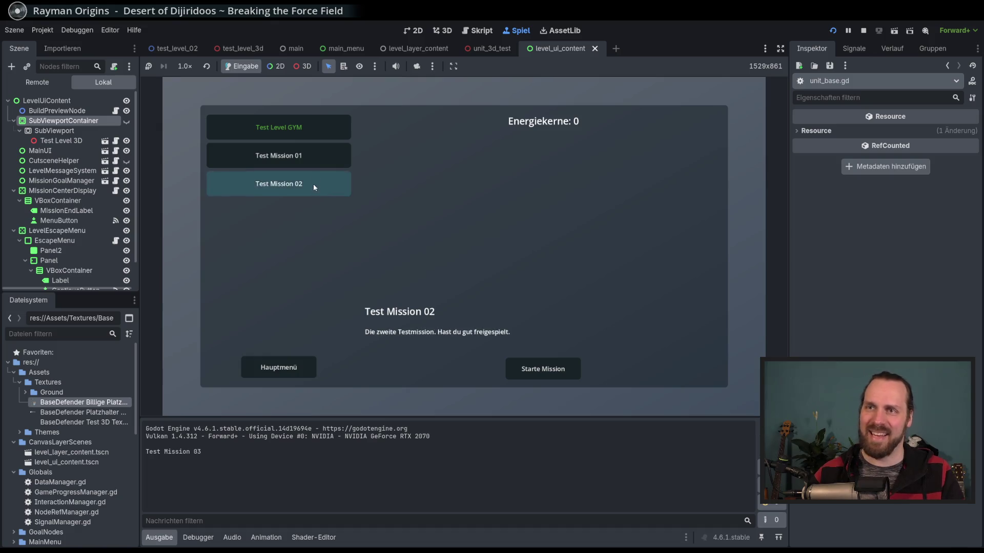
pyautogui.click(279, 127)
pyautogui.click(527, 369)
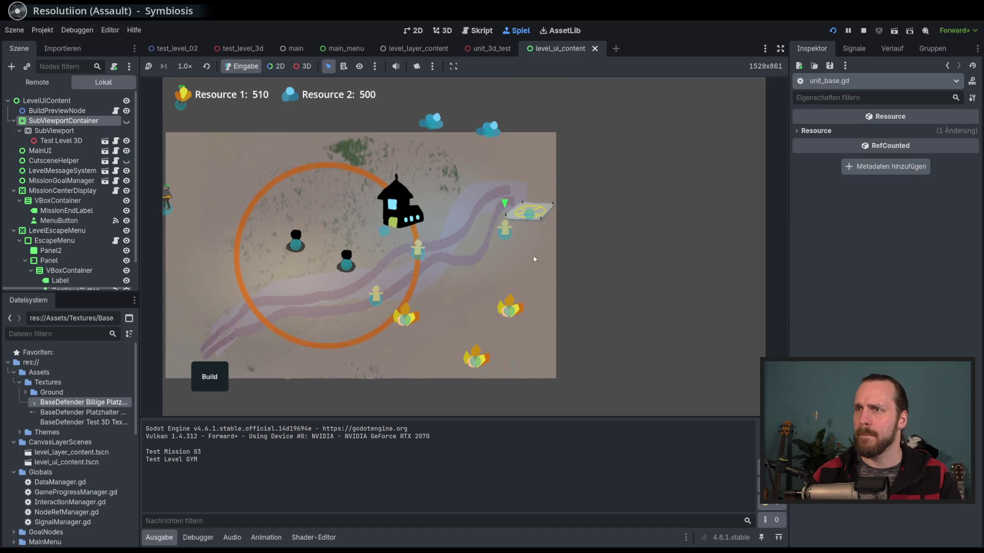
# - Select the landing platform, pan the camera around the map, open Build, then stop the game
pyautogui.click(518, 220)
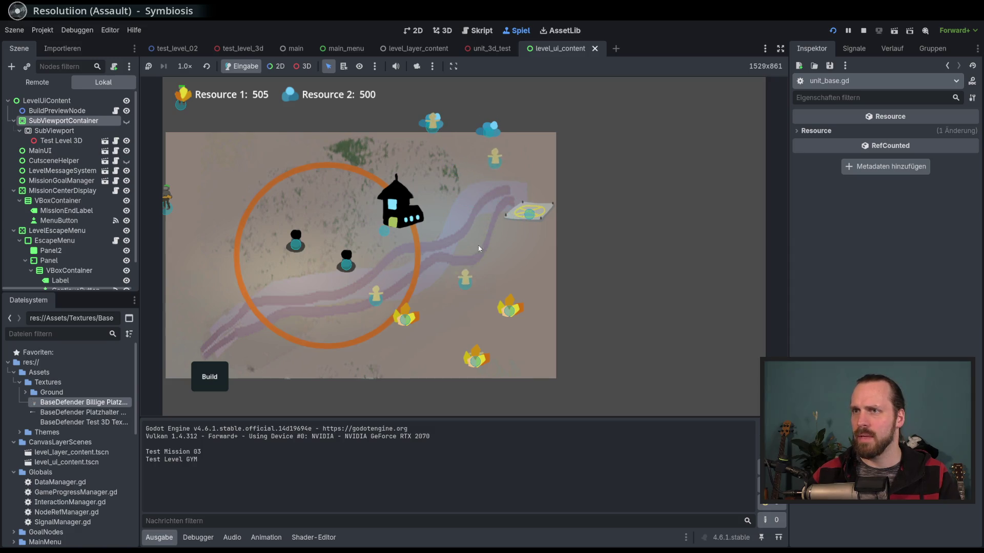
pyautogui.press('a')
pyautogui.press('w')
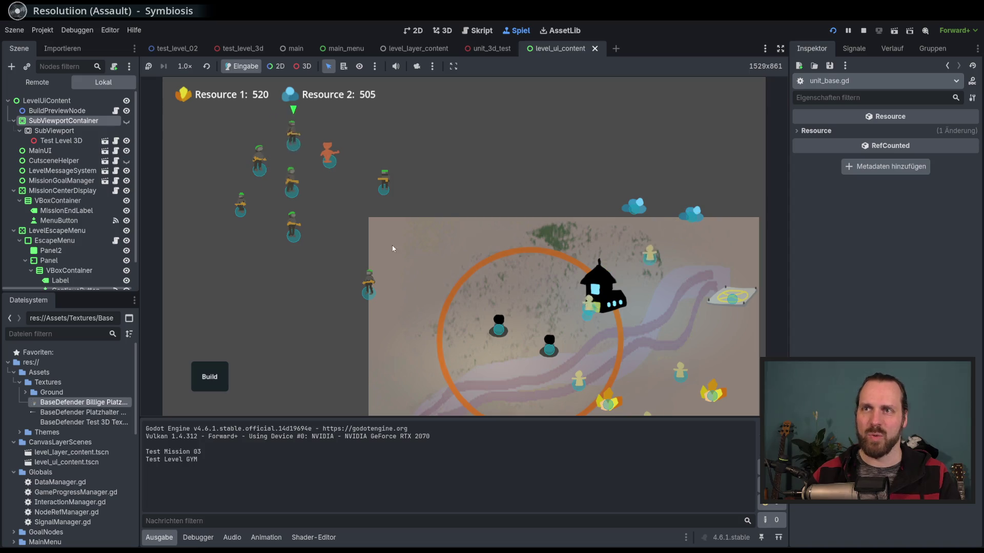
pyautogui.press('d')
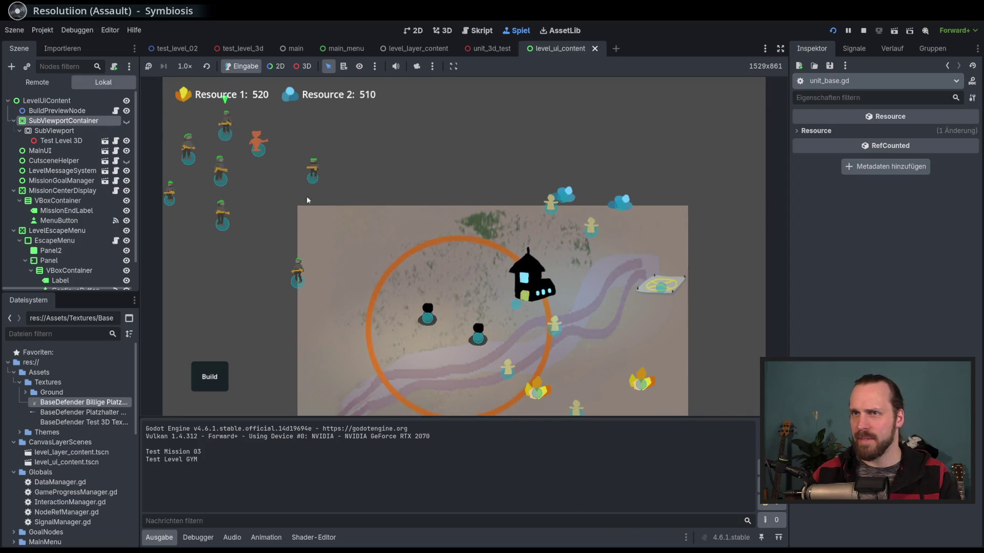
pyautogui.press('s')
pyautogui.press('a')
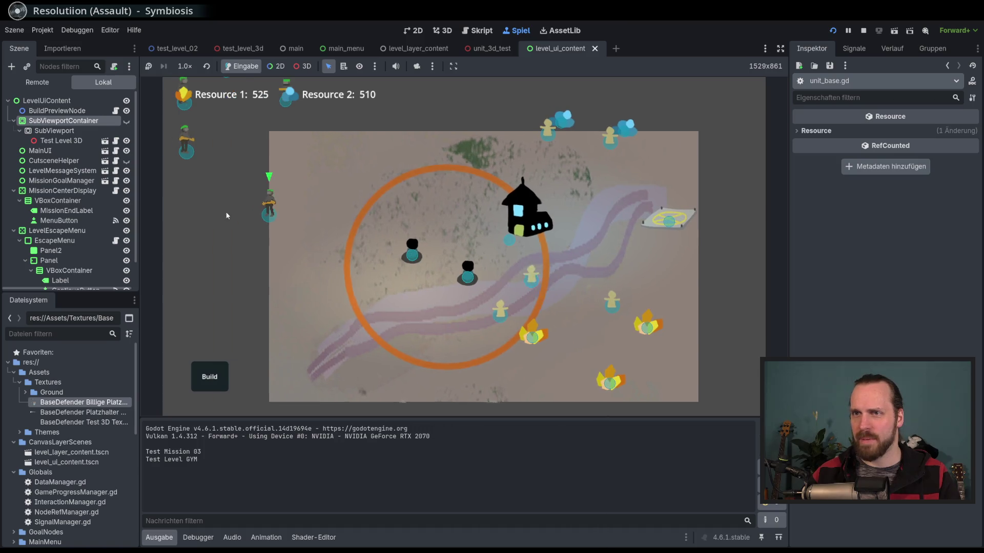
pyautogui.press('d')
pyautogui.scroll(-1, 467, 297)
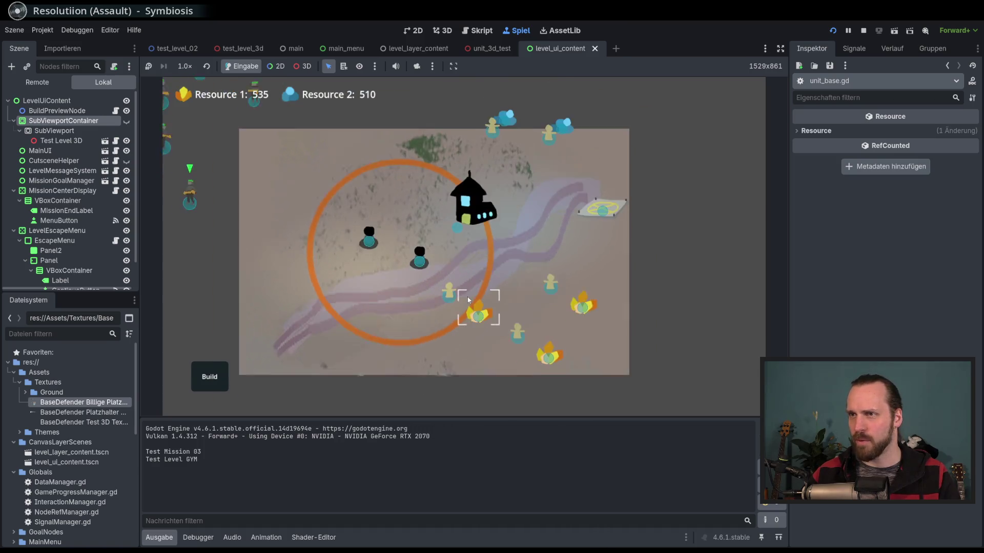
pyautogui.press('s')
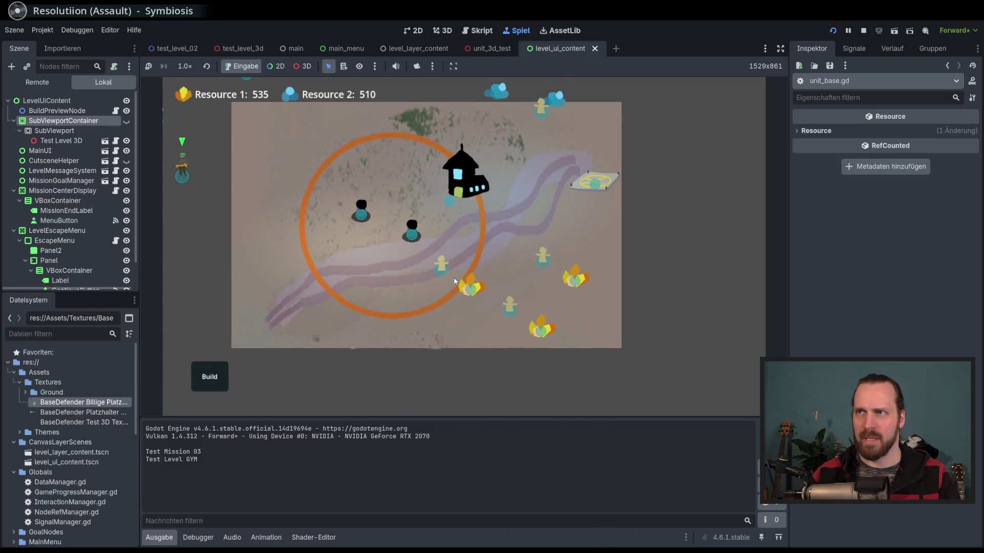
pyautogui.press('w')
pyautogui.press('a')
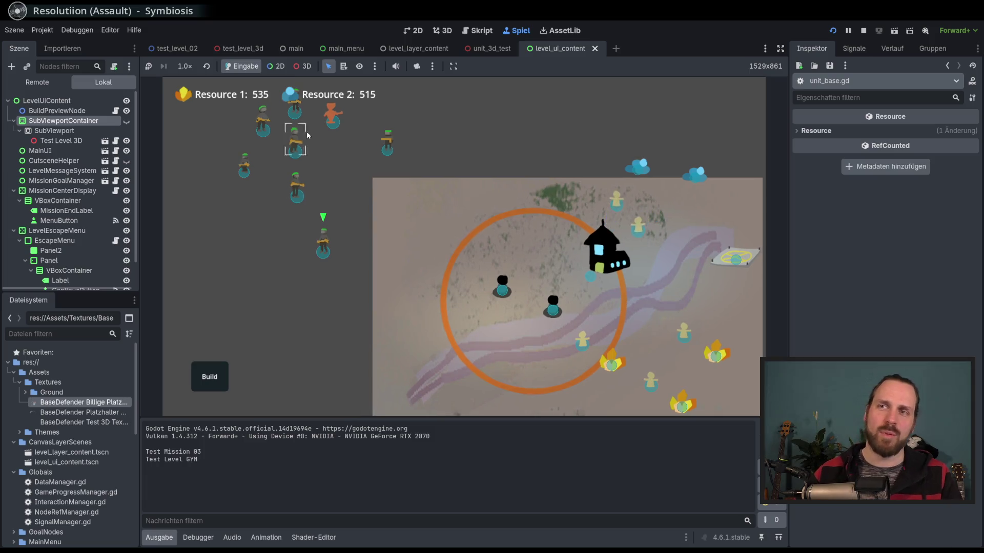
pyautogui.press('d')
pyautogui.press('s')
pyautogui.press('d')
pyautogui.press('s')
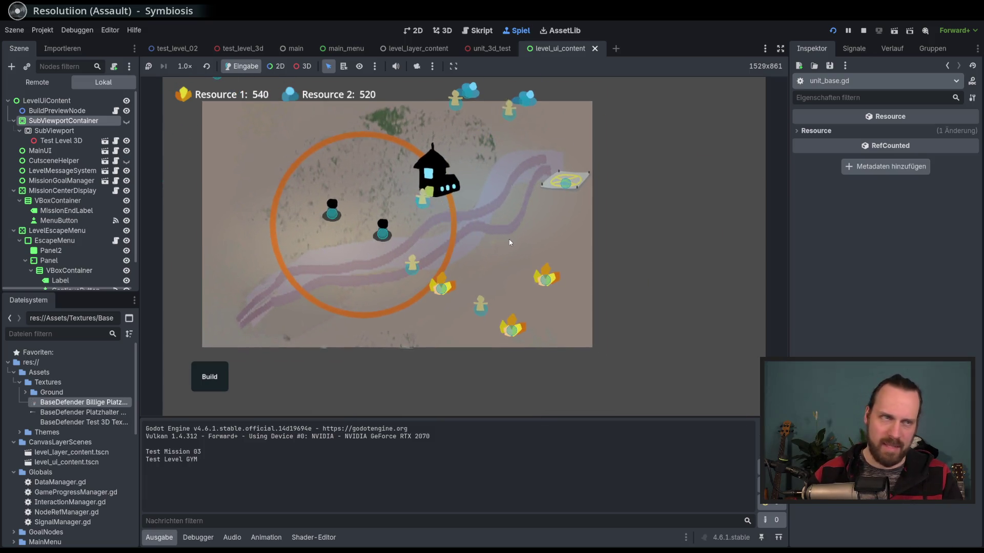
pyautogui.press('a')
pyautogui.press('w')
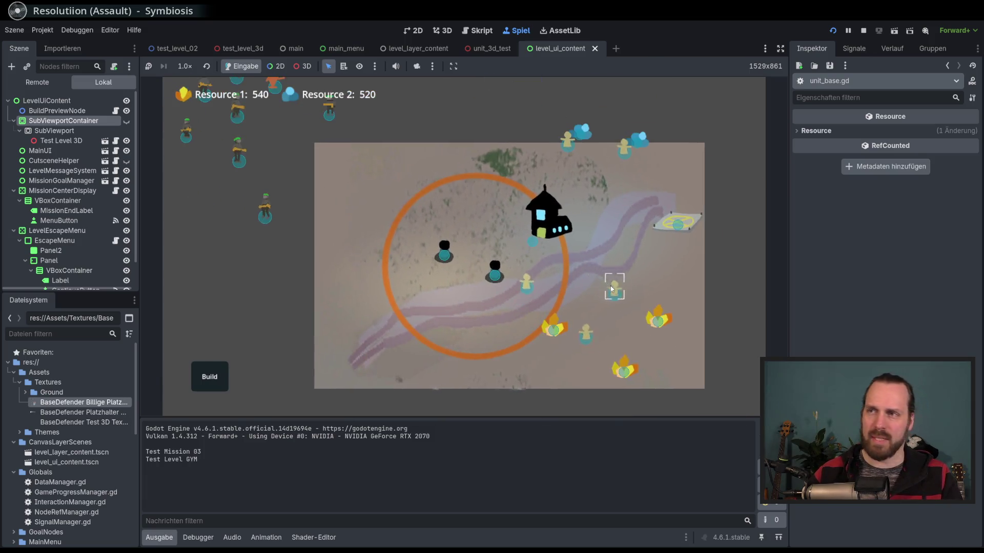
pyautogui.scroll(2, 612, 290)
pyautogui.scroll(-2, 611, 289)
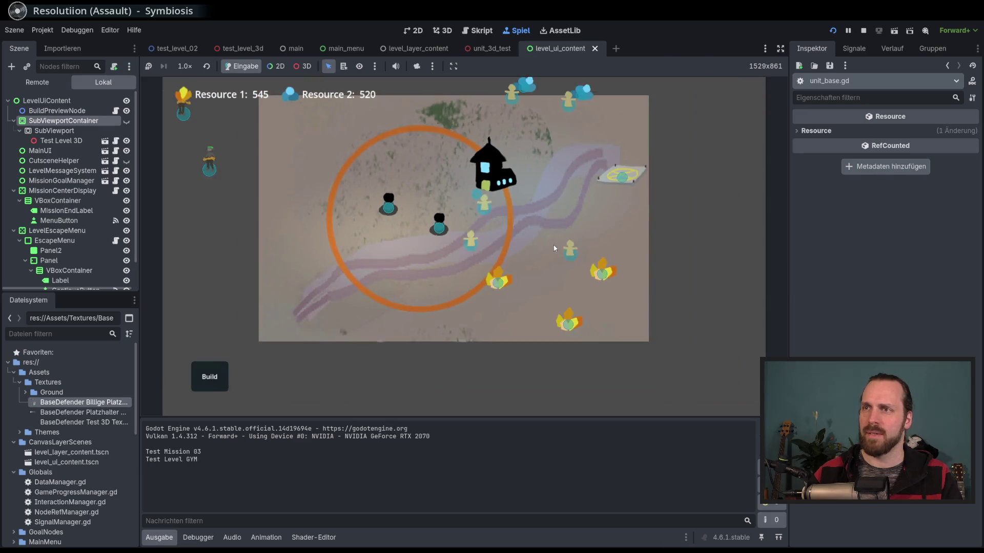
pyautogui.press('w')
pyautogui.scroll(3, 513, 299)
pyautogui.scroll(-3, 513, 298)
pyautogui.press('d')
pyautogui.press('s')
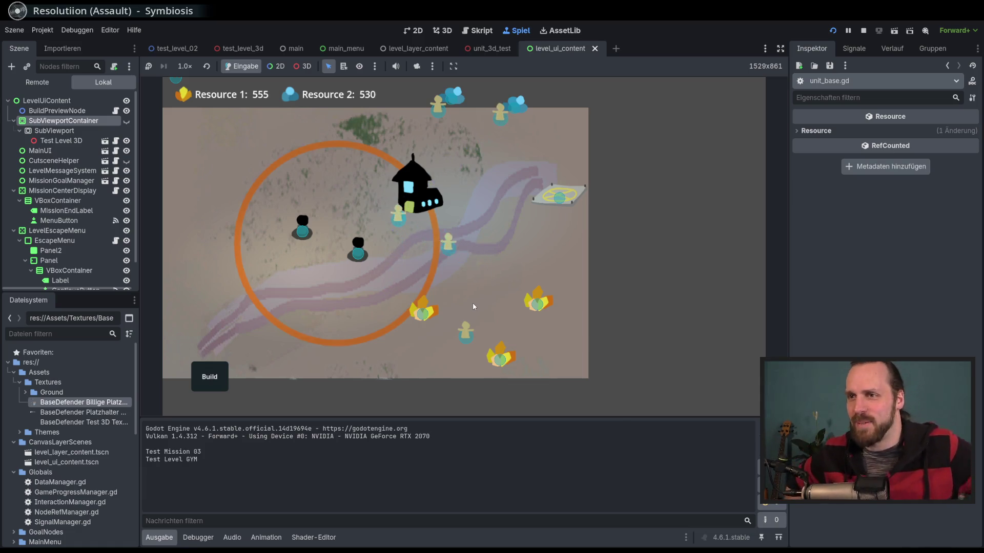
pyautogui.click(210, 374)
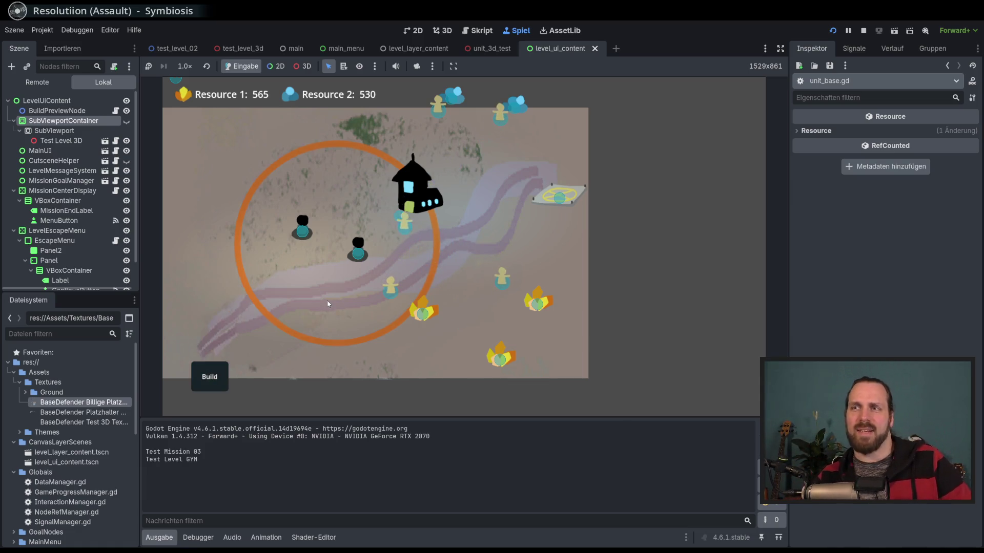
pyautogui.press('a')
pyautogui.press('F8')
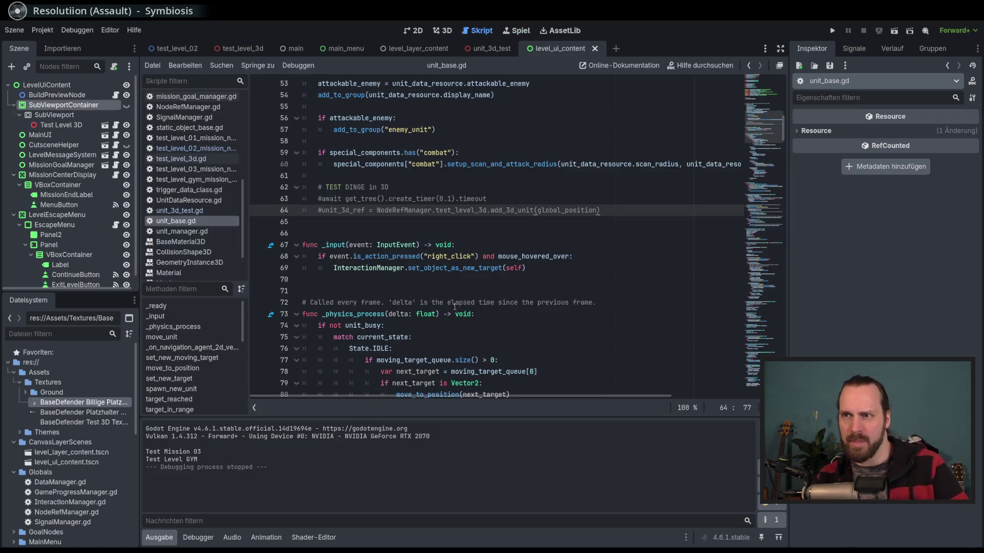
# - Browse unit_base.gd around lines 10–91 via the minimap, then show level_ui_content in 2D
pyautogui.click(602, 265)
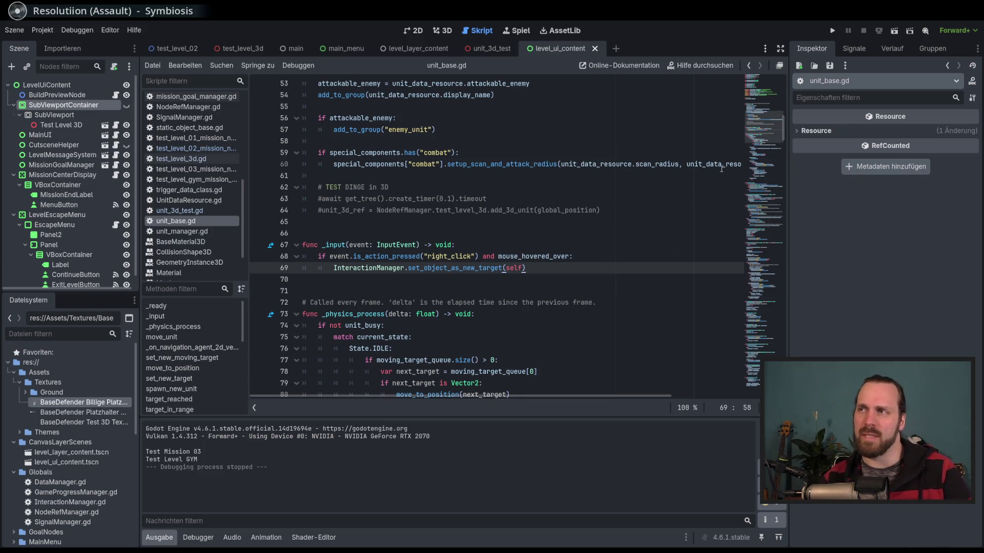
pyautogui.scroll(-8, 763, 140)
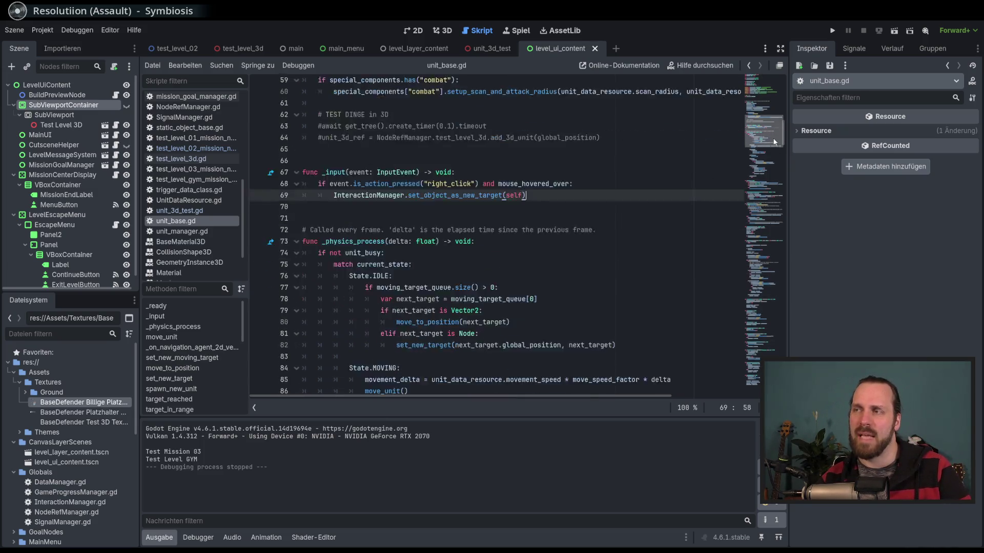
pyautogui.scroll(6, 768, 140)
pyautogui.moveTo(770, 140)
pyautogui.mouseDown()
pyautogui.moveTo(763, 93)
pyautogui.moveTo(764, 124)
pyautogui.mouseUp()
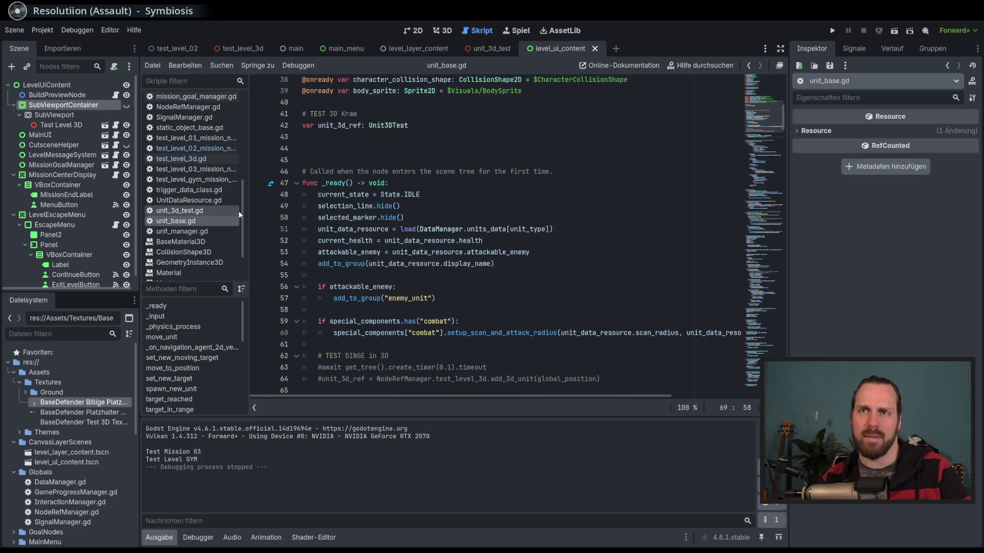
pyautogui.scroll(-3, 244, 232)
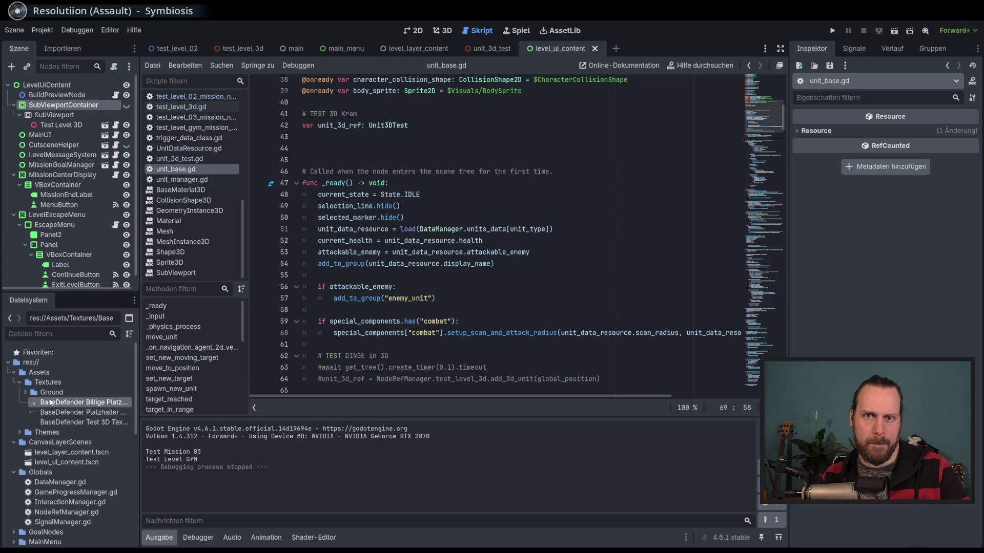
pyautogui.click(594, 303)
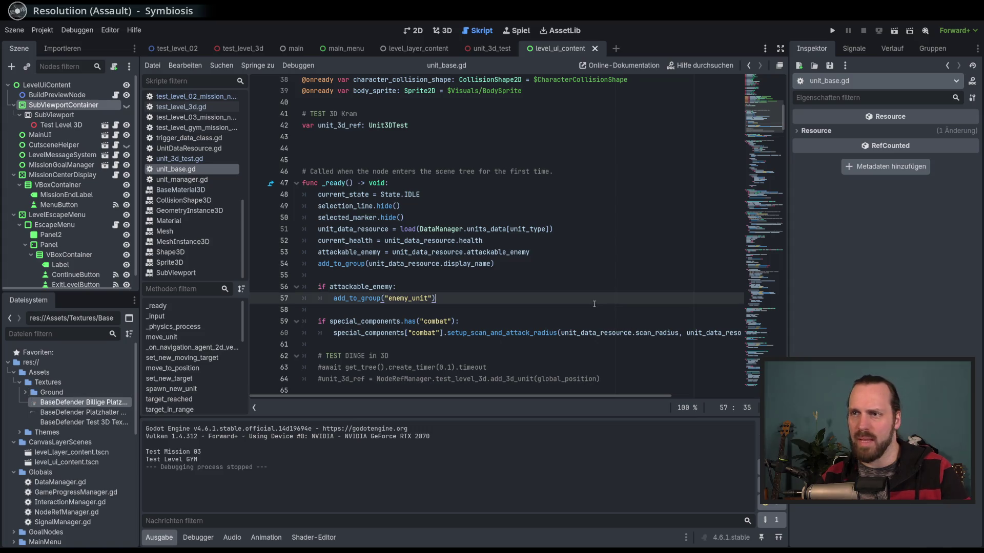
pyautogui.click(770, 144)
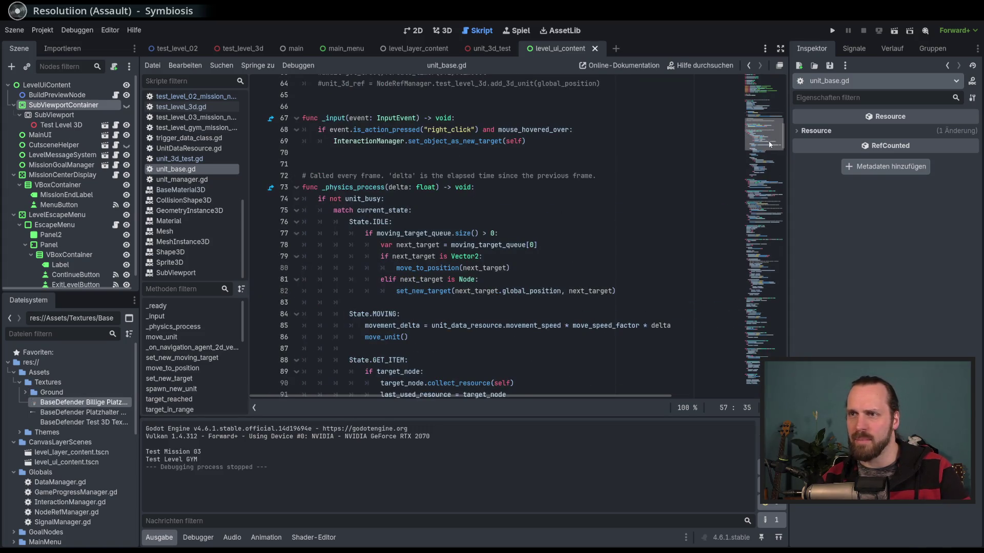
pyautogui.moveTo(770, 144)
pyautogui.mouseDown()
pyautogui.moveTo(769, 171)
pyautogui.moveTo(769, 95)
pyautogui.mouseUp()
pyautogui.click(521, 186)
pyautogui.click(501, 201)
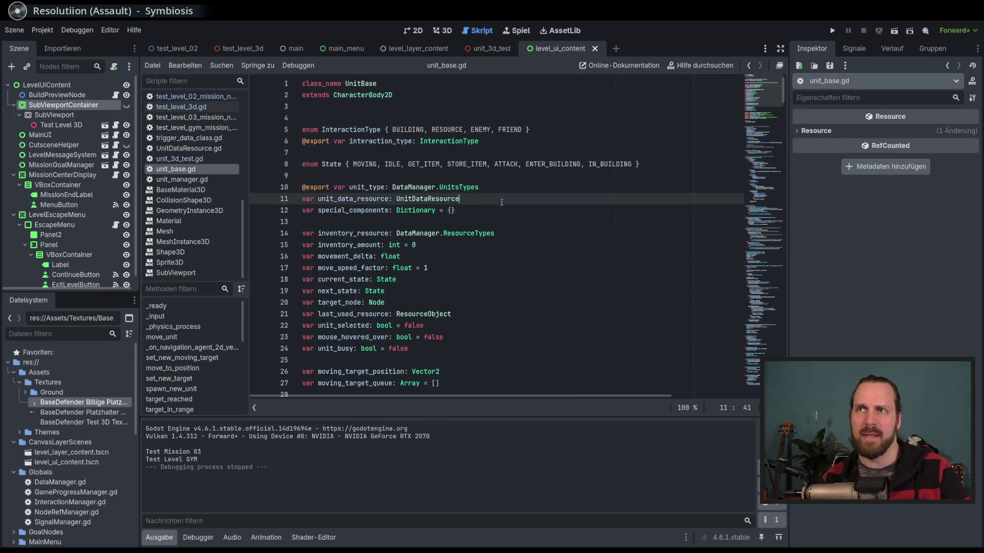
pyautogui.click(420, 31)
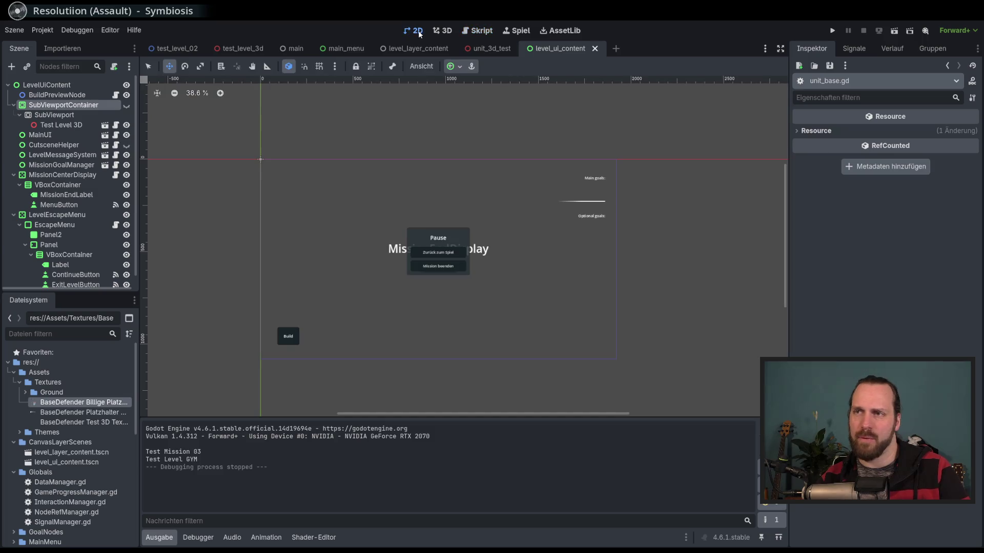
pyautogui.click(347, 48)
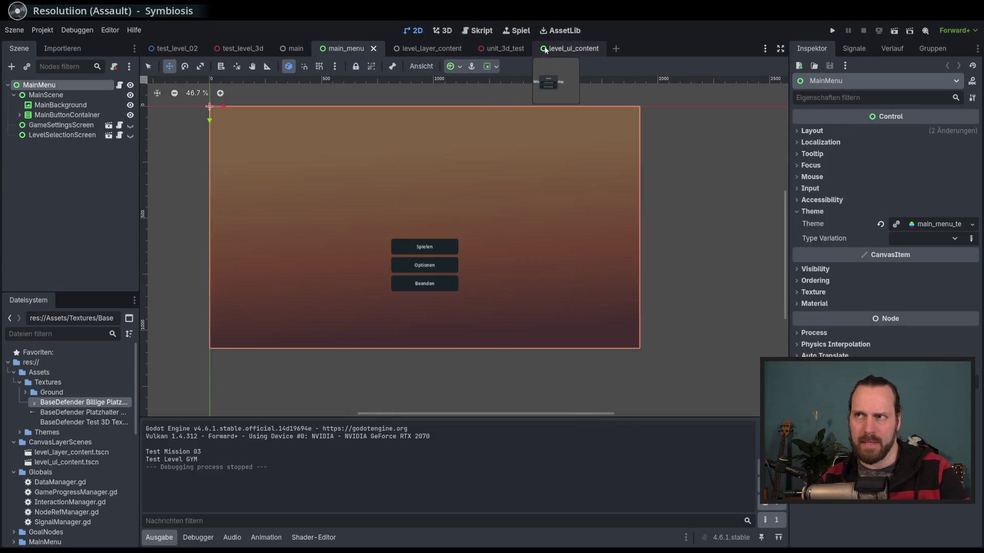
pyautogui.click(546, 49)
pyautogui.scroll(5, 382, 236)
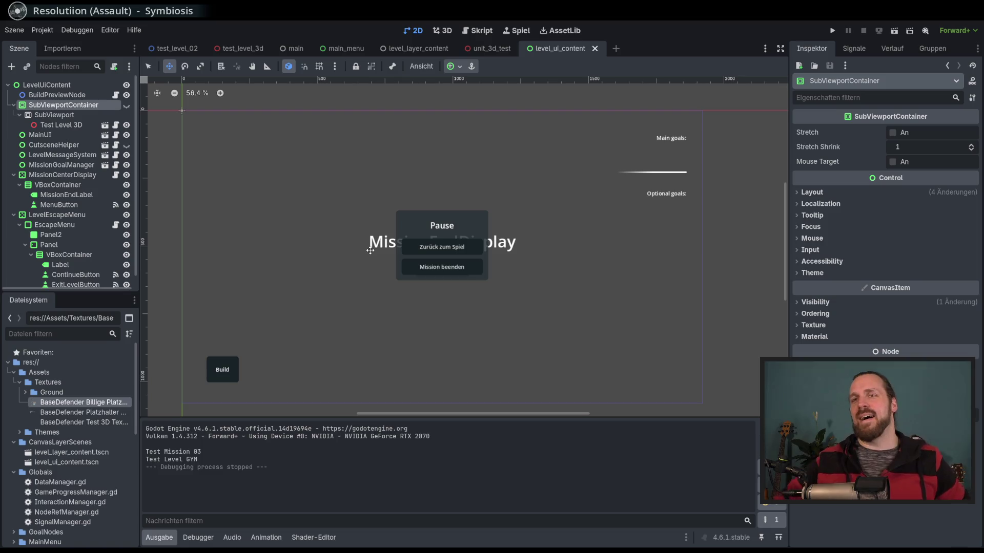
pyautogui.scroll(-1, 390, 197)
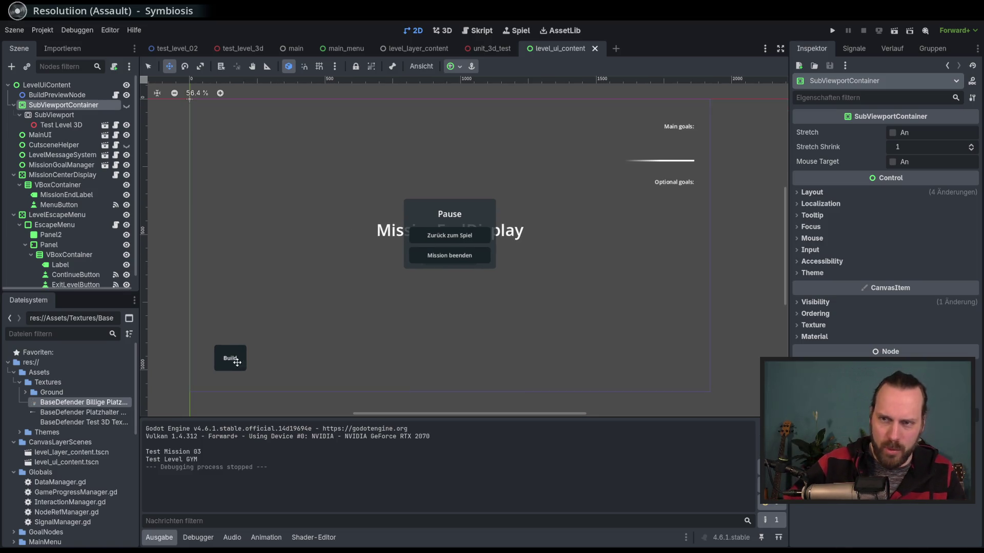
pyautogui.scroll(1, 239, 358)
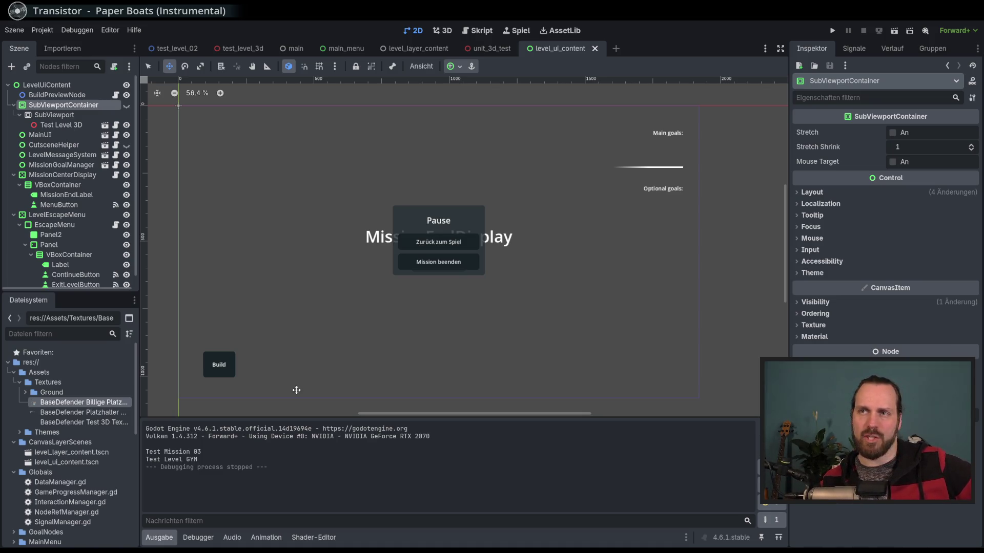
pyautogui.moveTo(387, 256); pyautogui.dragTo(411, 256)
pyautogui.scroll(-1, 411, 257)
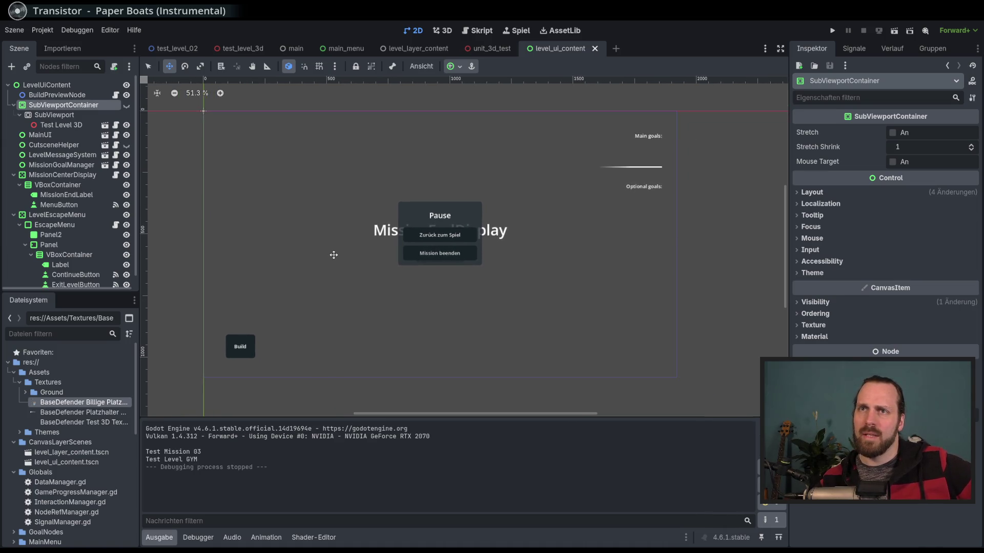
pyautogui.moveTo(334, 255); pyautogui.dragTo(355, 266)
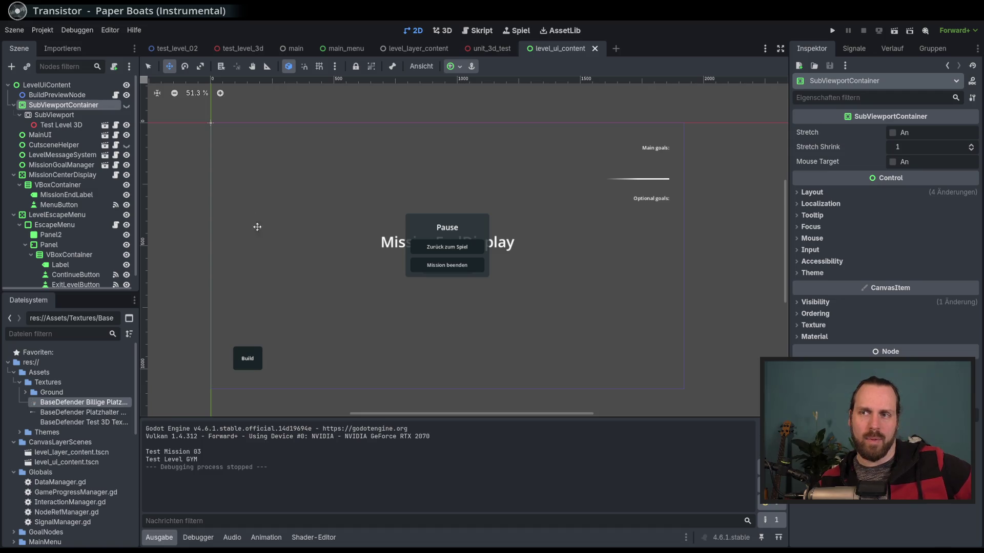
pyautogui.hscroll(-2, 257, 259)
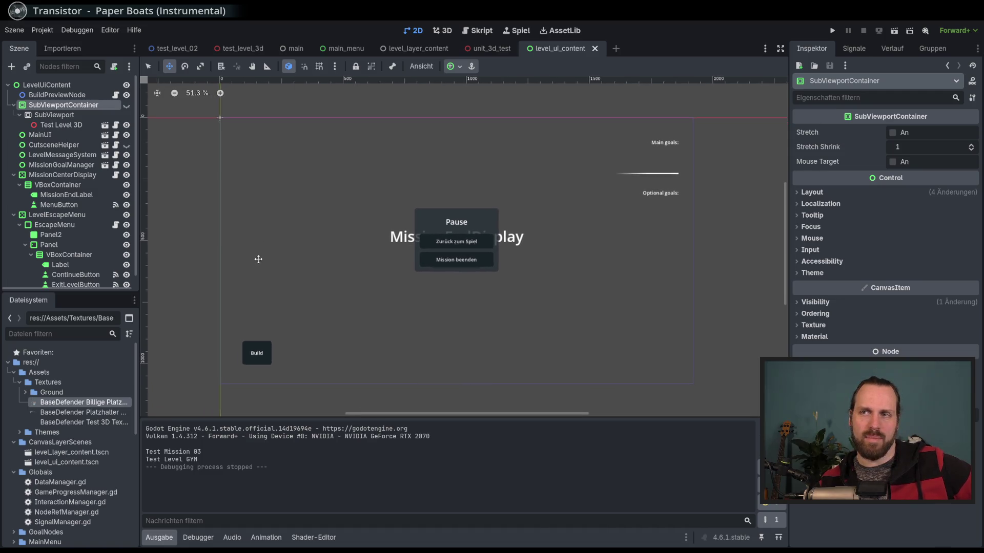
pyautogui.hscroll(-1, 266, 262)
pyautogui.hscroll(-1, 410, 256)
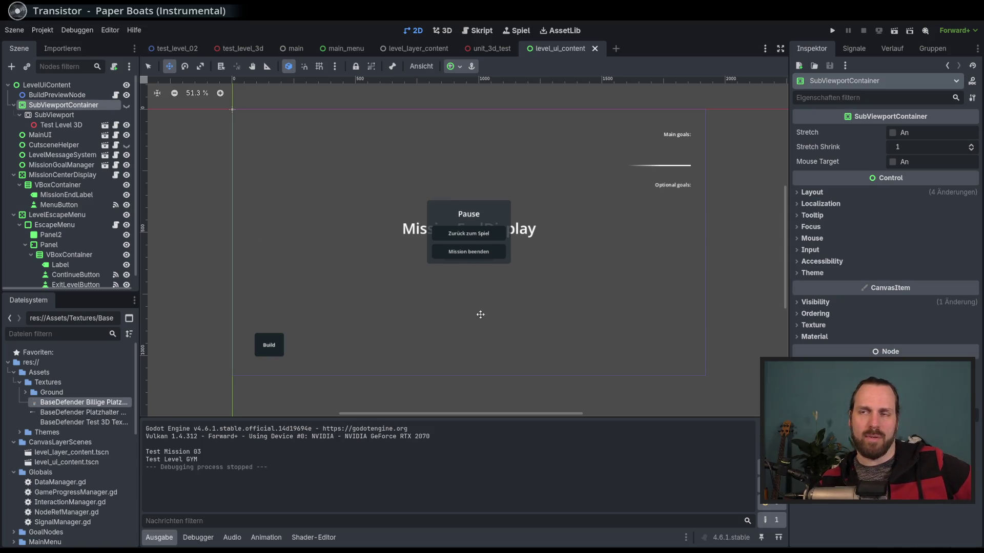
pyautogui.moveTo(480, 315); pyautogui.dragTo(471, 313)
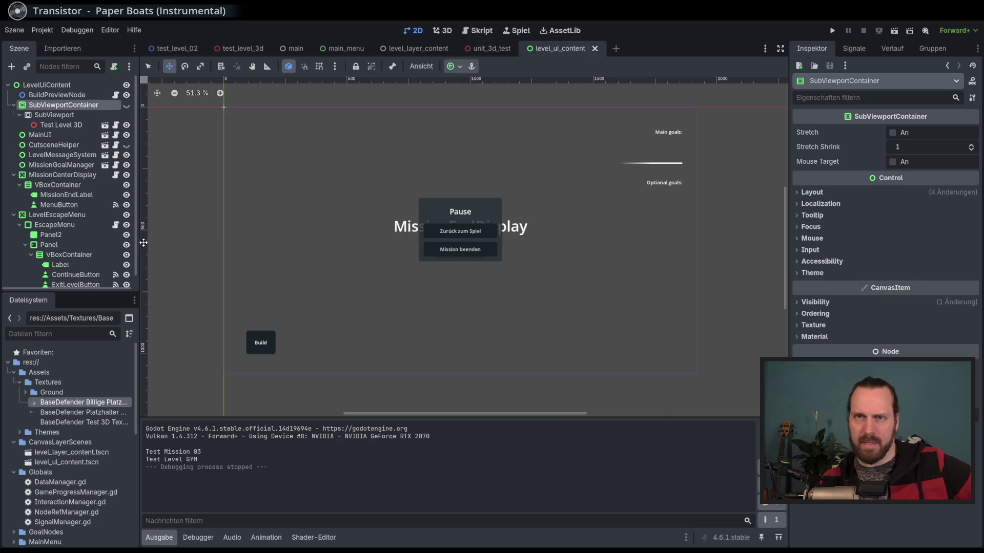
pyautogui.scroll(-1, 118, 239)
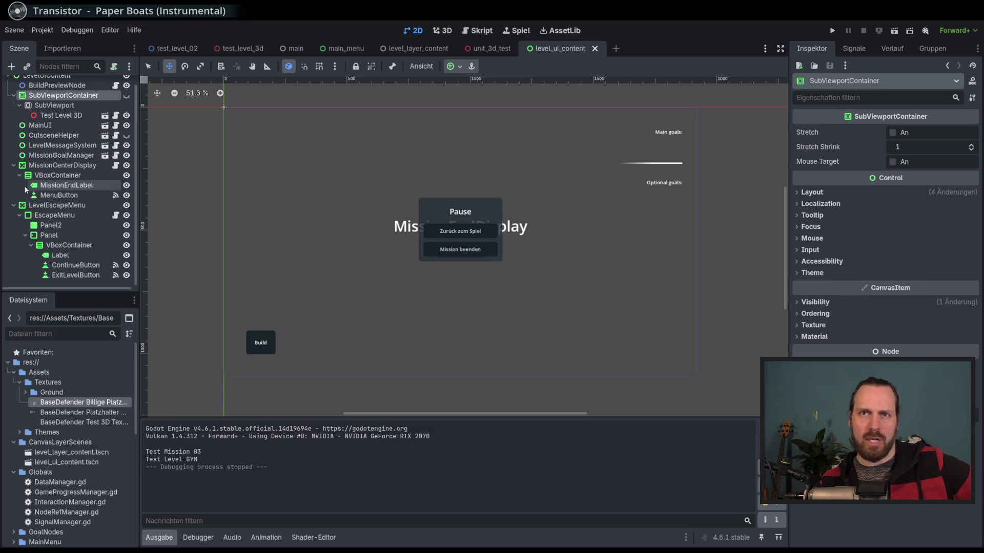
# - Select MissionCenterDisplay to inspect its full-rect CenterContainer layout and Ignore mouse filter
pyautogui.click(62, 165)
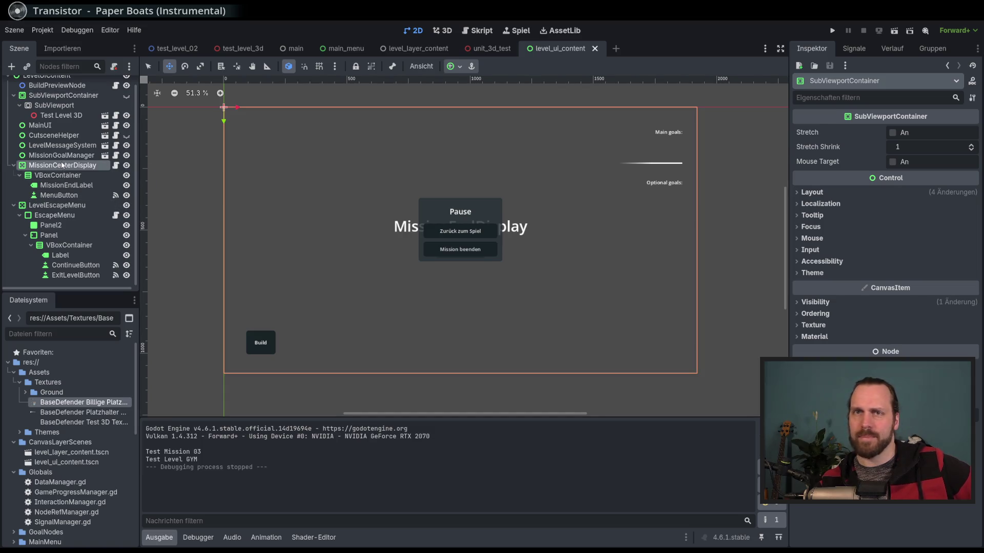
pyautogui.scroll(1, 51, 118)
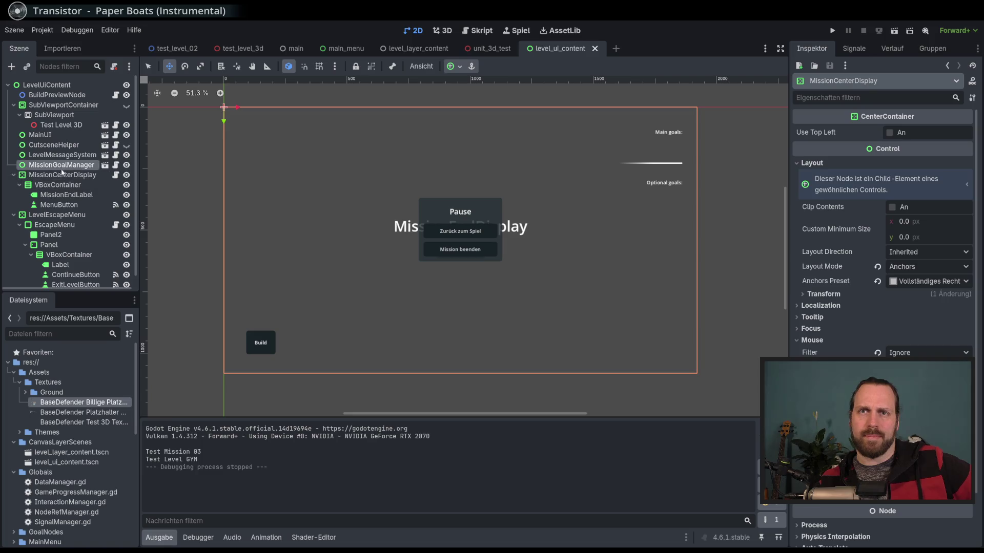
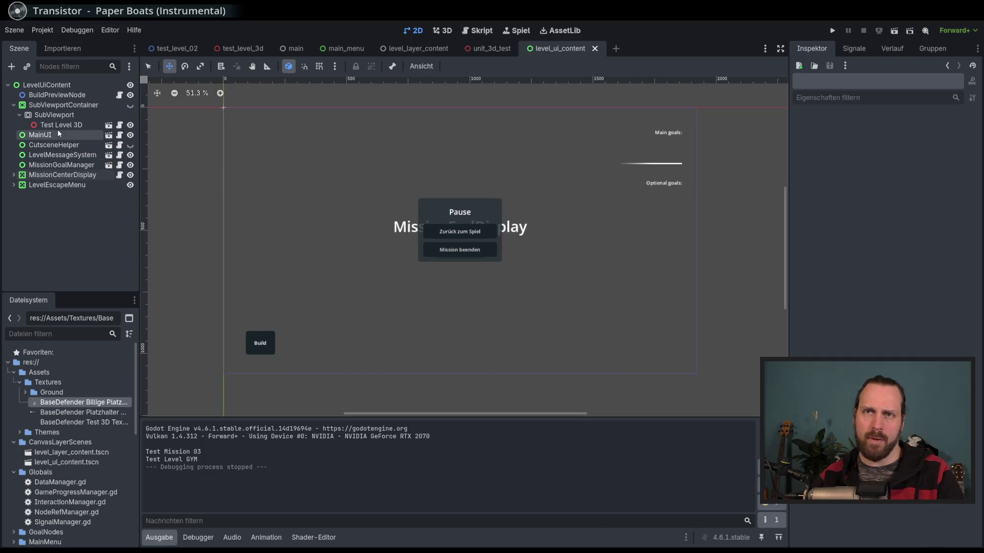
# - Create a new scene tab with a Control (Benutzeroberfläche) root node
pyautogui.click(616, 49)
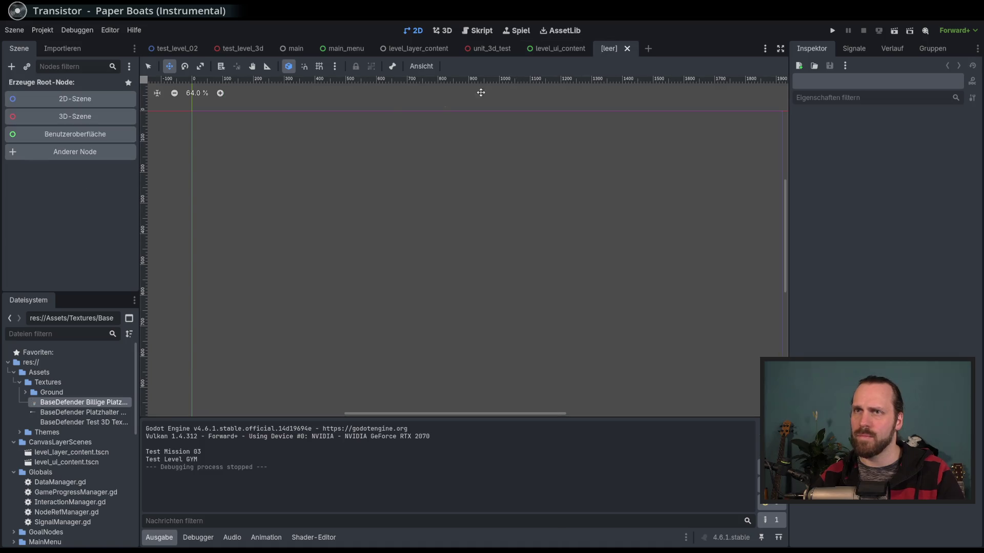
pyautogui.click(109, 136)
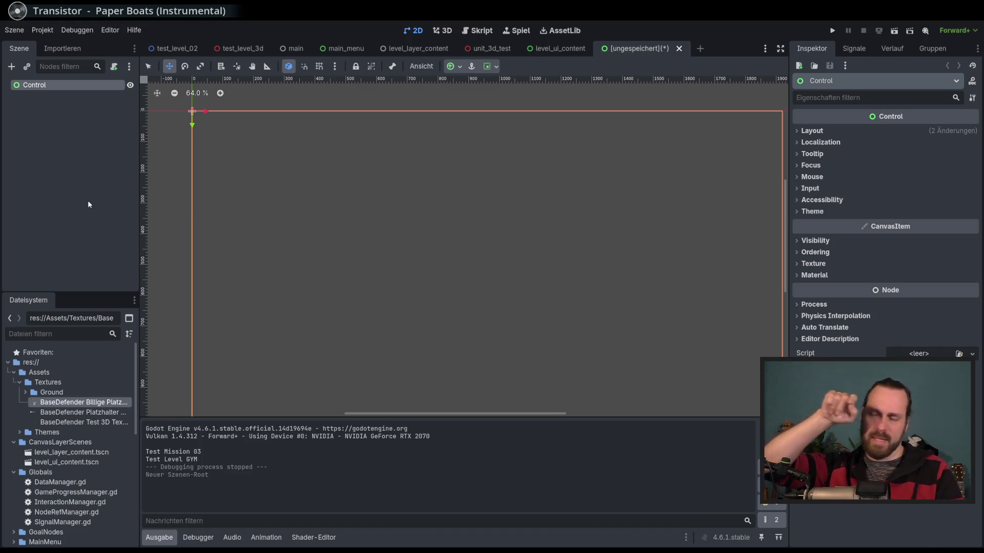
pyautogui.scroll(-3, 563, 211)
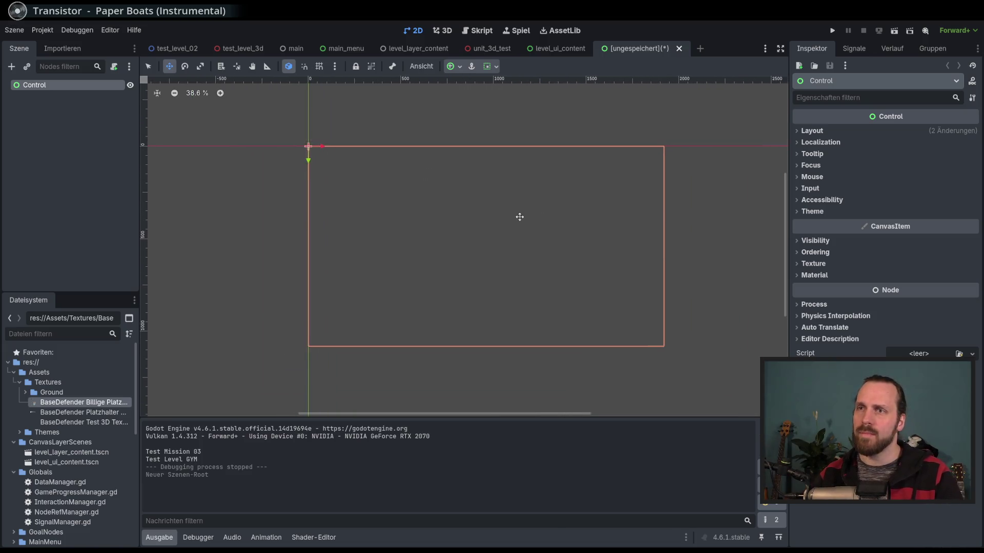
# - Rename the root Control node to SelectionInfo, replacing the mistyped UnitInfoBox name
pyautogui.doubleClick(29, 86)
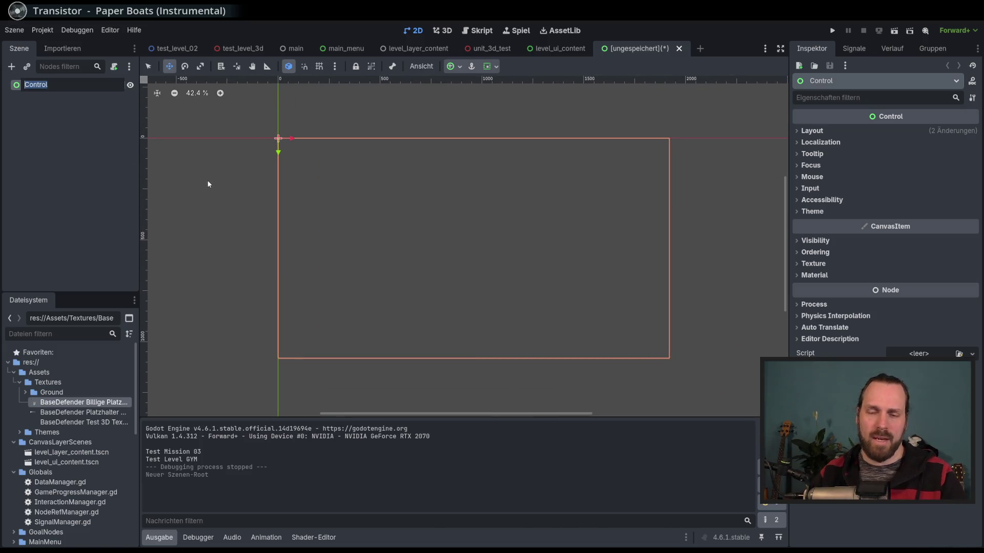
pyautogui.write('UnitInfoBox')
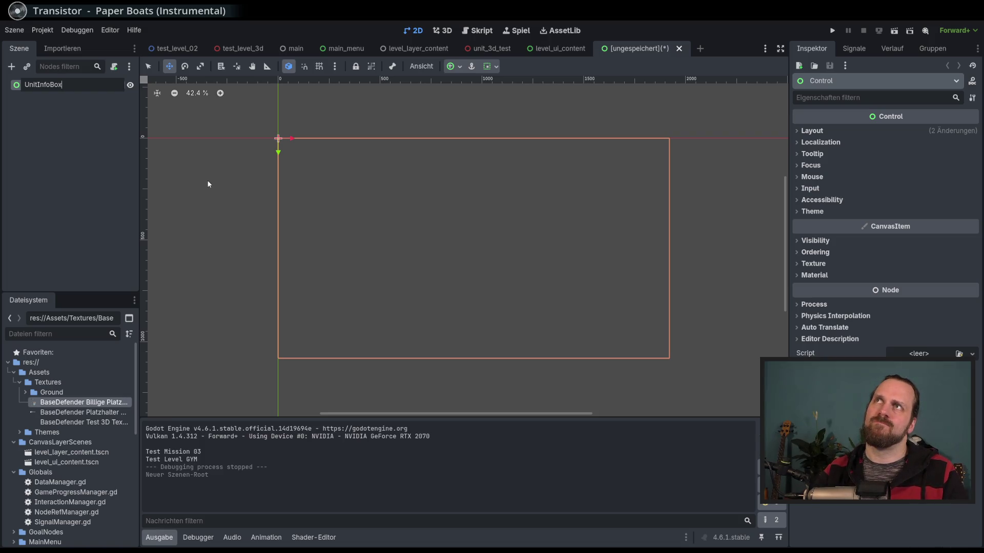
pyautogui.hotkey('ctrl', 'a')
pyautogui.write('Sle')
pyautogui.press('BackSpace')
pyautogui.press('BackSpace')
pyautogui.write('election')
pyautogui.press('BackSpace')
pyautogui.press('BackSpace')
pyautogui.write('ed')
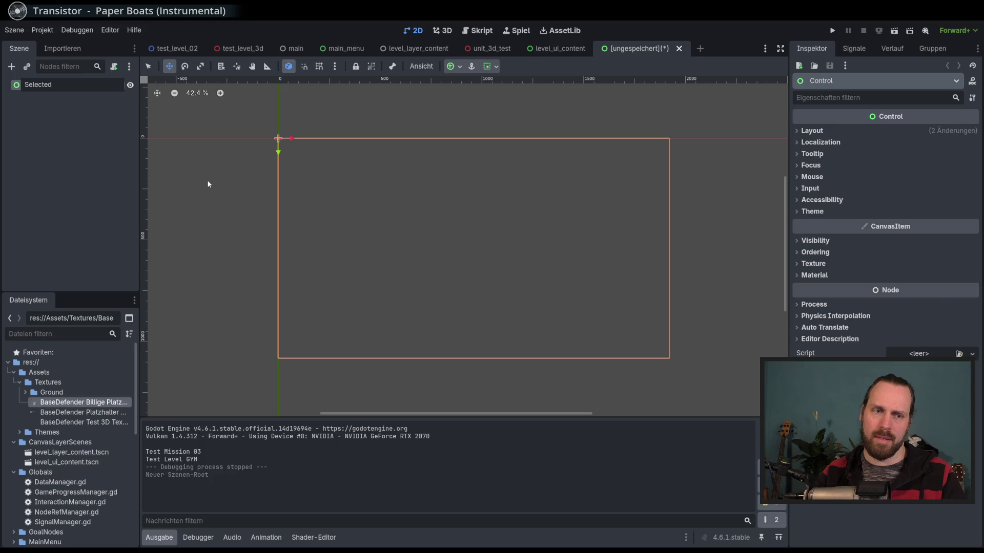
pyautogui.write('I')
pyautogui.press('BackSpace')
pyautogui.press('BackSpace')
pyautogui.write('ionInfo')
pyautogui.press('Return')
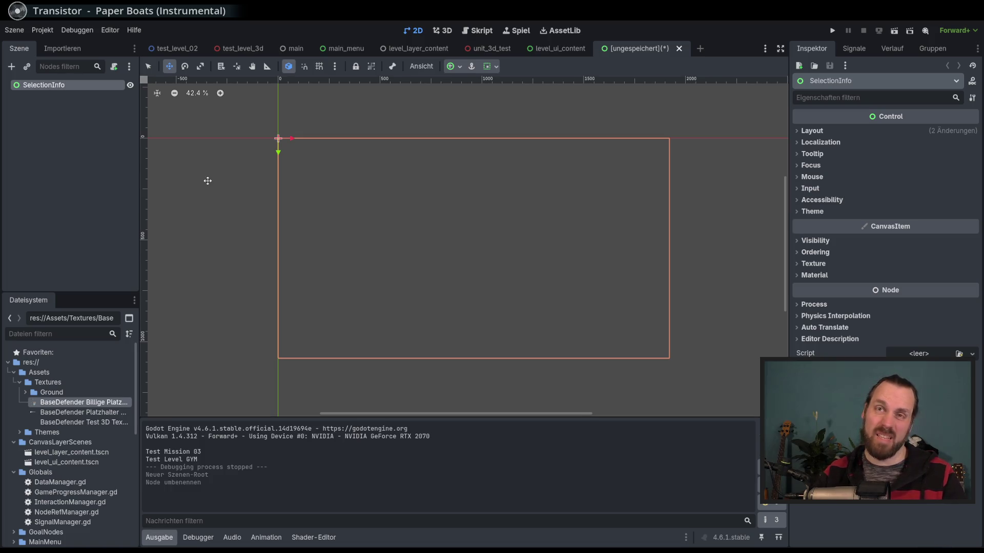
pyautogui.click(16, 69)
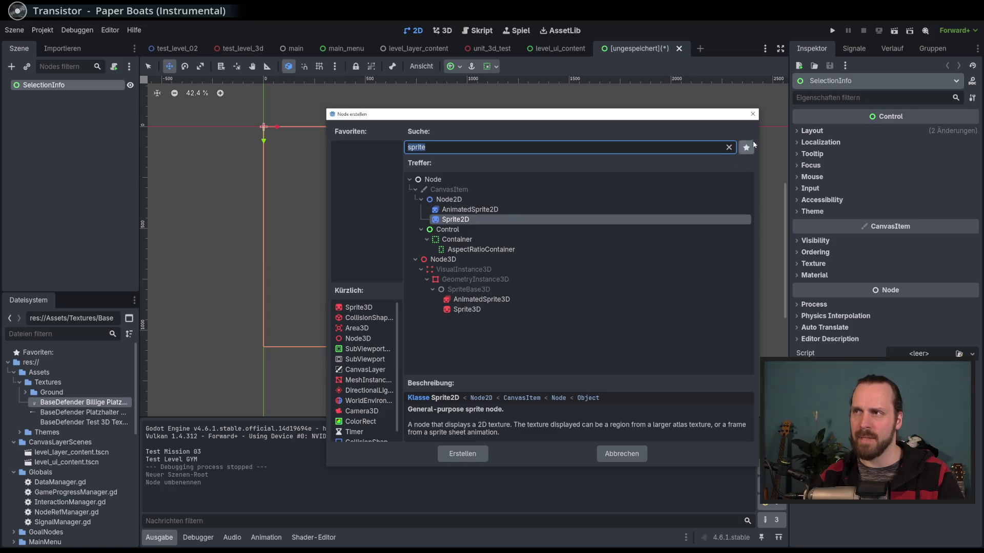
# - Cancel the Create Node dialog without adding anything and adjust the canvas view
pyautogui.click(753, 115)
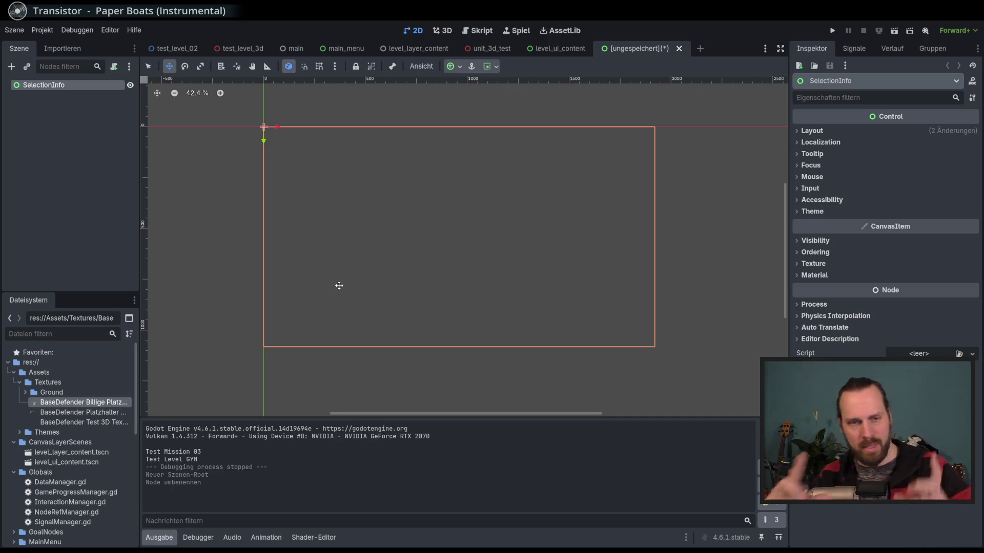
pyautogui.scroll(2, 362, 279)
pyautogui.moveTo(363, 277); pyautogui.dragTo(373, 277)
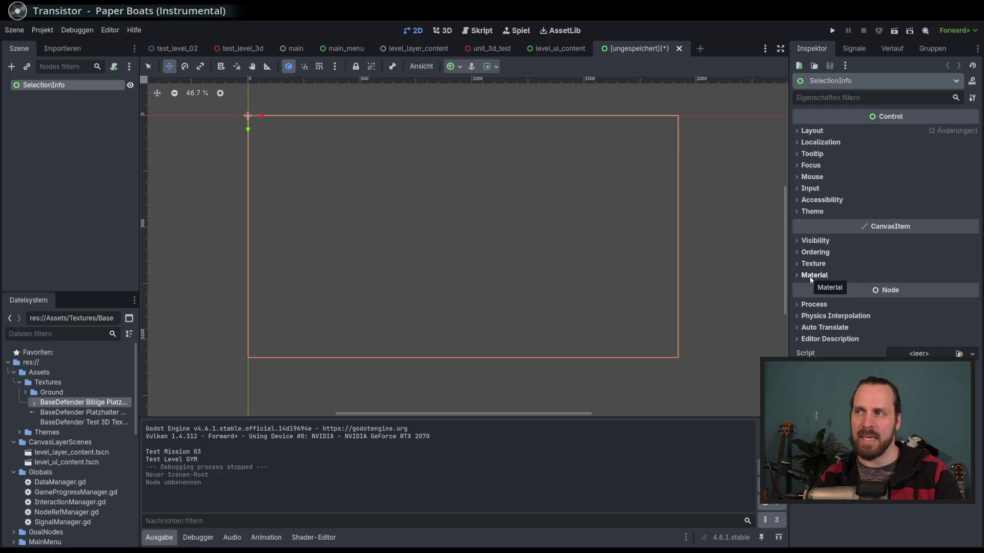
pyautogui.hscroll(1, 256, 205)
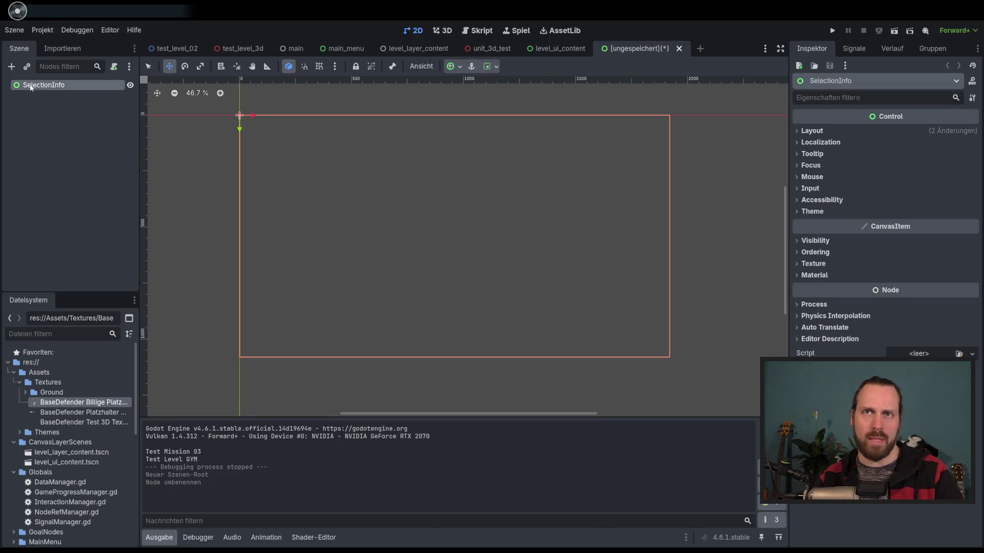
# - Replace 'Info' in the root node's name so it reads SelectionInteractiveMenu
pyautogui.doubleClick(60, 85)
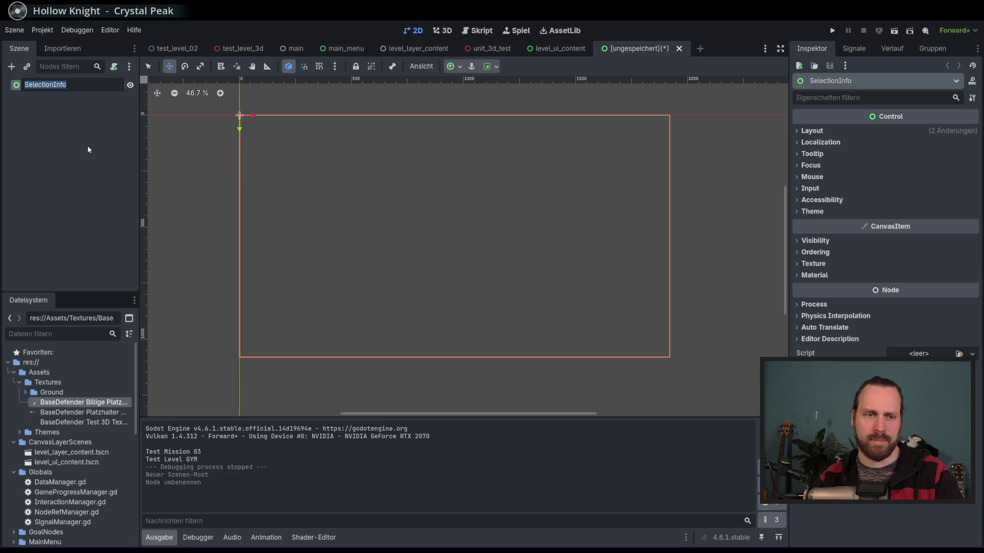
pyautogui.press('Return')
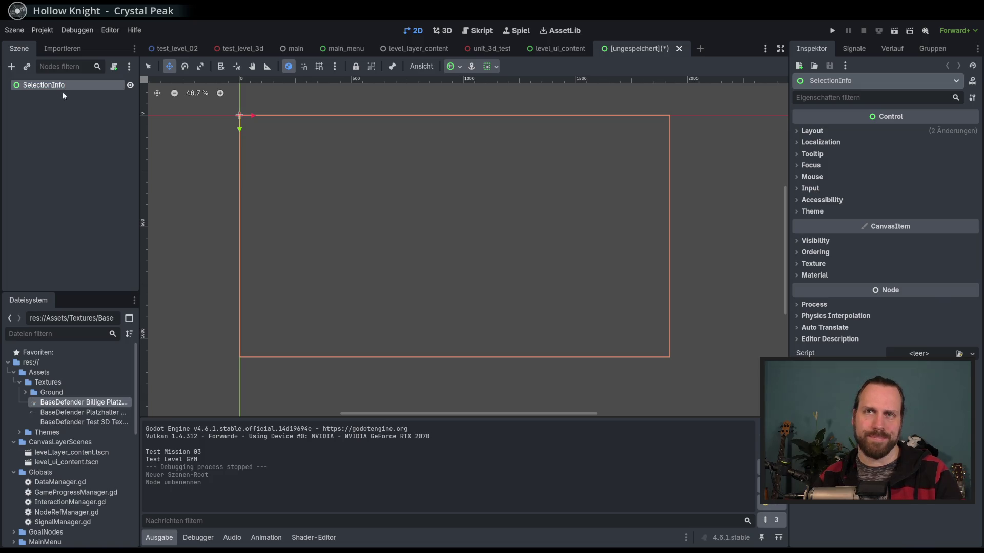
pyautogui.doubleClick(51, 85)
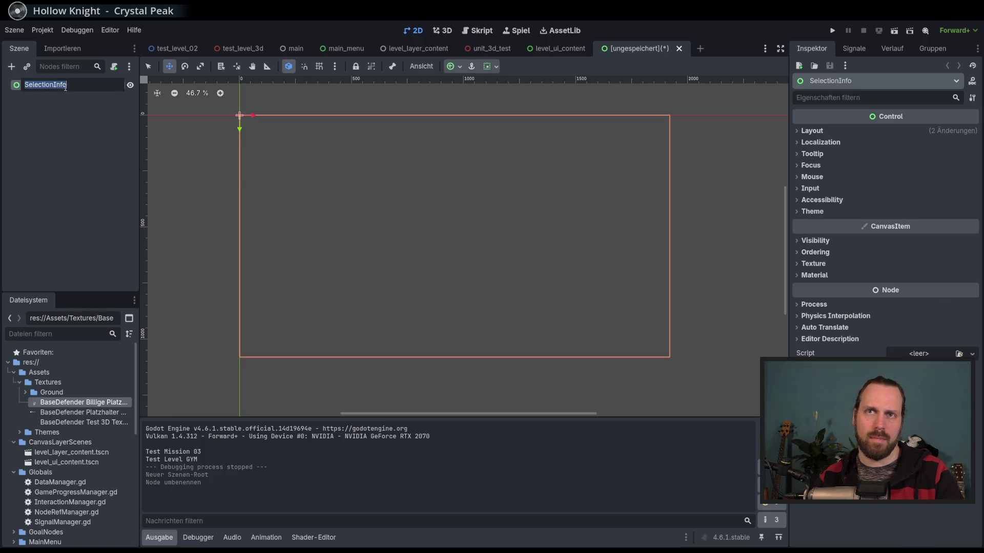
pyautogui.moveTo(66, 85); pyautogui.dragTo(53, 85)
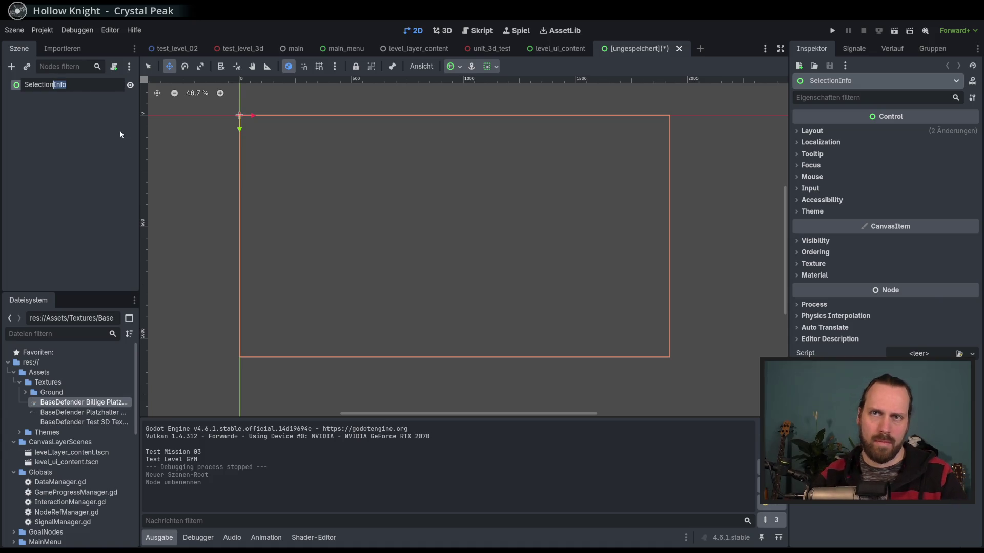
pyautogui.write('Interac')
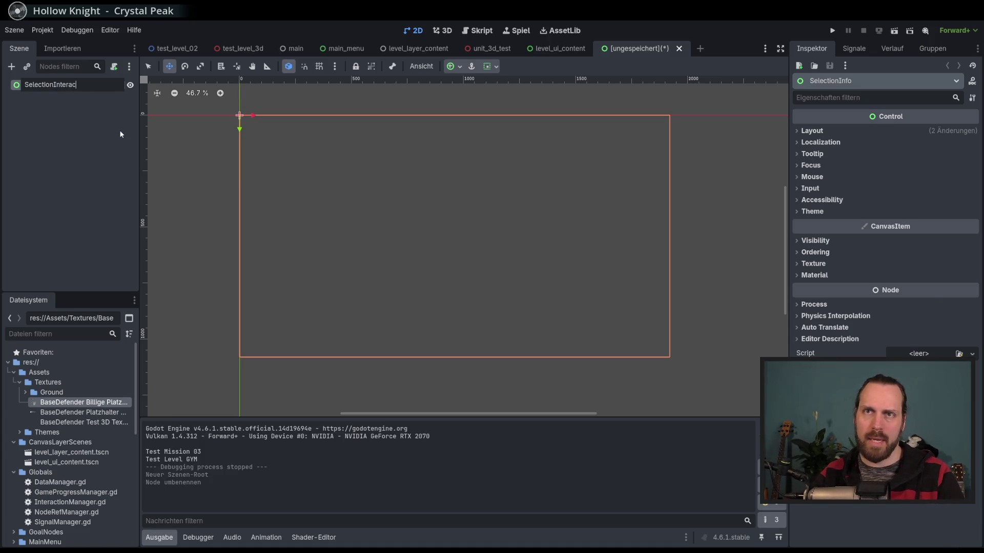
pyautogui.write('tiveMenu')
pyautogui.press('Return')
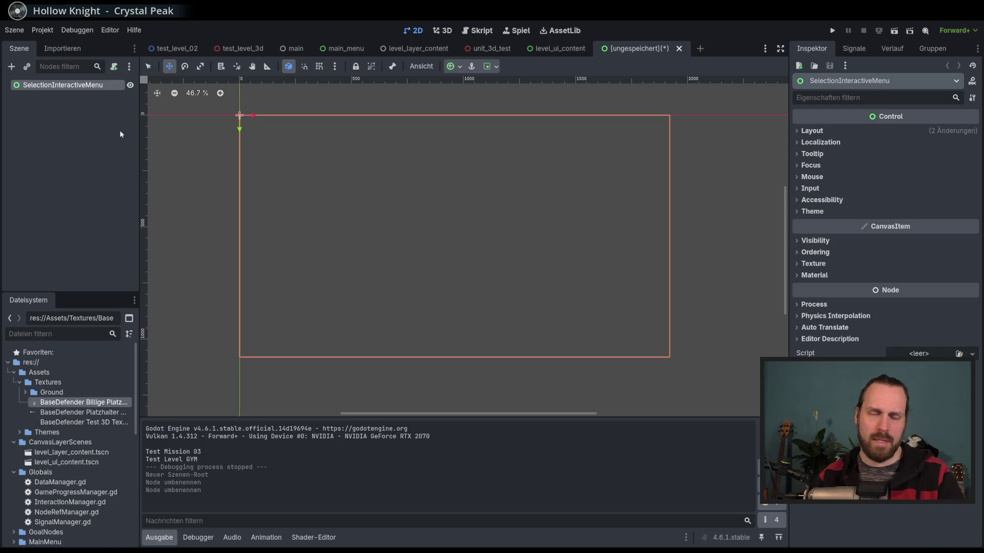
pyautogui.scroll(2, 489, 221)
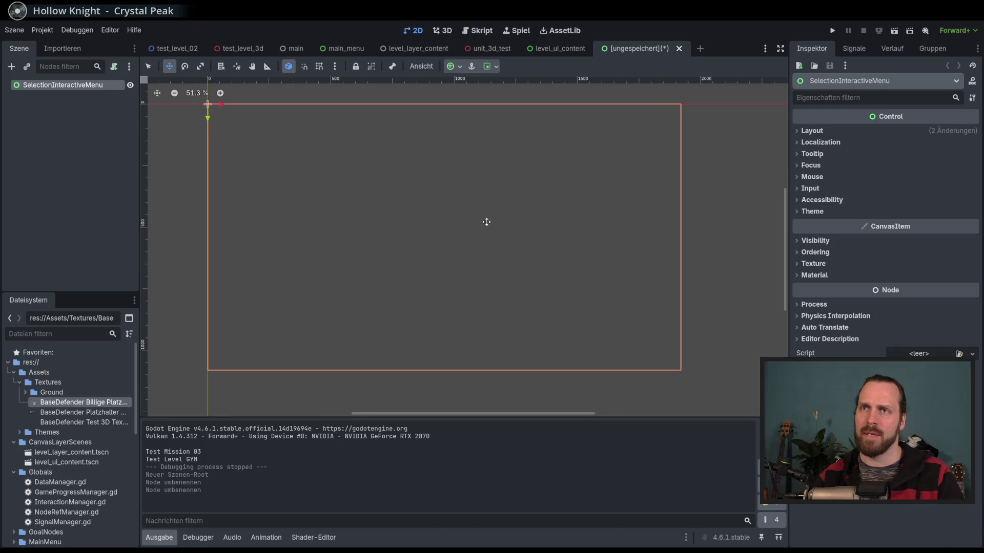
pyautogui.scroll(-1, 500, 222)
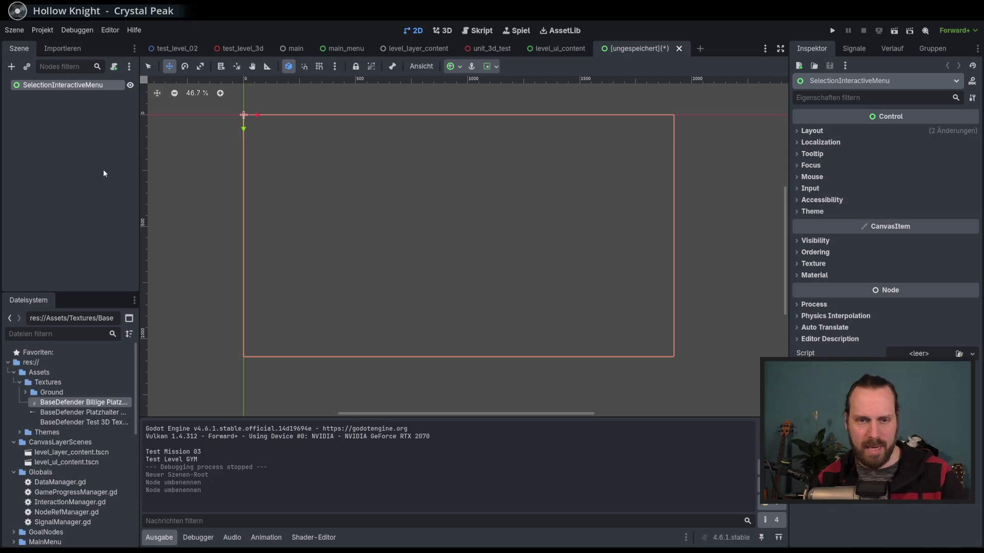
pyautogui.click(51, 124)
pyautogui.click(55, 86)
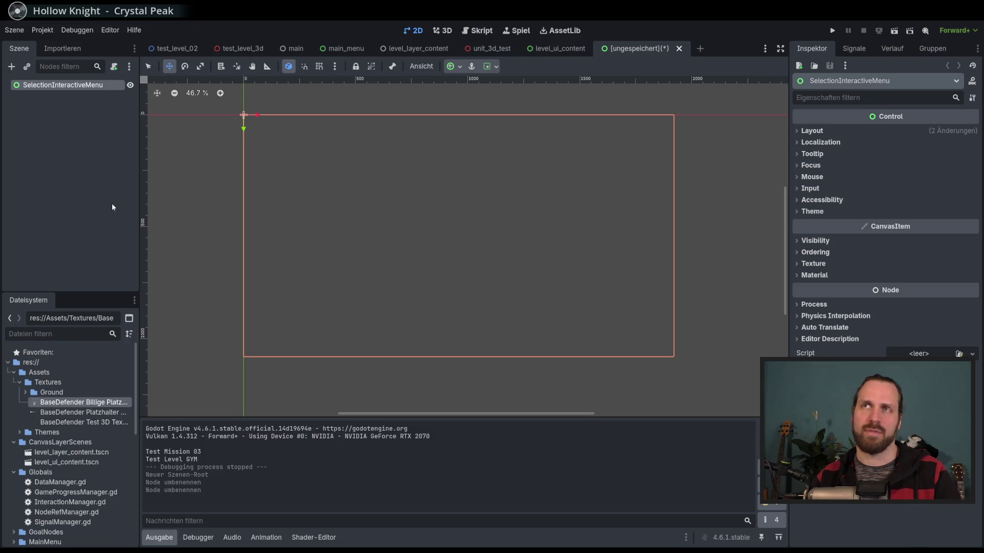
pyautogui.click(98, 165)
pyautogui.click(59, 87)
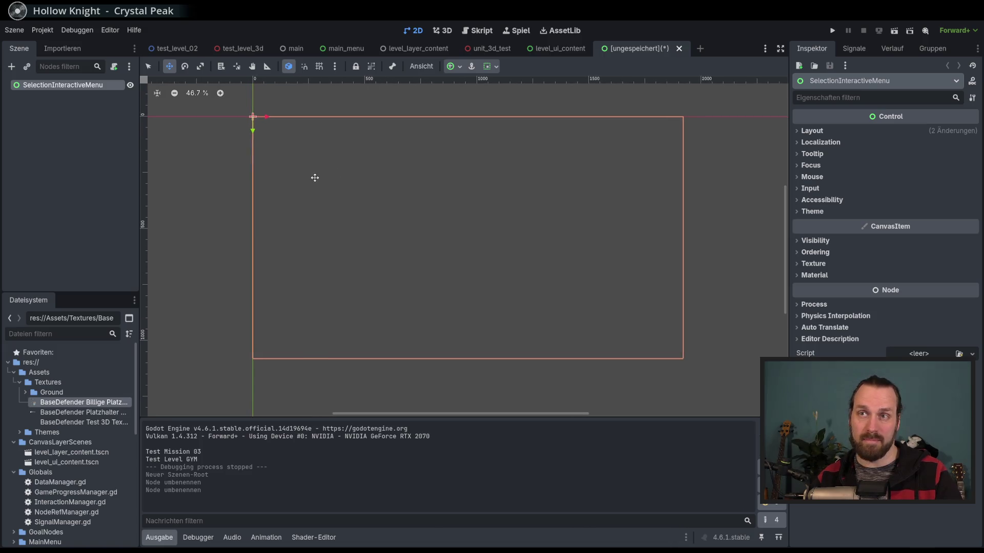
pyautogui.click(70, 113)
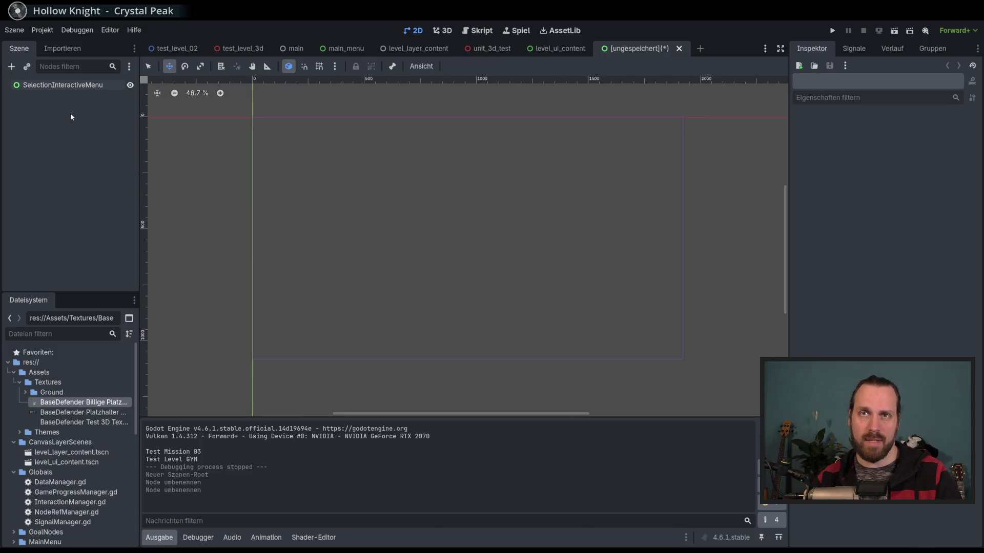
pyautogui.click(60, 85)
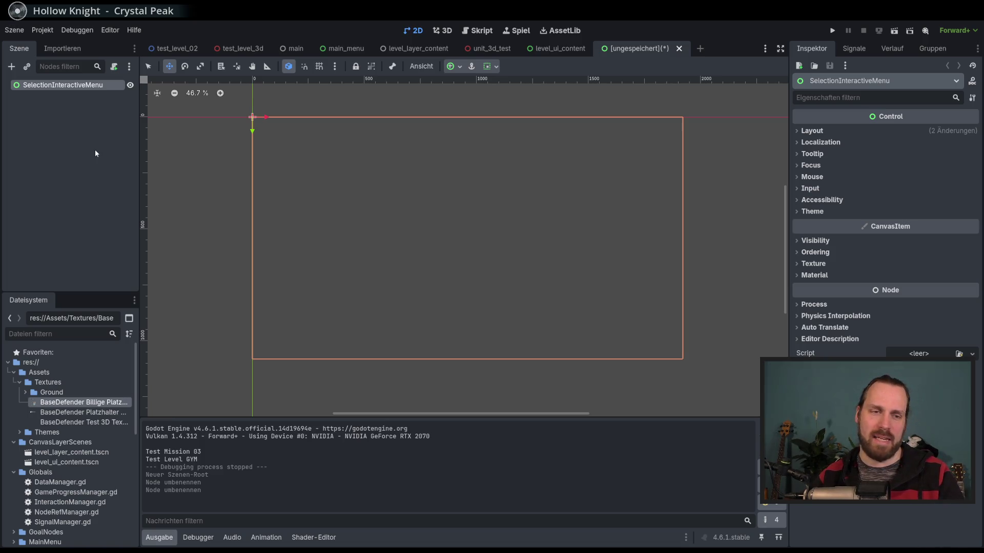
pyautogui.click(11, 67)
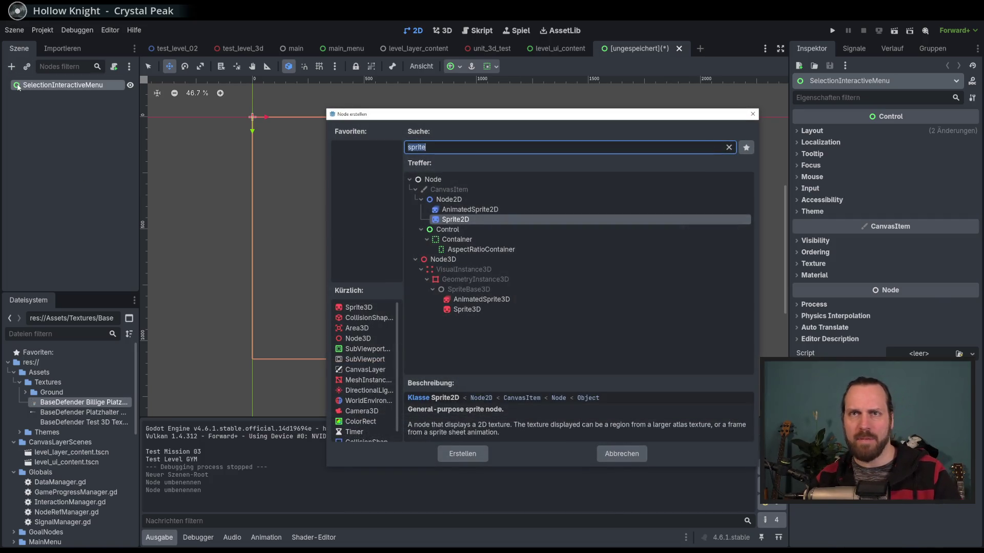
# - Browse the full Create Node list, cancel it, and open the root node's context menu
pyautogui.click(425, 238)
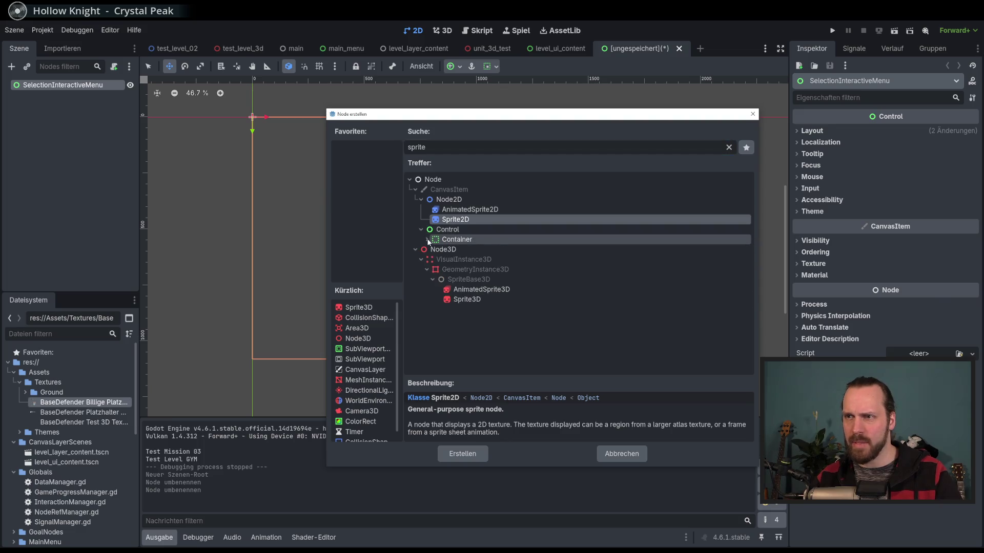
pyautogui.click(728, 147)
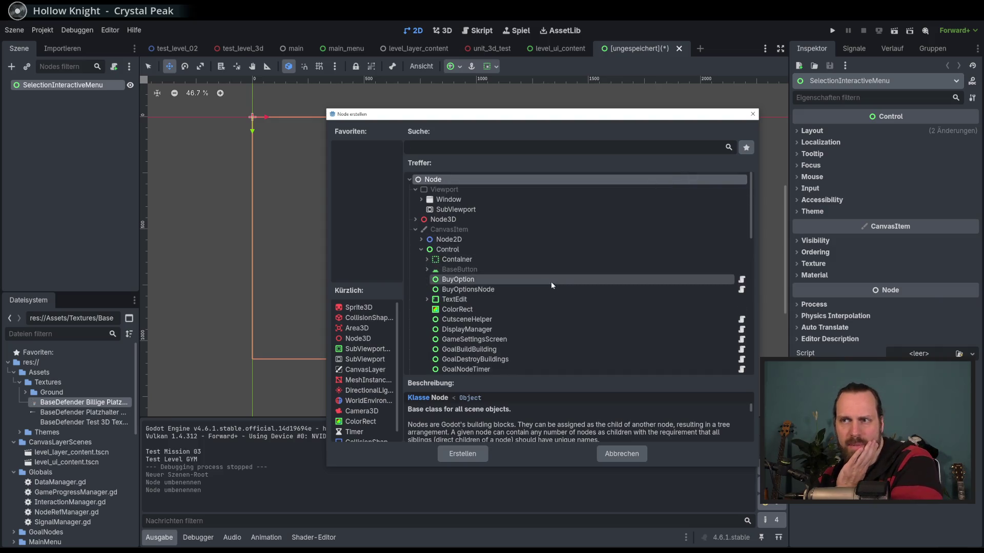
pyautogui.scroll(-2, 555, 286)
pyautogui.scroll(-1, 556, 286)
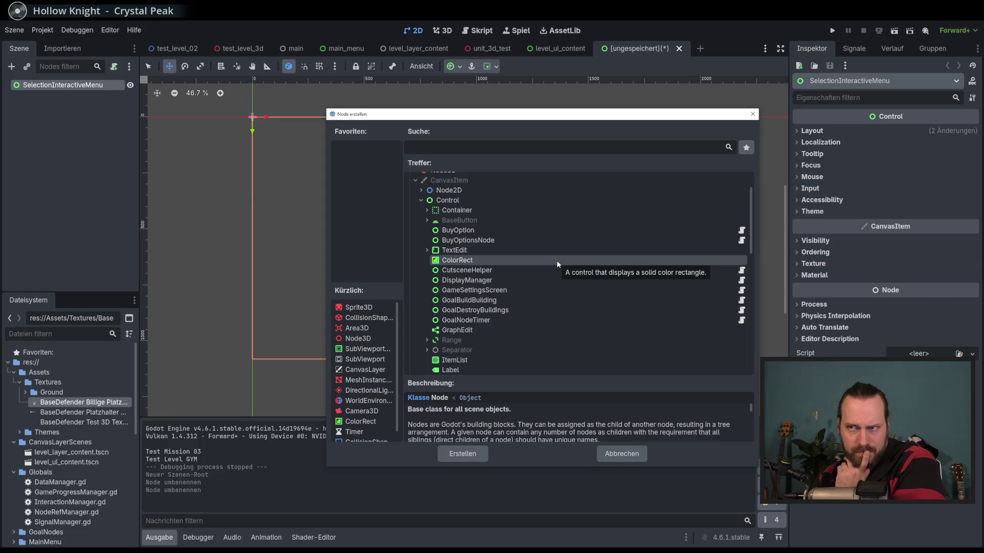
pyautogui.click(622, 454)
pyautogui.rightClick(64, 84)
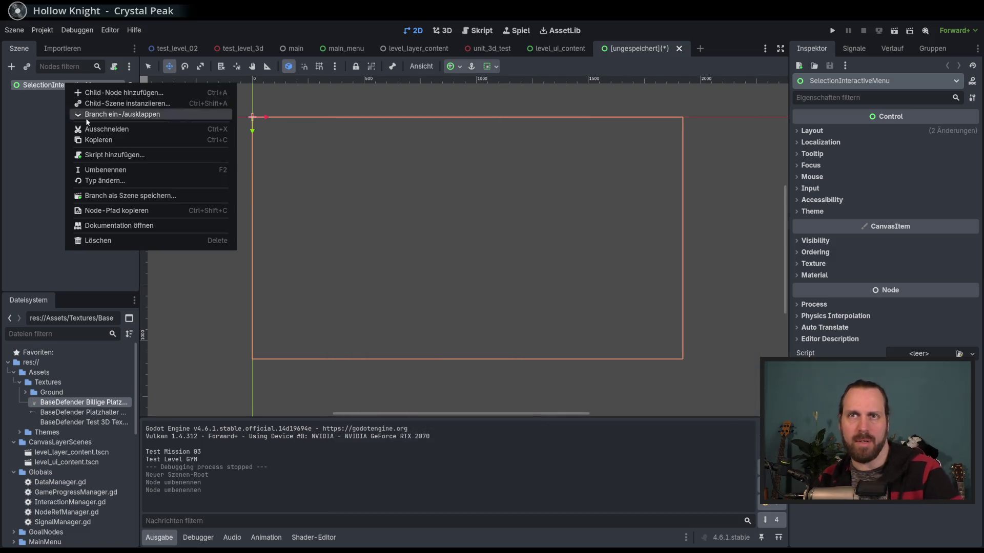
# - Change the root node's type to Panel and shrink it to a small tall rectangle
pyautogui.click(114, 183)
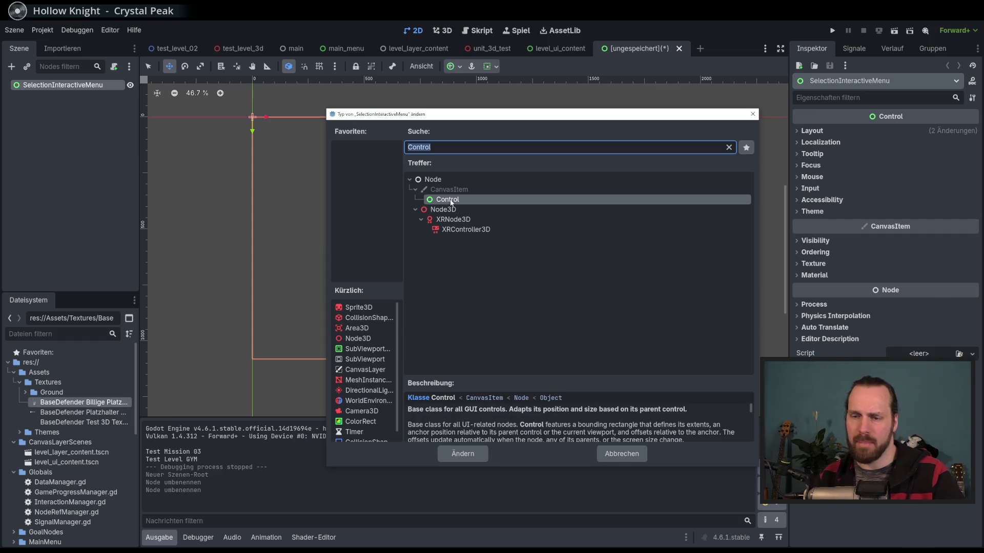
pyautogui.write('planel')
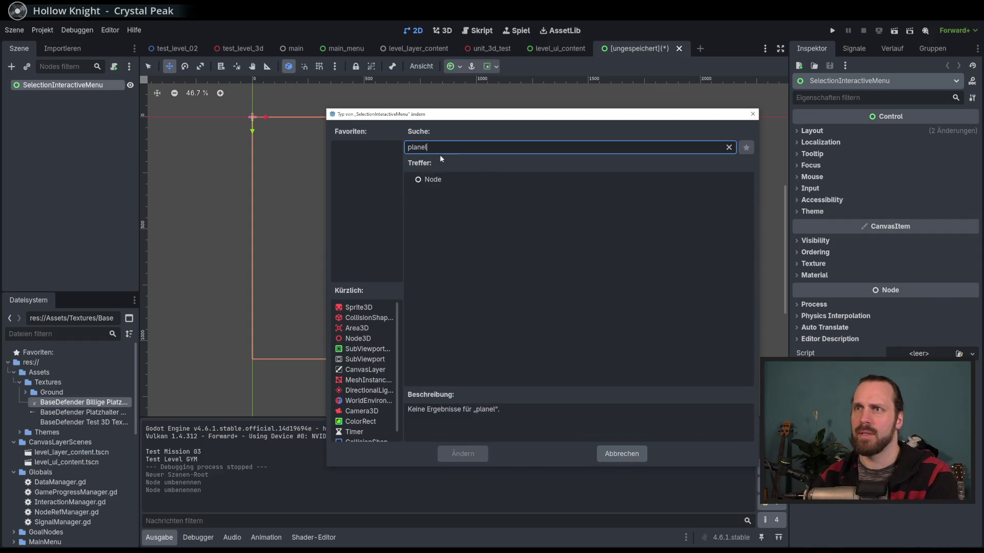
pyautogui.press('BackSpace')
pyautogui.press('BackSpace')
pyautogui.press('BackSpace')
pyautogui.write('anel')
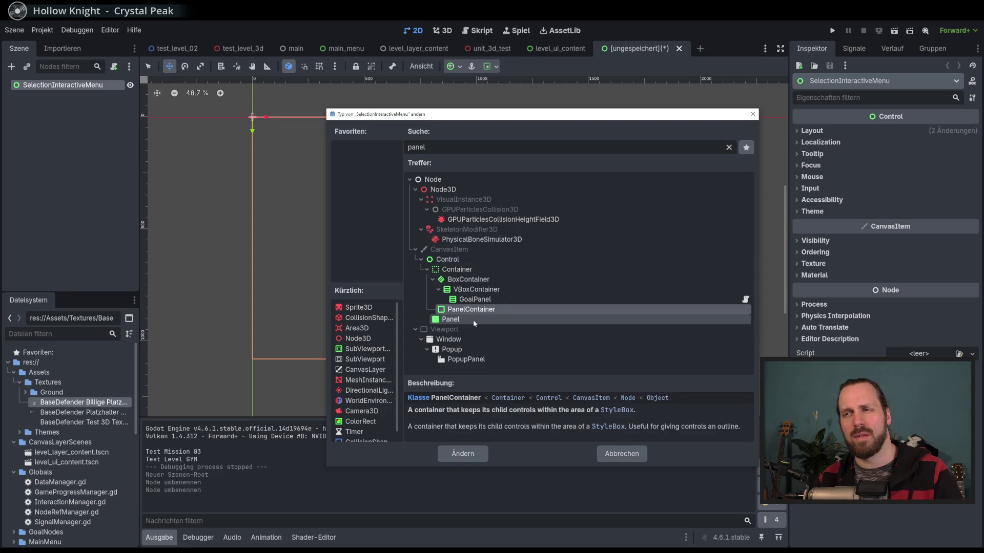
pyautogui.doubleClick(472, 320)
pyautogui.click(148, 66)
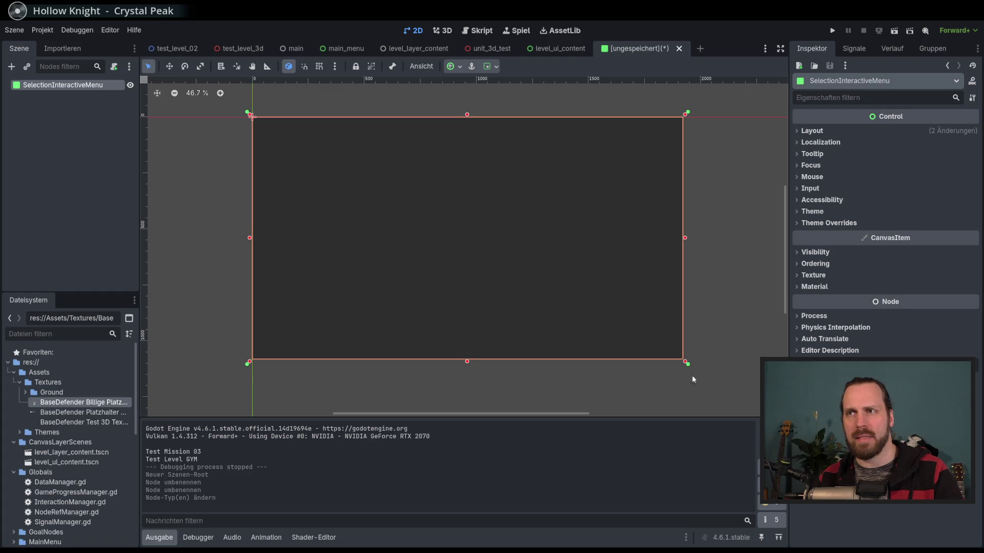
pyautogui.moveTo(685, 363)
pyautogui.mouseDown()
pyautogui.moveTo(494, 281)
pyautogui.moveTo(382, 187)
pyautogui.moveTo(303, 217)
pyautogui.moveTo(299, 191)
pyautogui.mouseUp()
# - Apply the Top Left anchor preset to the panel and expand its layout properties
pyautogui.scroll(5, 302, 205)
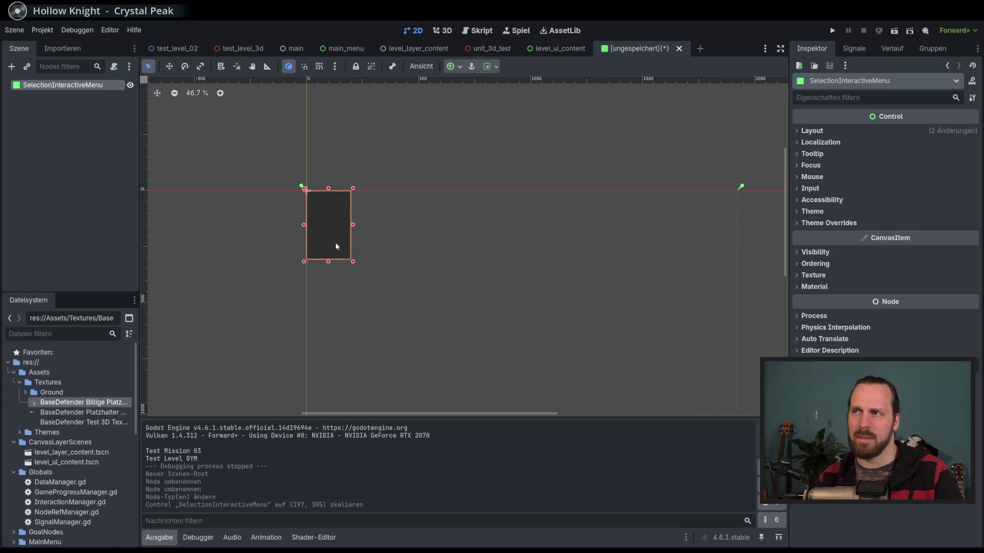
pyautogui.scroll(1, 309, 220)
pyautogui.click(455, 67)
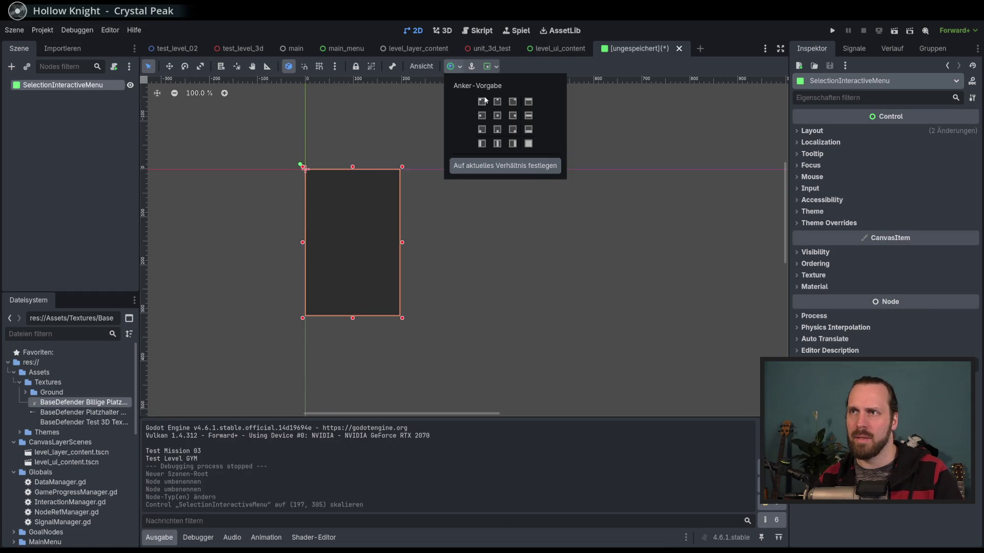
pyautogui.click(481, 100)
pyautogui.click(834, 131)
pyautogui.click(927, 198)
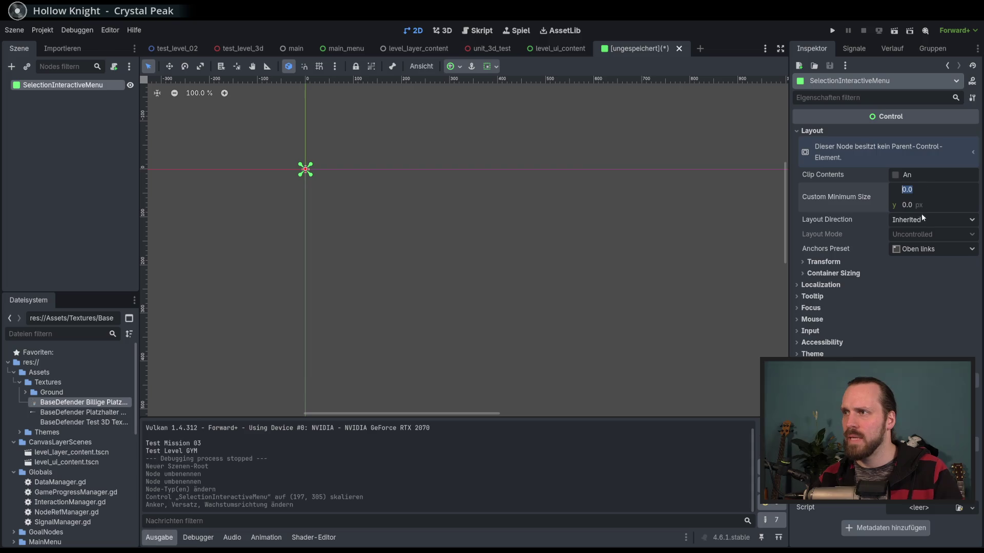
pyautogui.click(853, 260)
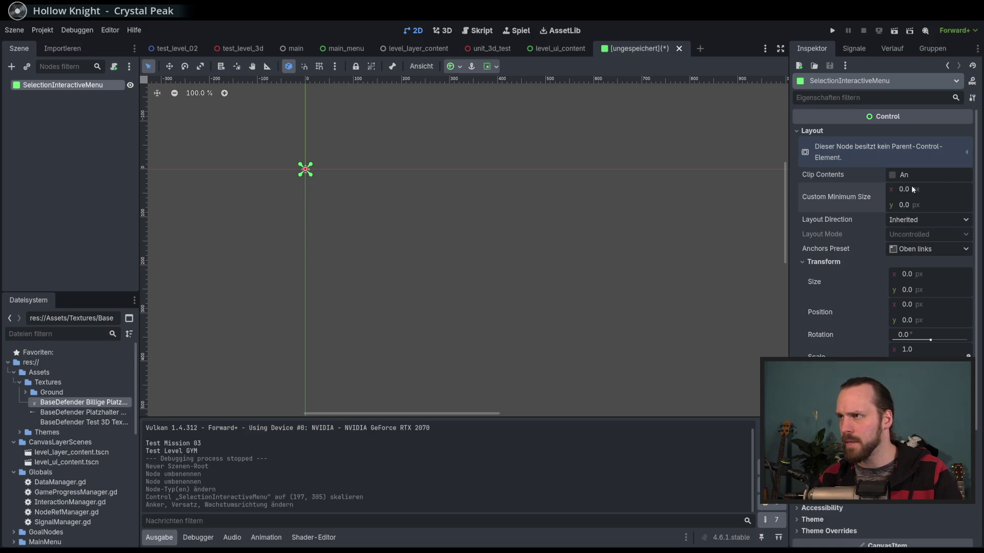
# - Set the panel's Transform size to 200 × 200 px and save the scene
pyautogui.click(924, 277)
pyautogui.write('200')
pyautogui.press('Return')
pyautogui.click(926, 290)
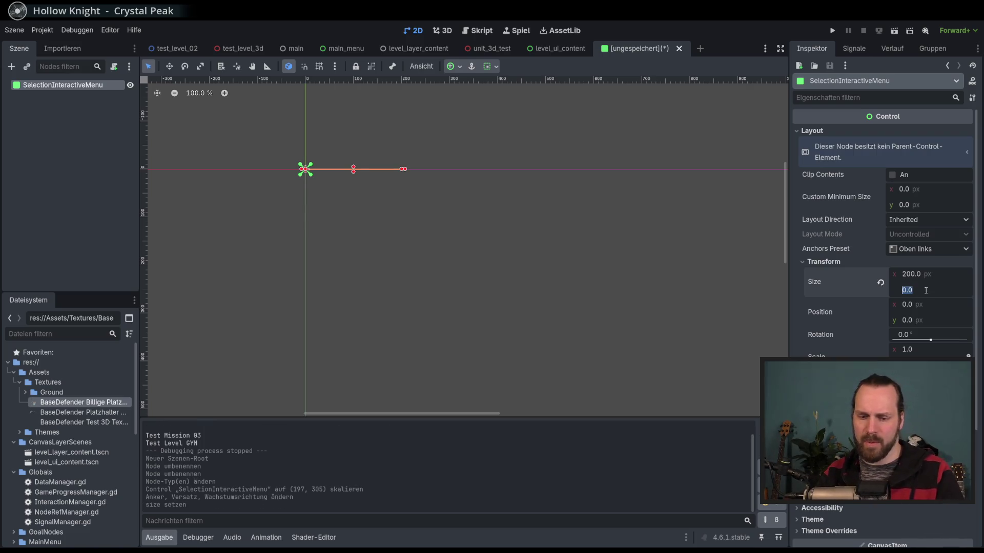
pyautogui.write('200')
pyautogui.press('Return')
pyautogui.hotkey('ctrl', 's')
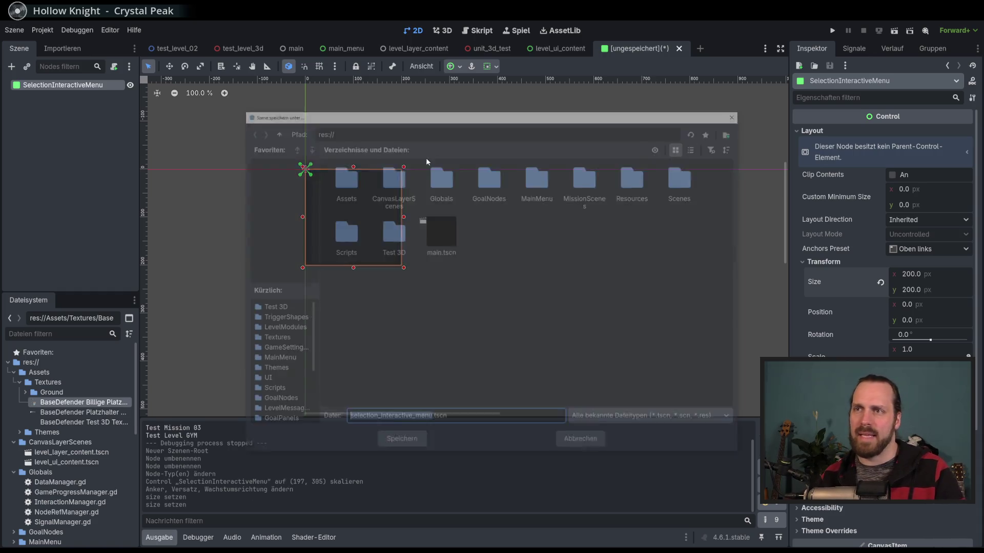
# - Save selection_interactive_menu.tscn into a new Scenes/UI/SelectionInteractiveMenu folder
pyautogui.moveTo(506, 119); pyautogui.dragTo(479, 122)
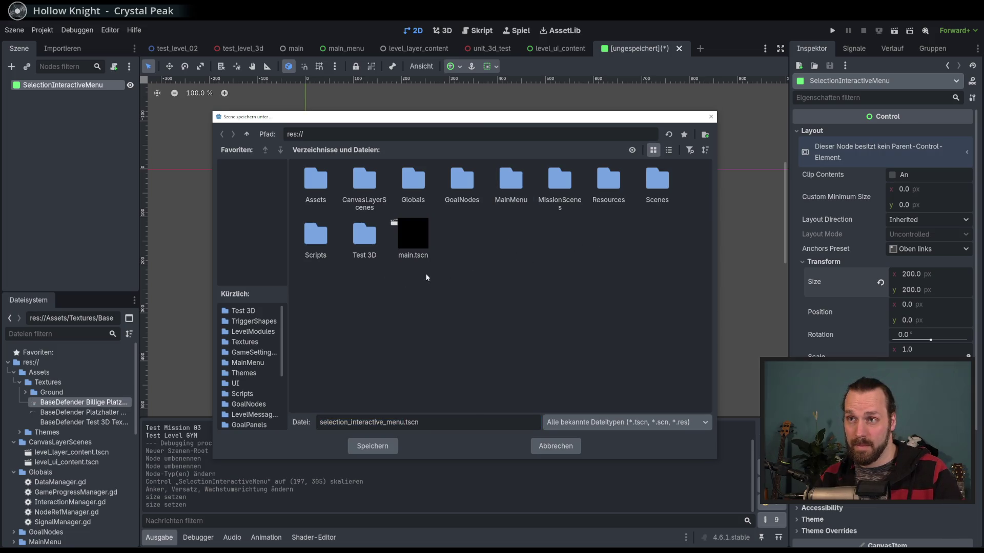
pyautogui.doubleClick(653, 192)
pyautogui.doubleClick(508, 202)
pyautogui.rightClick(396, 289)
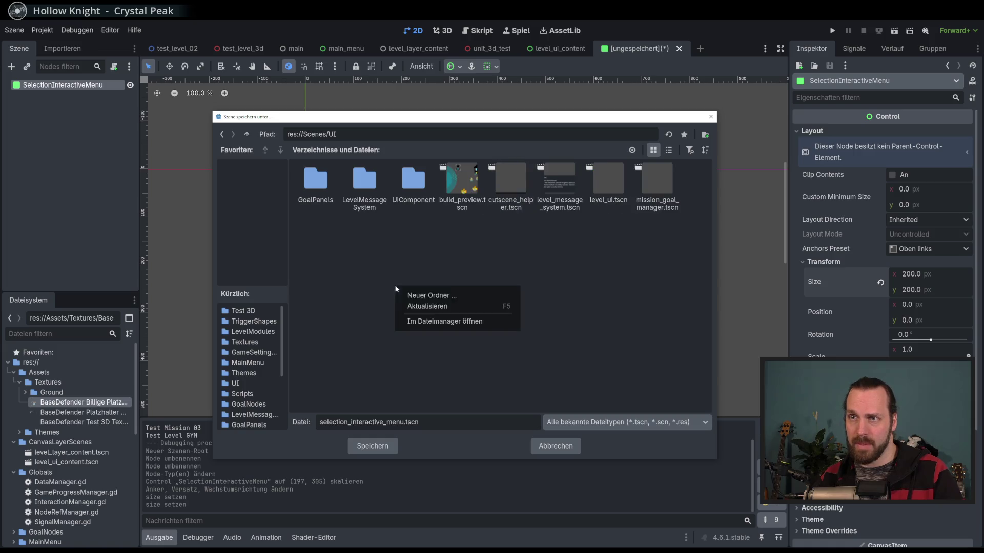
pyautogui.click(478, 297)
pyautogui.write('SelectionInteractiveMenu')
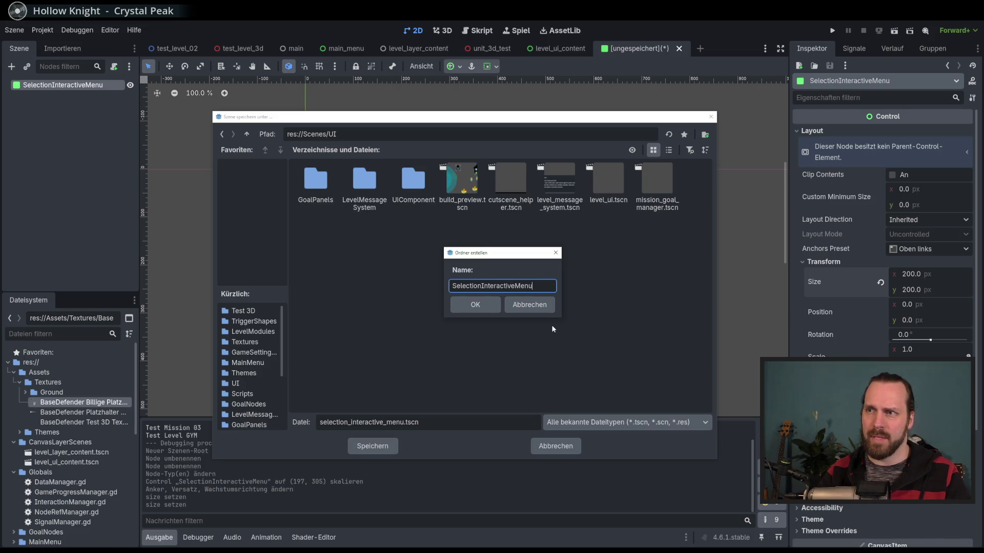
pyautogui.click(475, 304)
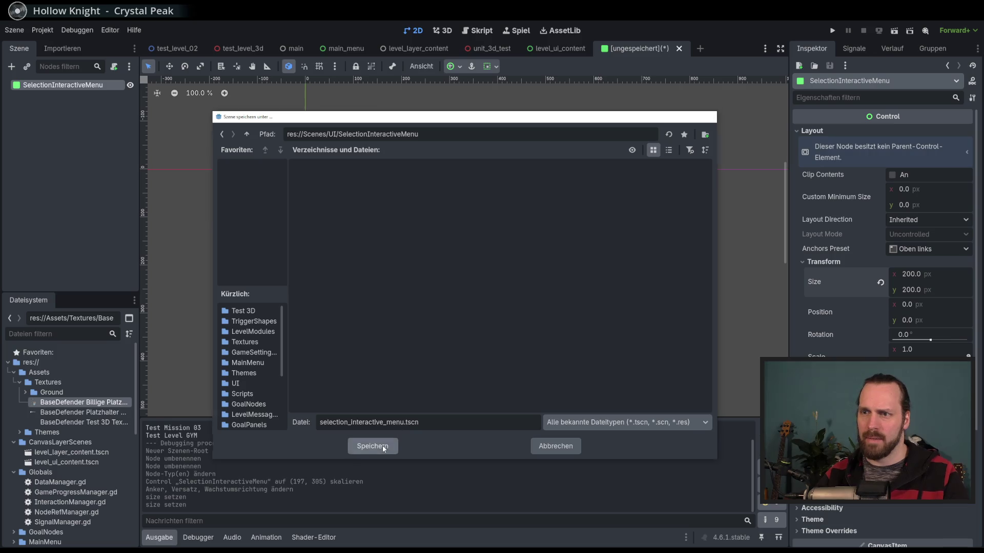
pyautogui.click(373, 445)
pyautogui.scroll(-8, 316, 288)
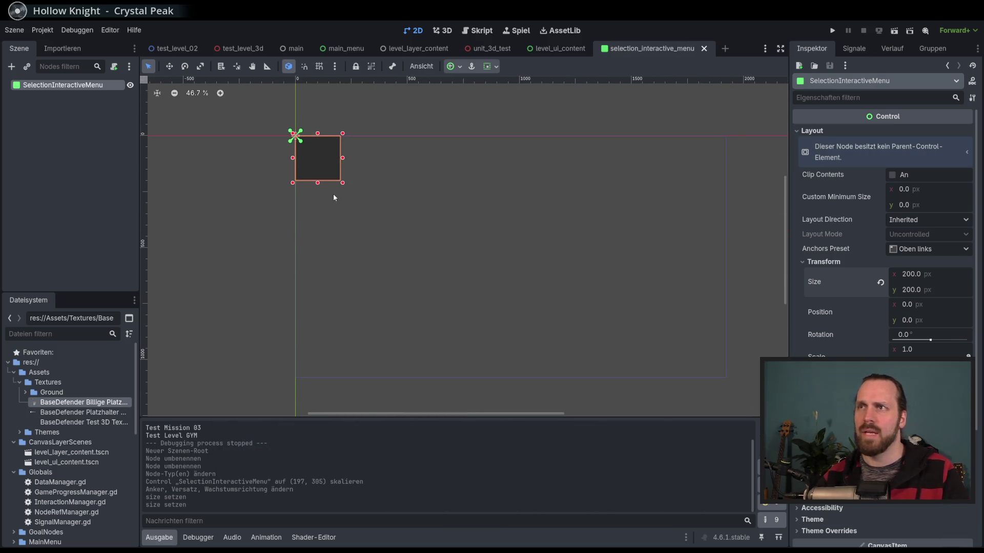
pyautogui.click(559, 51)
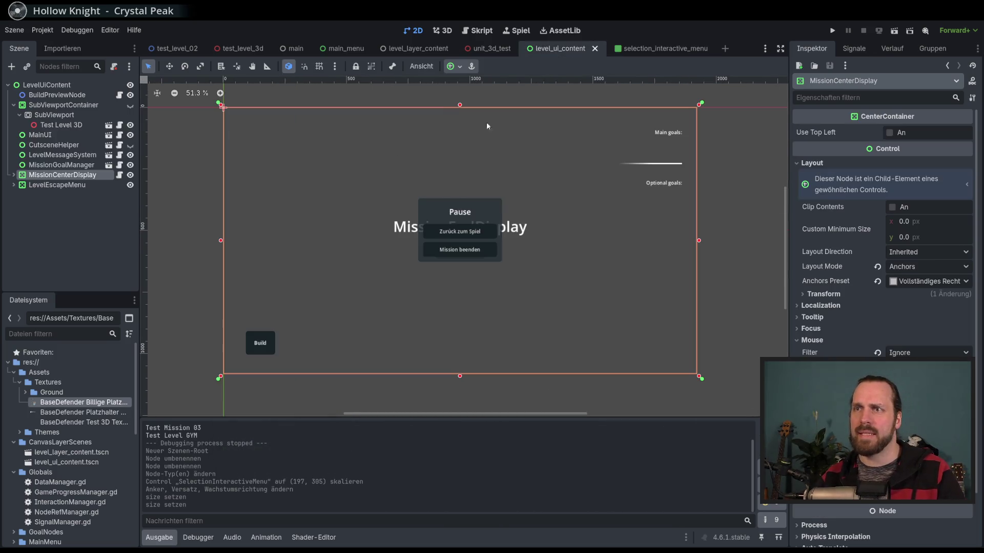
# - Instance selection_interactive_menu.tscn as a child of the LevelUiContent root
pyautogui.click(46, 85)
pyautogui.click(28, 66)
pyautogui.write('selec')
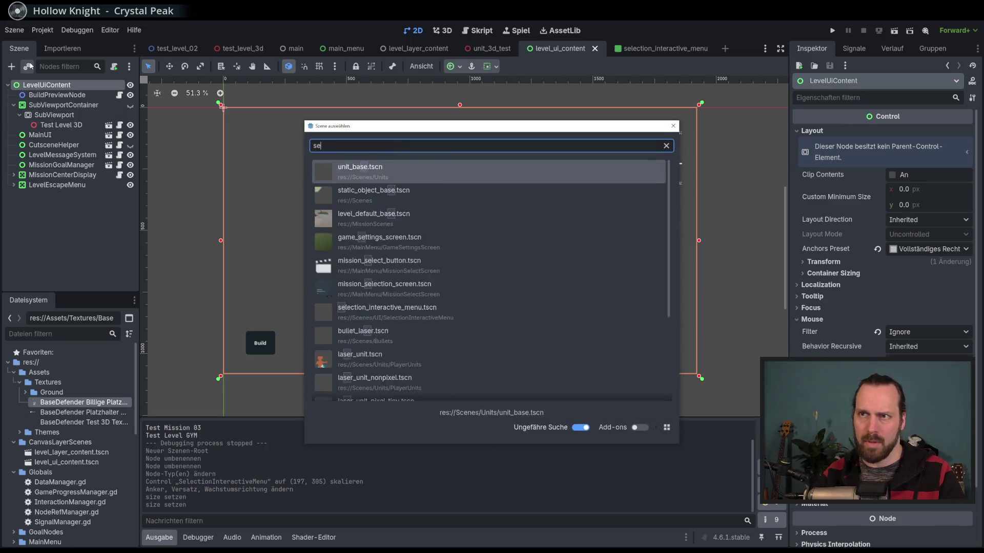
pyautogui.press('Down')
pyautogui.press('Down')
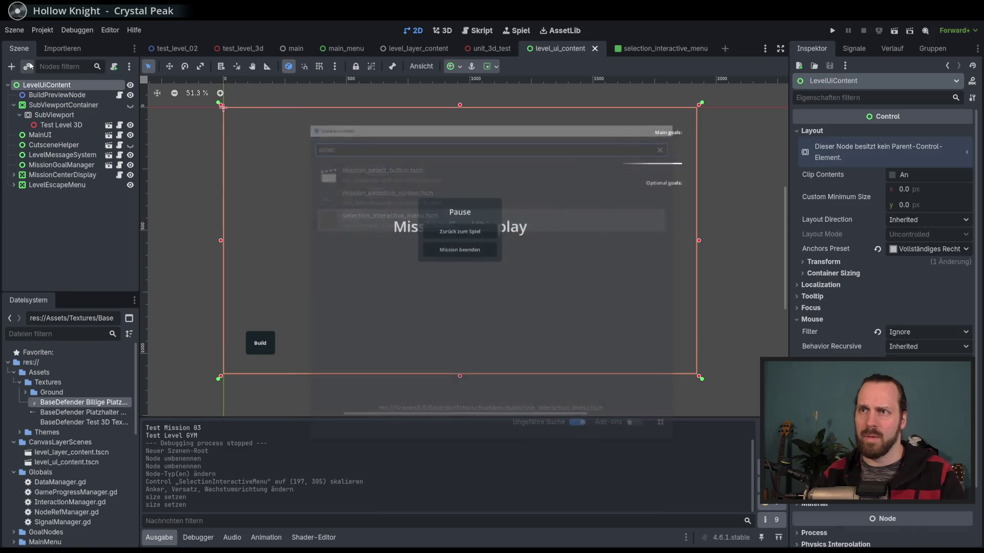
pyautogui.press('Return')
# - Move the menu box down the left edge, reorder it above MissionCenterDisplay, and save
pyautogui.click(170, 66)
pyautogui.moveTo(305, 238)
pyautogui.mouseDown()
pyautogui.moveTo(317, 372)
pyautogui.moveTo(448, 415)
pyautogui.moveTo(688, 442)
pyautogui.moveTo(349, 285)
pyautogui.moveTo(323, 266)
pyautogui.moveTo(325, 255)
pyautogui.moveTo(329, 435)
pyautogui.moveTo(339, 334)
pyautogui.moveTo(319, 346)
pyautogui.mouseUp()
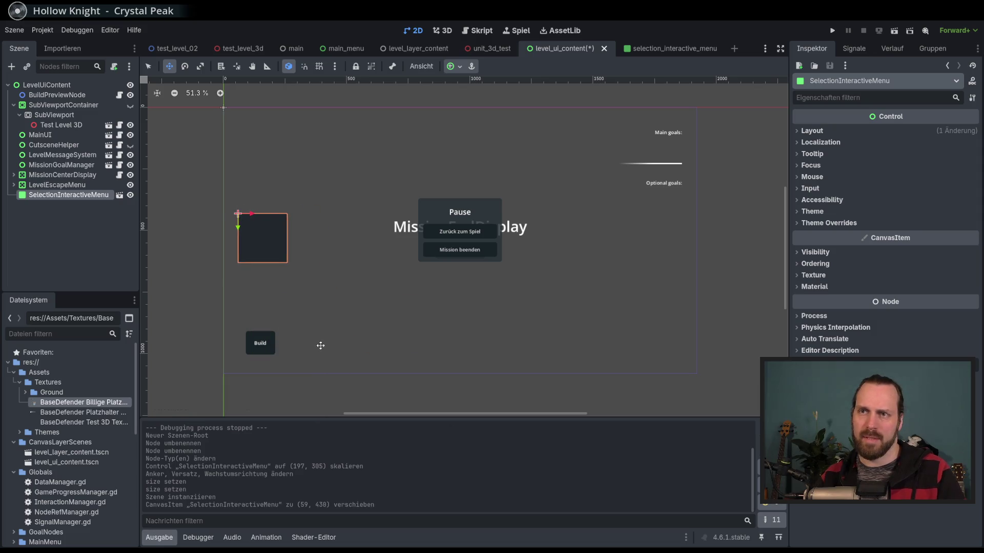
pyautogui.moveTo(333, 296); pyautogui.dragTo(335, 297)
pyautogui.hotkey('ctrl', 's')
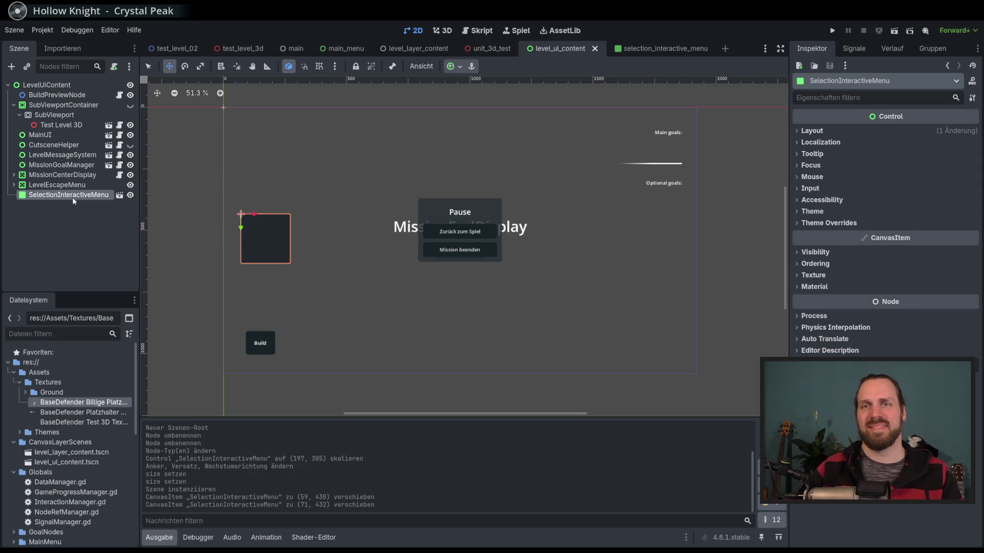
pyautogui.moveTo(73, 198)
pyautogui.mouseDown()
pyautogui.moveTo(59, 129)
pyautogui.moveTo(71, 174)
pyautogui.mouseUp()
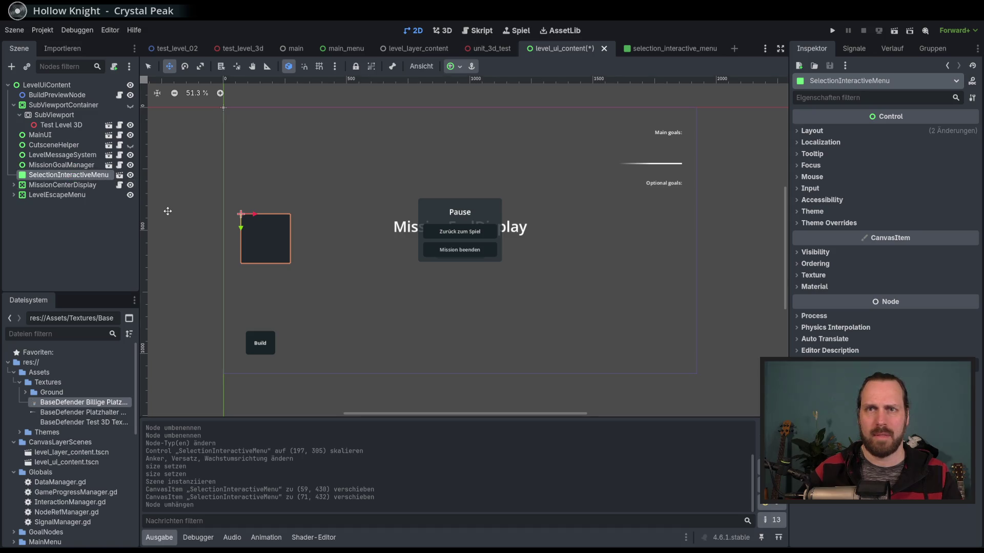
pyautogui.hotkey('ctrl', 's')
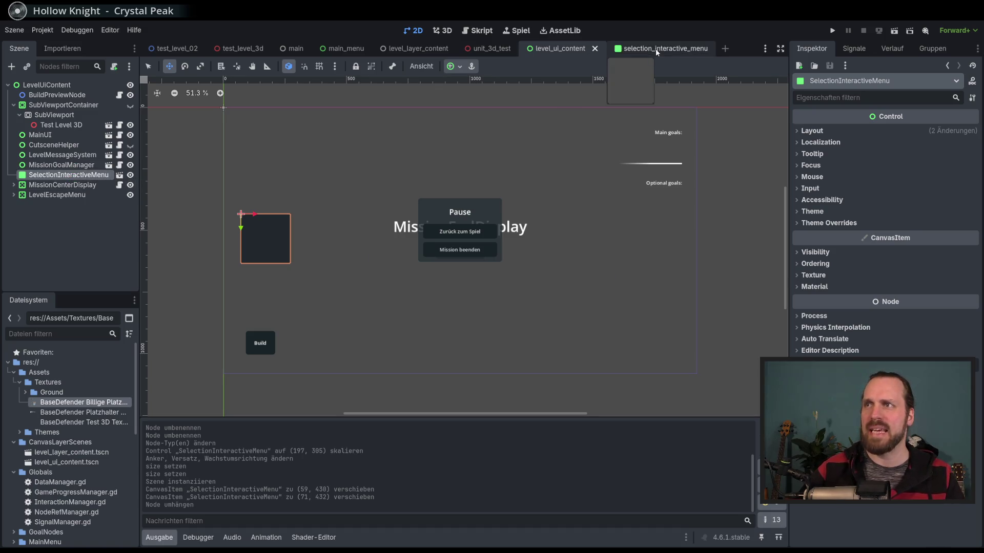
# - Compare both scene tabs, deselect the menu box, and frame the whole level_ui_content layout
pyautogui.click(655, 48)
pyautogui.scroll(5, 330, 152)
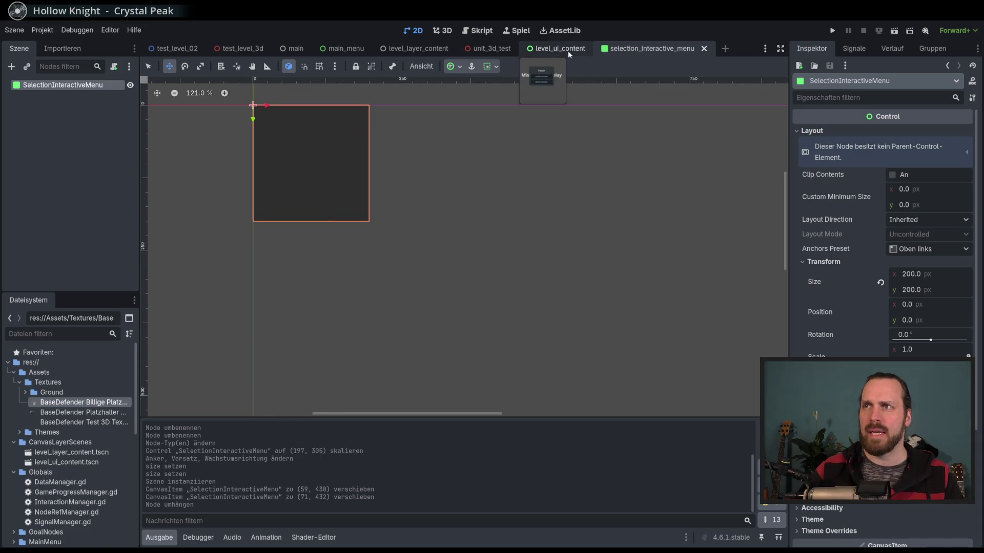
pyautogui.scroll(3, 317, 159)
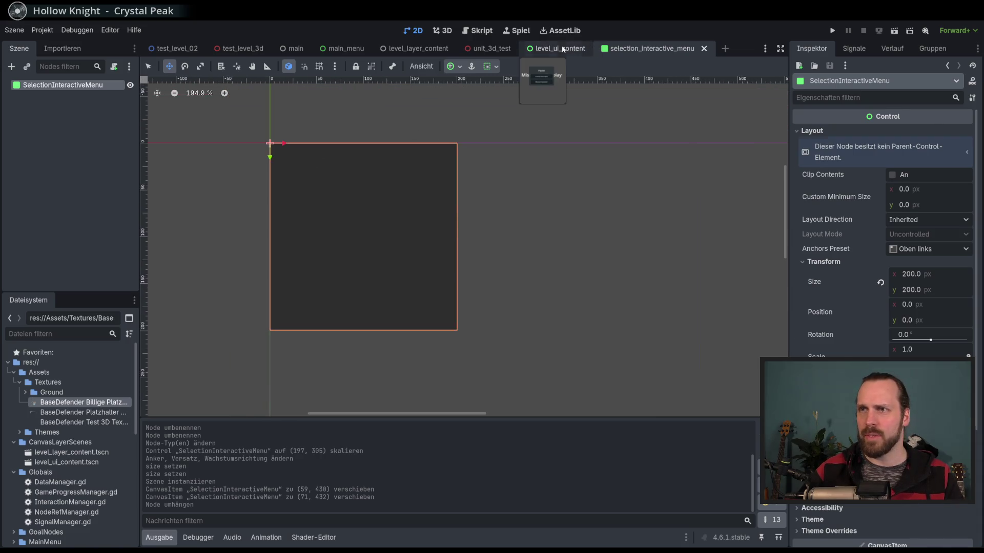
pyautogui.click(556, 48)
pyautogui.scroll(-2, 191, 213)
pyautogui.press('q')
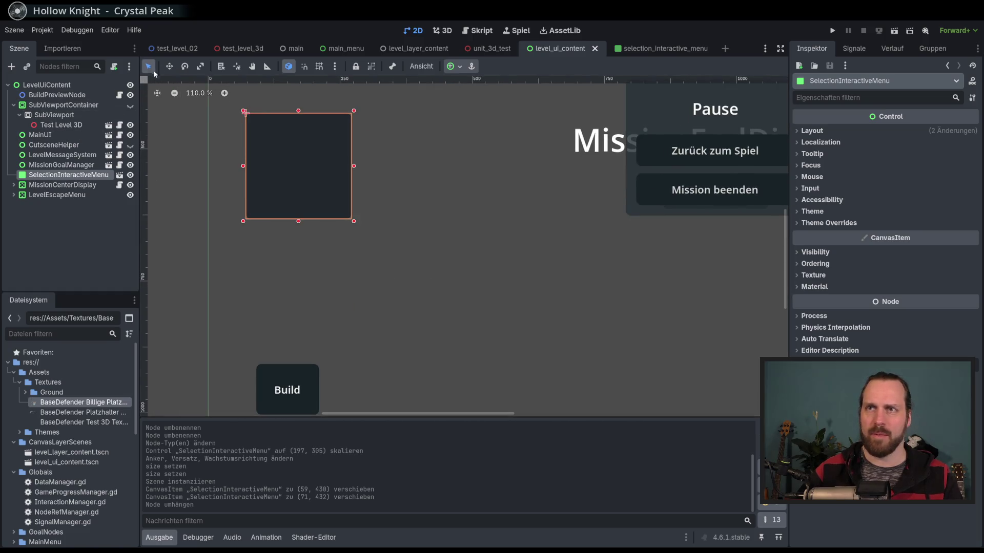
pyautogui.click(216, 182)
pyautogui.scroll(-4, 285, 214)
pyautogui.scroll(4, 283, 207)
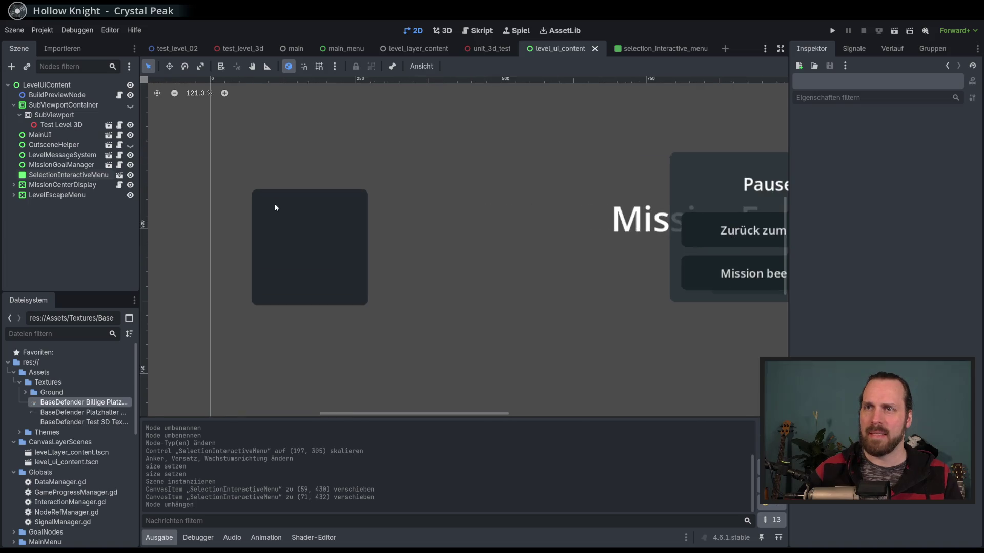
pyautogui.scroll(-5, 334, 240)
pyautogui.moveTo(334, 240)
pyautogui.mouseDown()
pyautogui.moveTo(303, 246)
pyautogui.moveTo(341, 264)
pyautogui.mouseUp()
# - Replace the LevelUiContent theme with main_menu_test_theme and save the scene
pyautogui.click(64, 85)
pyautogui.scroll(-3, 939, 323)
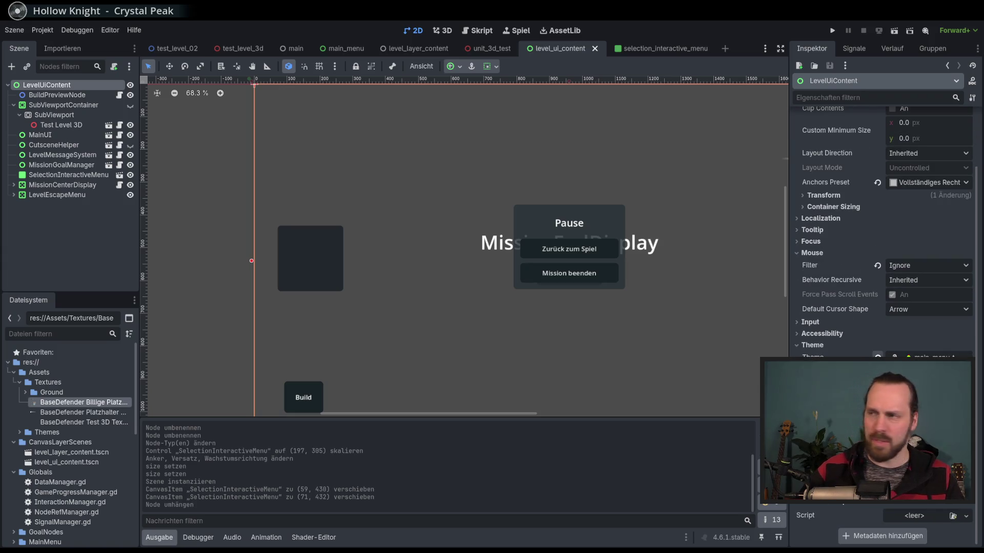
pyautogui.click(877, 357)
pyautogui.moveTo(628, 258); pyautogui.dragTo(625, 257)
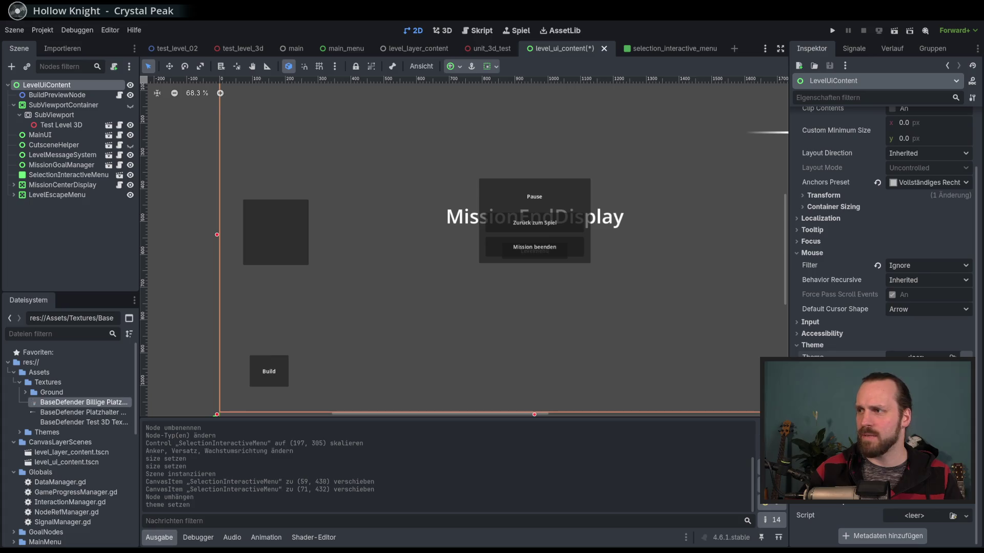
pyautogui.click(951, 356)
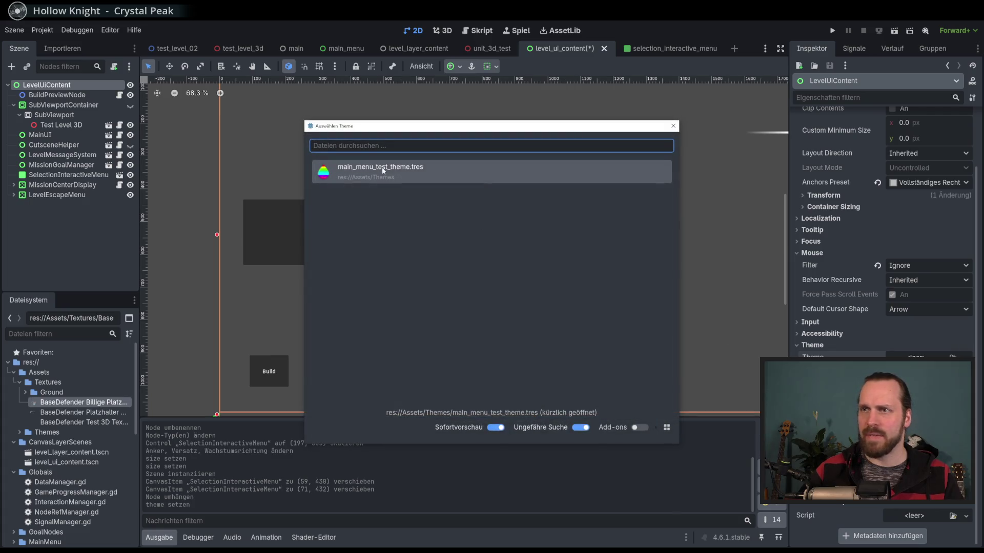
pyautogui.click(382, 170)
pyautogui.hotkey('ctrl', 's')
# - Change the SelectionInteractiveMenu root node's type and save selection_interactive_menu
pyautogui.click(651, 48)
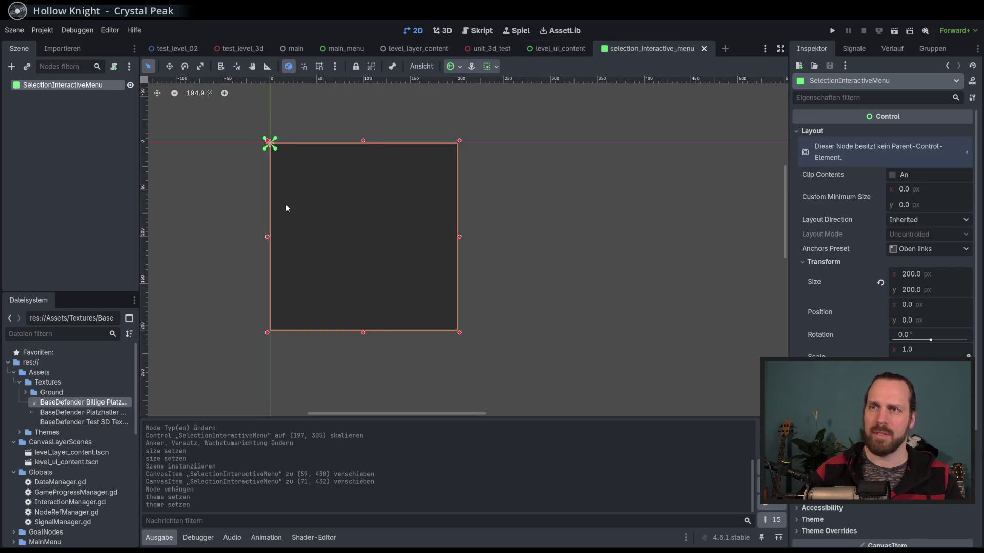
pyautogui.hscroll(-3, 222, 186)
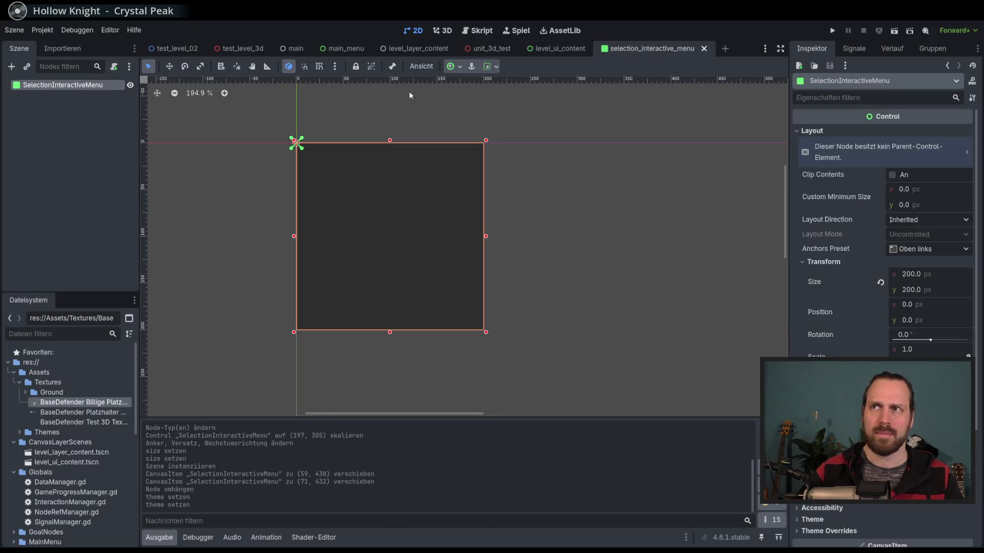
pyautogui.click(560, 48)
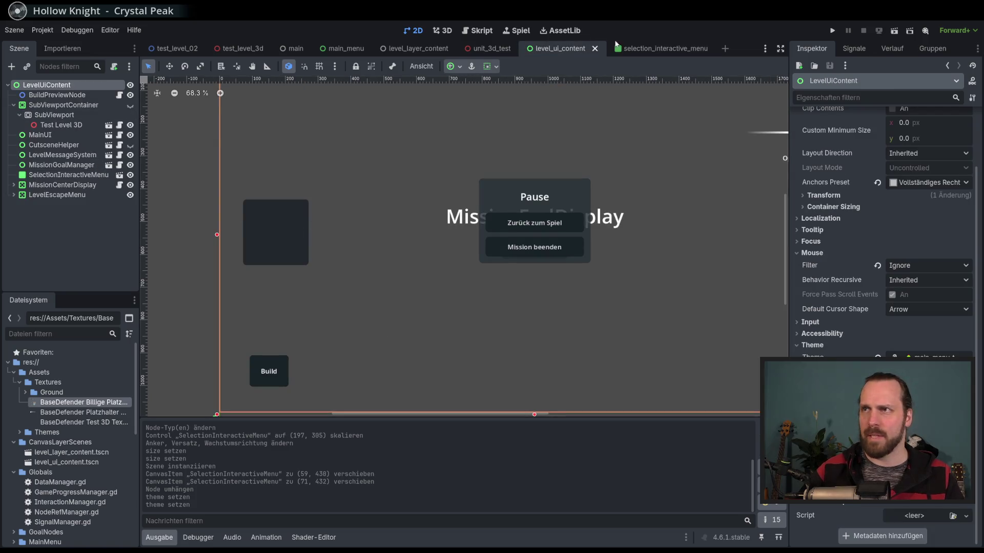
pyautogui.click(635, 48)
pyautogui.rightClick(94, 84)
pyautogui.press('Escape')
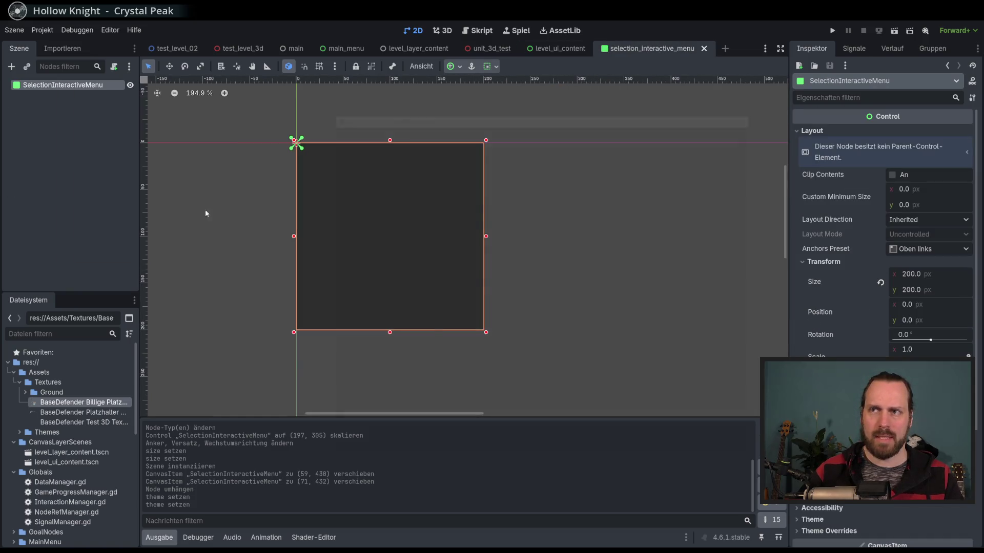
pyautogui.click(487, 310)
pyautogui.doubleClick(487, 312)
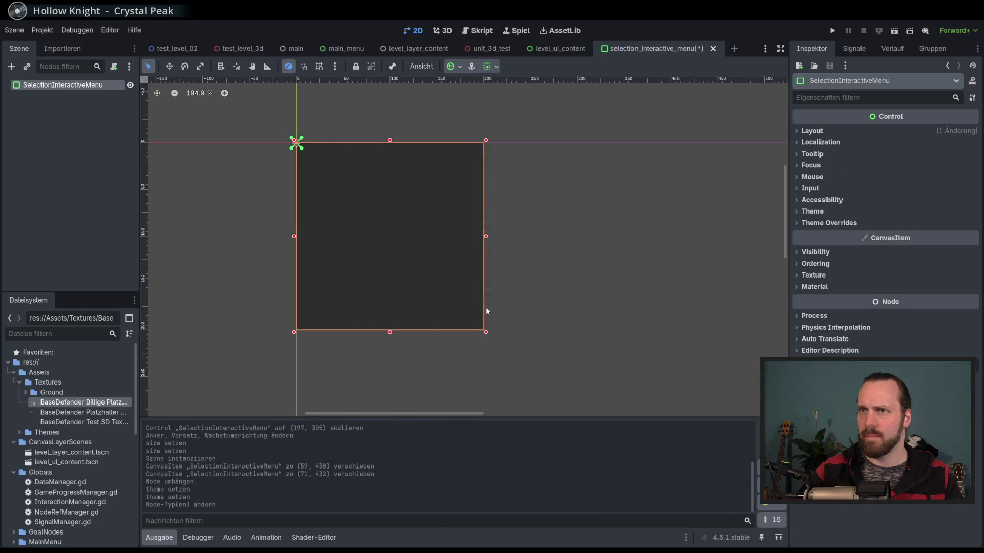
pyautogui.hotkey('ctrl', 's')
pyautogui.click(557, 47)
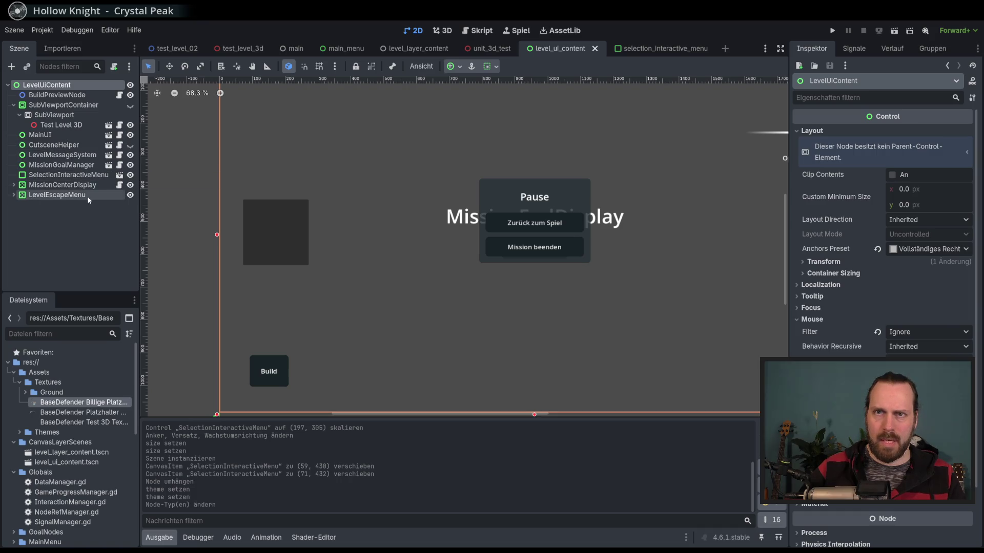
# - Toggle LevelEscapeMenu and Panel2 visibility to see how the pause menu's panels look
pyautogui.click(130, 195)
pyautogui.click(130, 195)
pyautogui.click(13, 195)
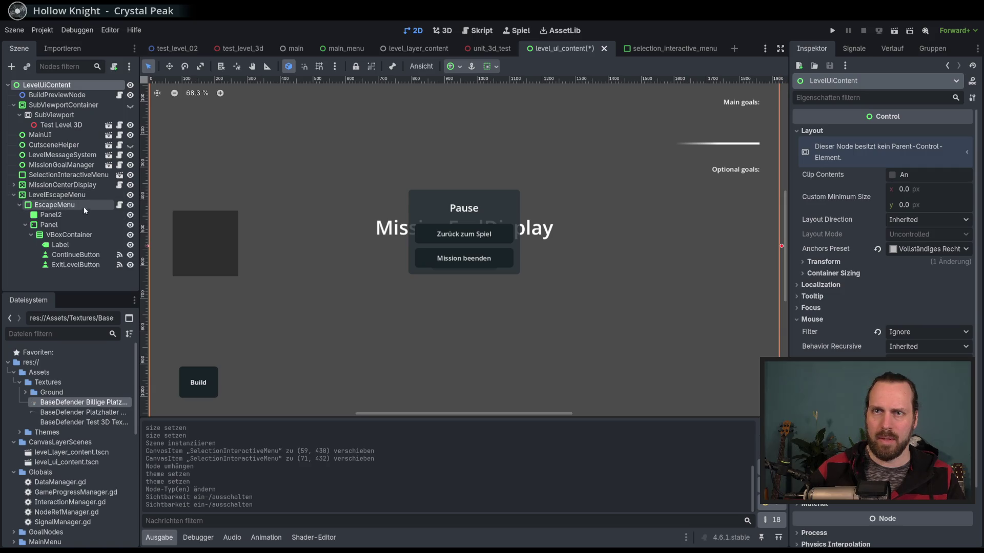
pyautogui.click(58, 214)
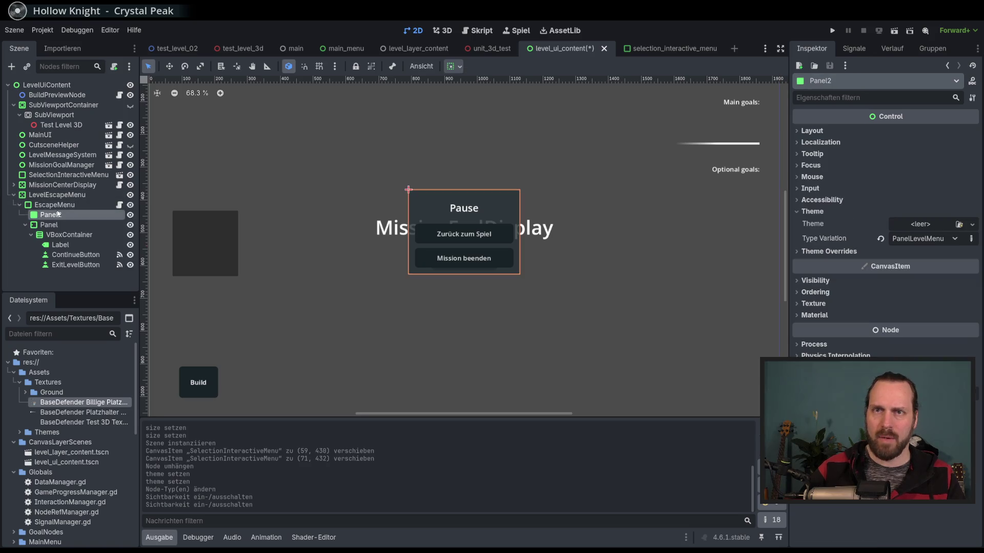
pyautogui.click(130, 215)
pyautogui.click(130, 214)
pyautogui.click(14, 196)
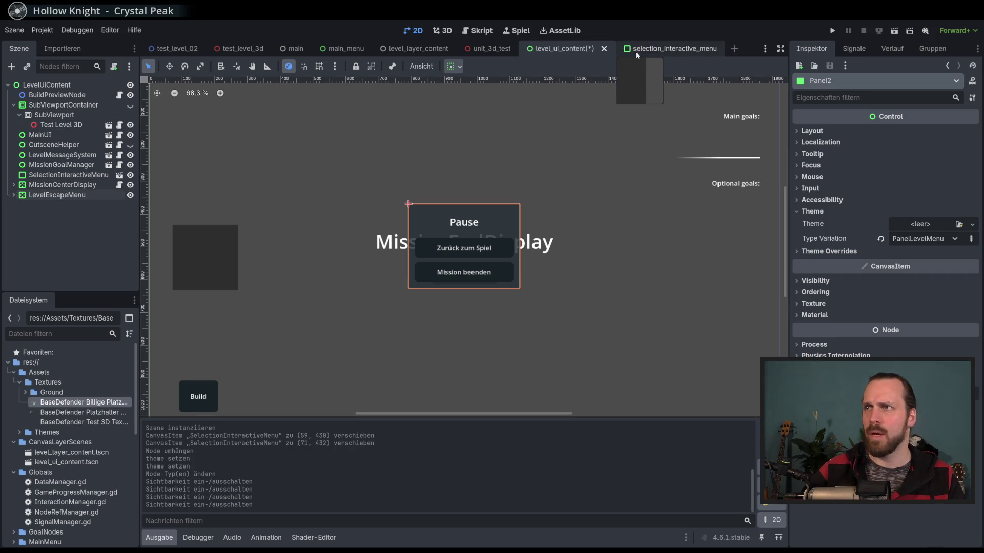
# - Change the SelectionInteractiveMenu root node's type to Panel
pyautogui.click(666, 48)
pyautogui.rightClick(44, 89)
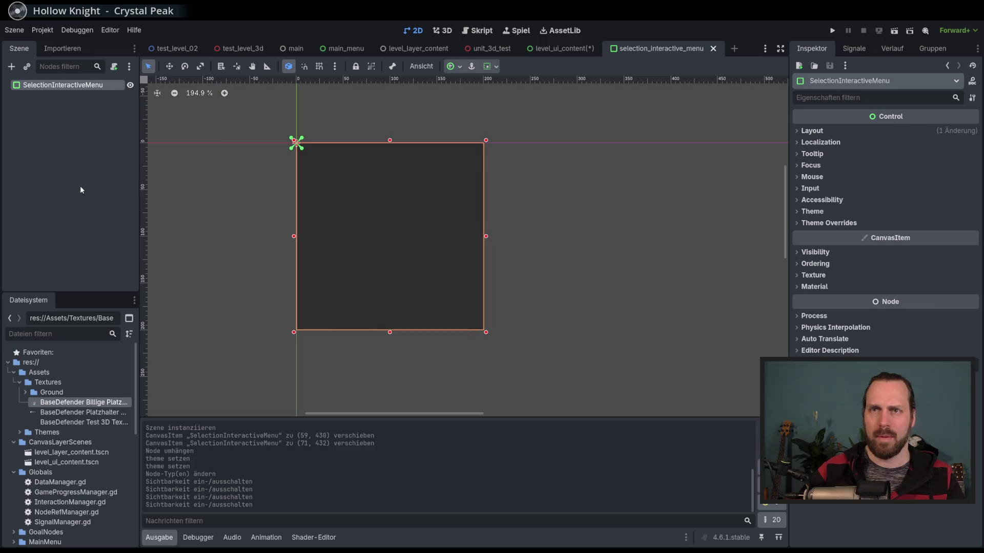
pyautogui.click(71, 187)
pyautogui.write('panelk')
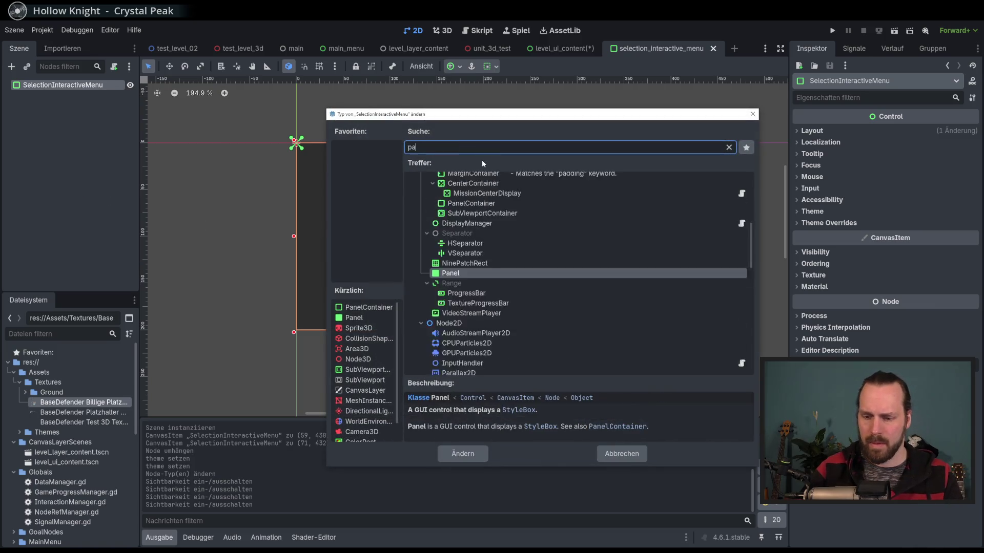
pyautogui.press('BackSpace')
pyautogui.doubleClick(457, 323)
# - In level_ui_content, toggle the EscapeMenu Panel's visibility and inspect Panel2's properties
pyautogui.click(569, 49)
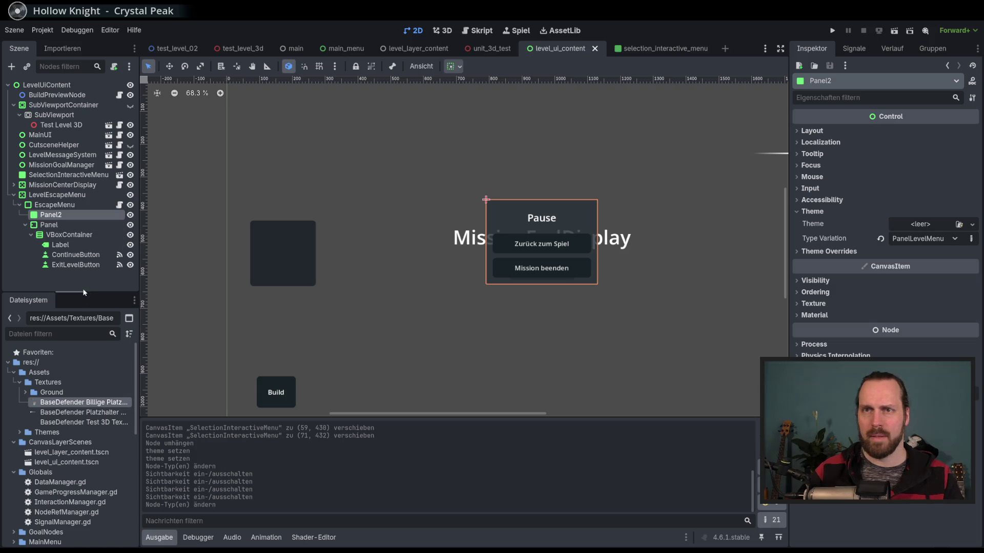
pyautogui.click(56, 226)
pyautogui.click(58, 226)
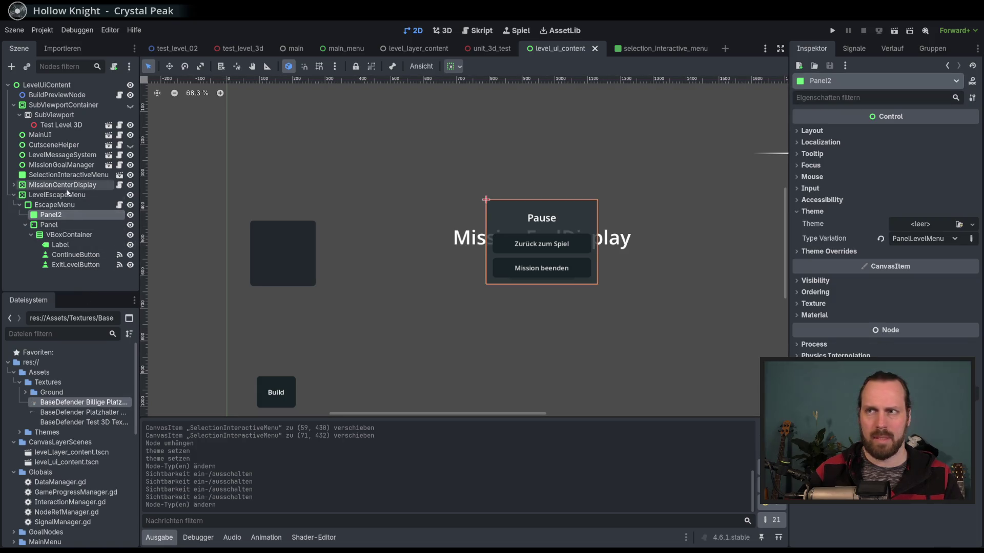
pyautogui.click(130, 224)
pyautogui.click(130, 225)
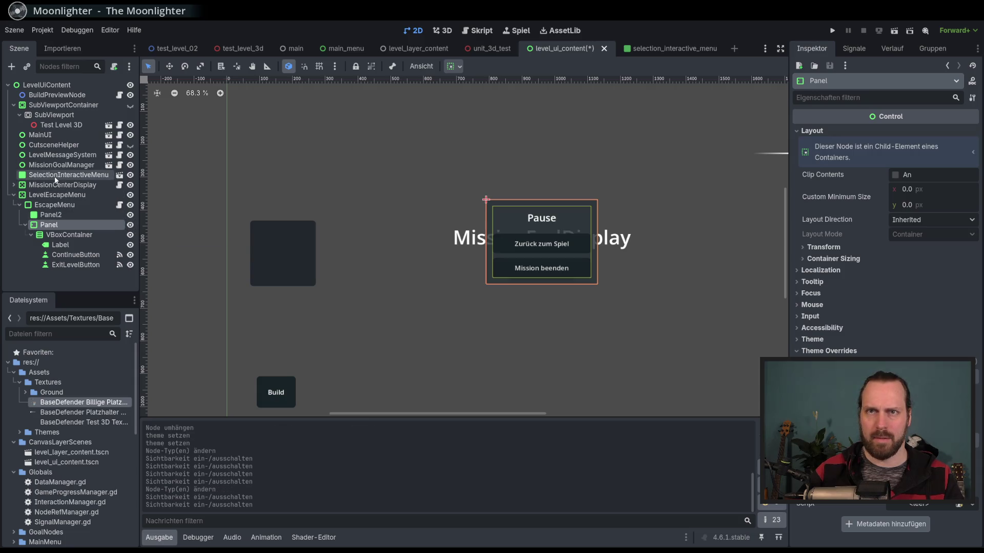
pyautogui.click(53, 215)
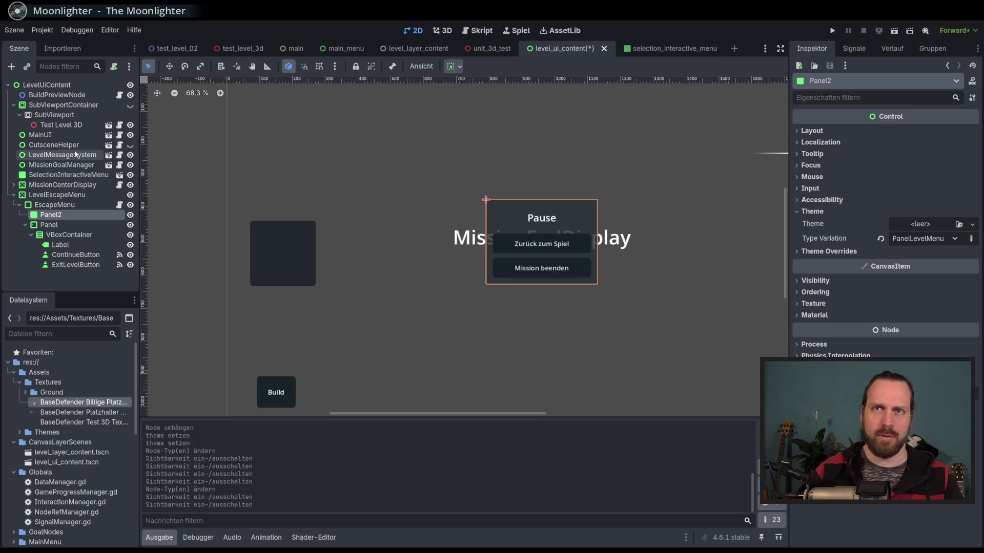
# - Try main_menu_test_theme on the selection menu root, then reset its theme and save
pyautogui.click(649, 50)
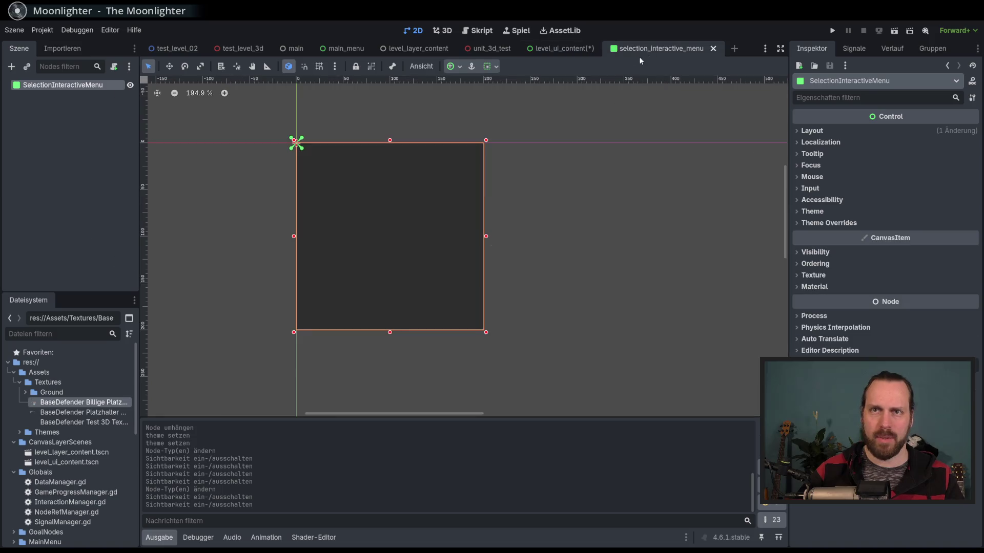
pyautogui.click(814, 212)
pyautogui.click(954, 240)
pyautogui.click(953, 241)
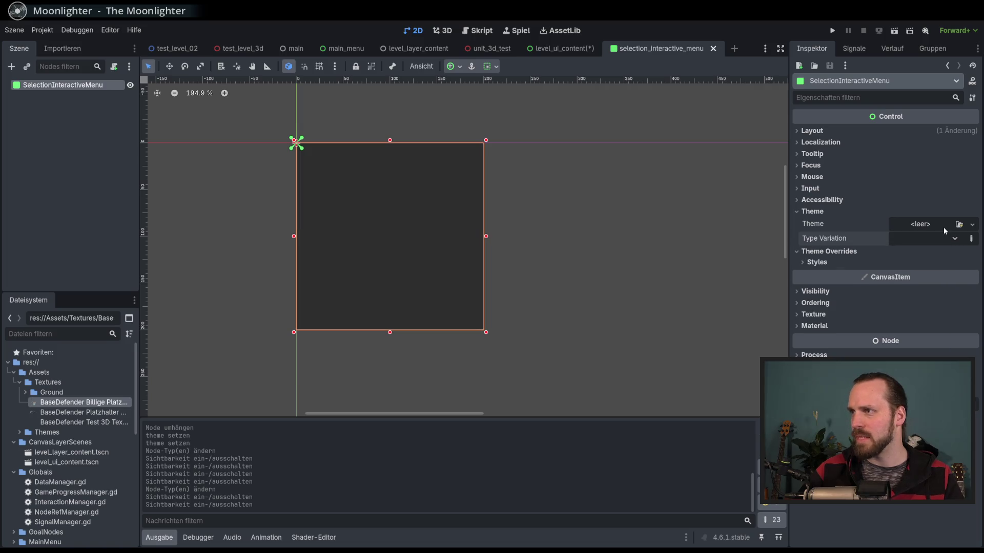
pyautogui.click(942, 227)
pyautogui.click(937, 266)
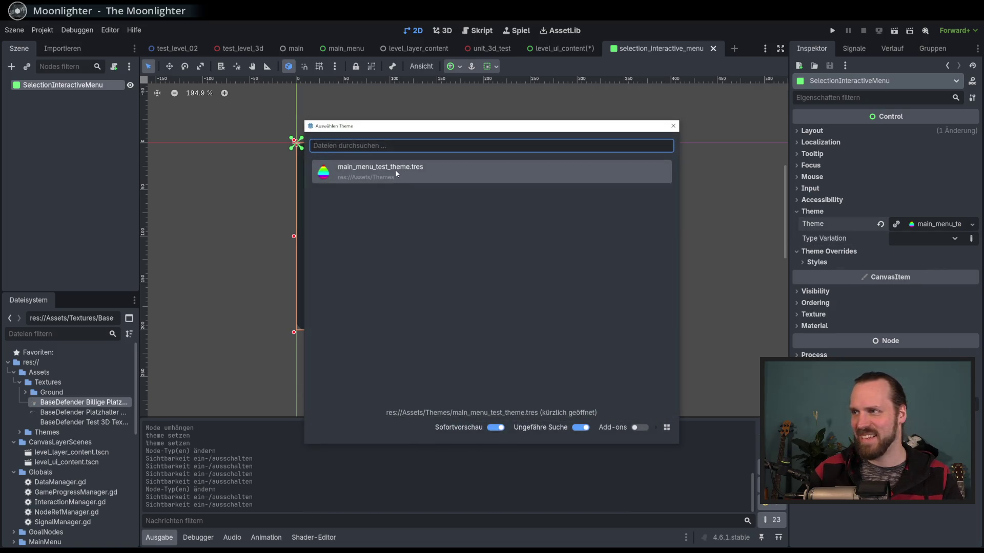
pyautogui.doubleClick(395, 170)
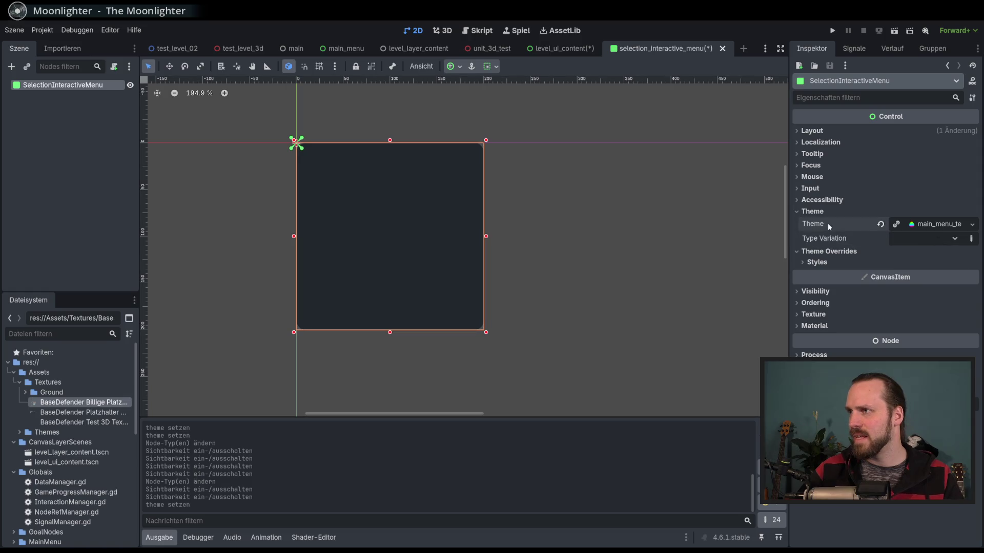
pyautogui.click(884, 226)
pyautogui.hotkey('ctrl', 's')
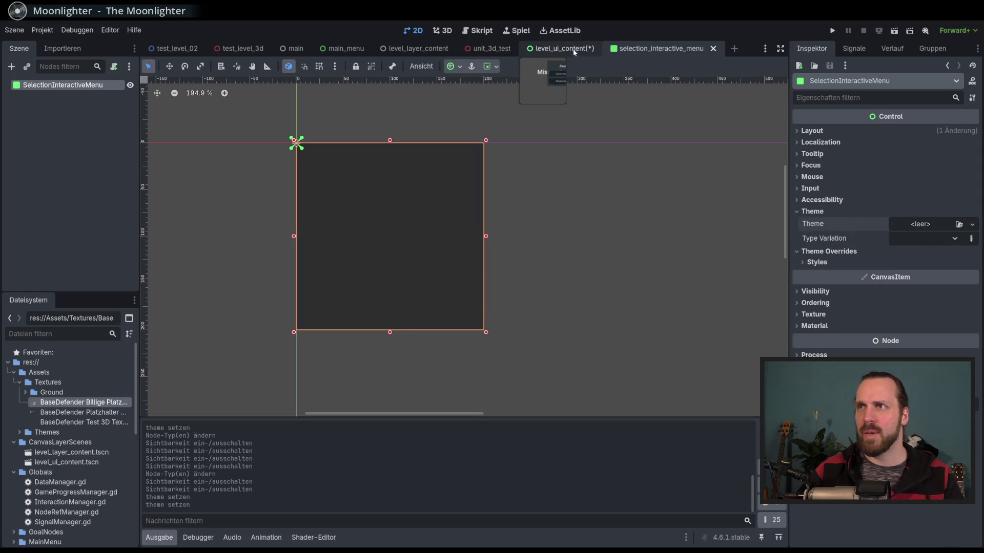
# - Quick-load main_menu_test_theme as the selection menu panel's theme
pyautogui.click(573, 48)
pyautogui.click(634, 49)
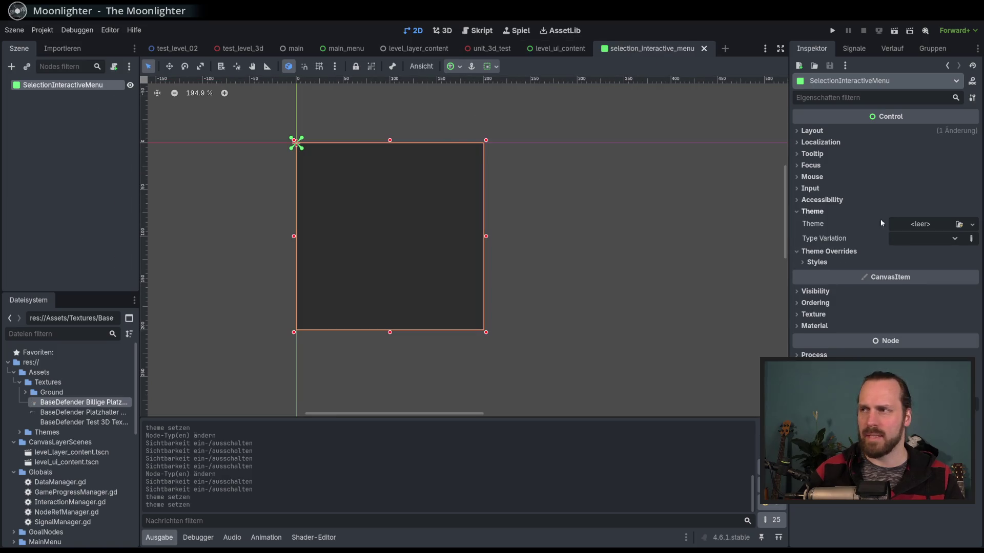
pyautogui.click(971, 224)
pyautogui.click(938, 266)
pyautogui.click(434, 165)
pyautogui.click(434, 165)
pyautogui.click(95, 137)
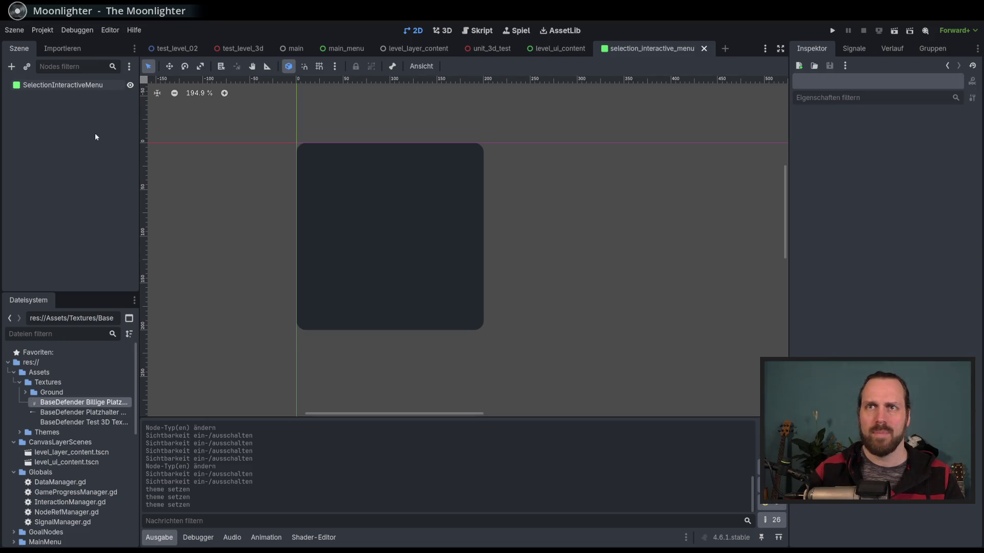
# - In level_ui_content, inspect Panel2's type variation and keep PanelLevelMenu
pyautogui.click(566, 49)
pyautogui.click(54, 204)
pyautogui.click(50, 215)
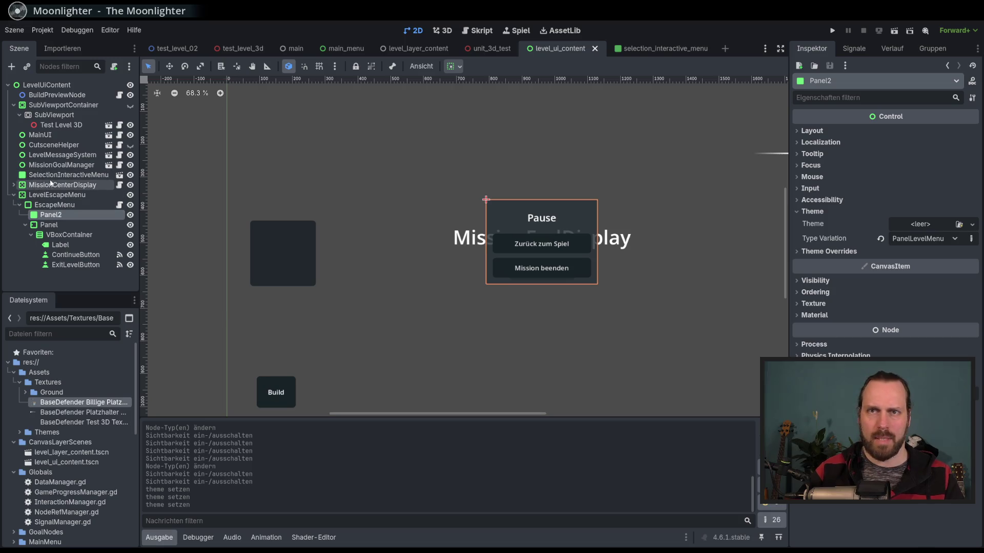
pyautogui.click(918, 241)
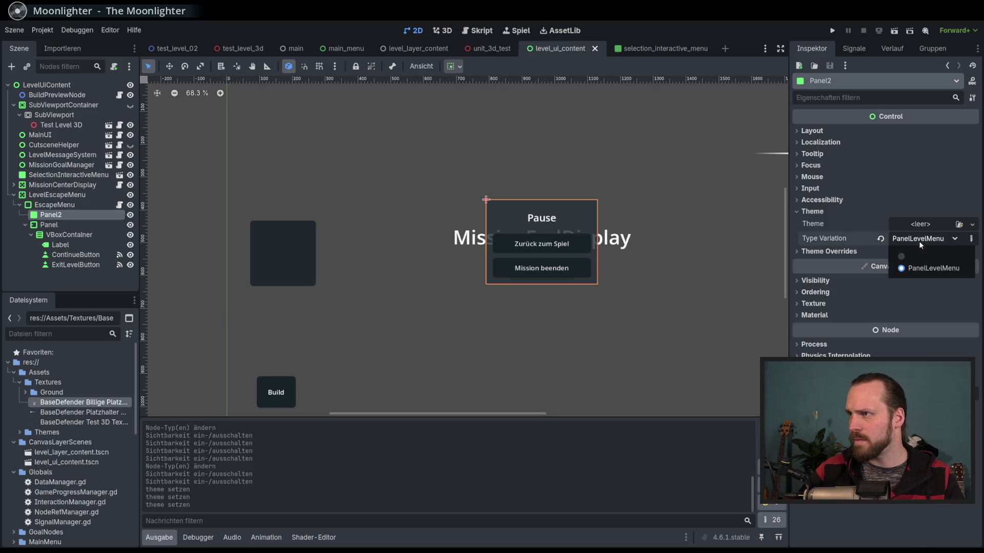
pyautogui.click(922, 242)
pyautogui.click(924, 243)
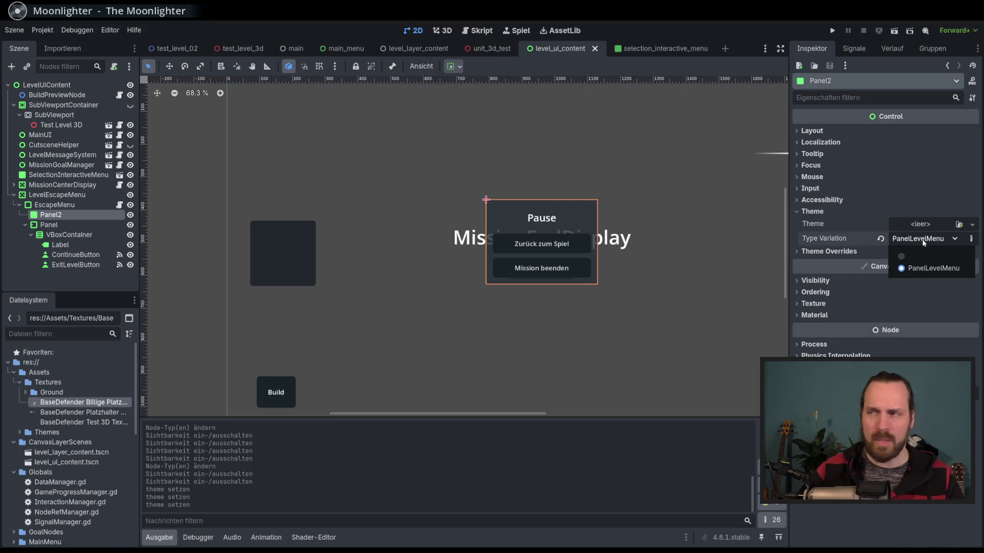
pyautogui.click(889, 237)
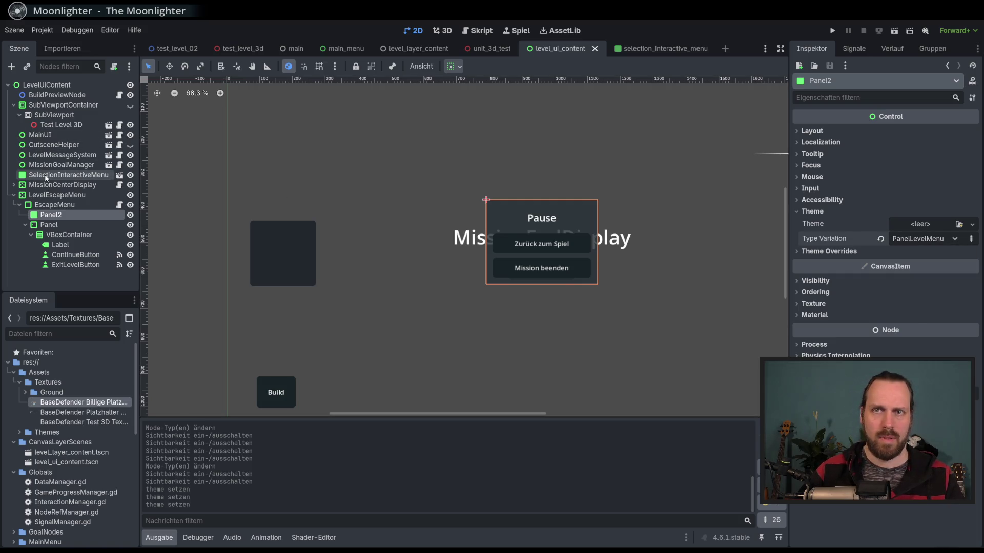
# - Give the SelectionInteractiveMenu node the PanelLevelMenu type variation and save level_ui_content
pyautogui.click(56, 174)
pyautogui.click(842, 223)
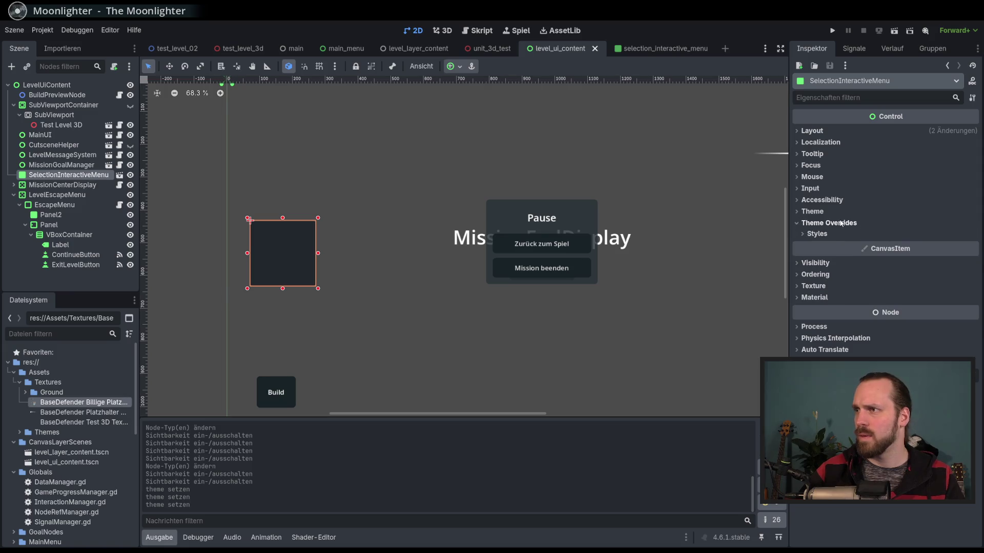
pyautogui.click(840, 223)
pyautogui.click(824, 213)
pyautogui.click(933, 240)
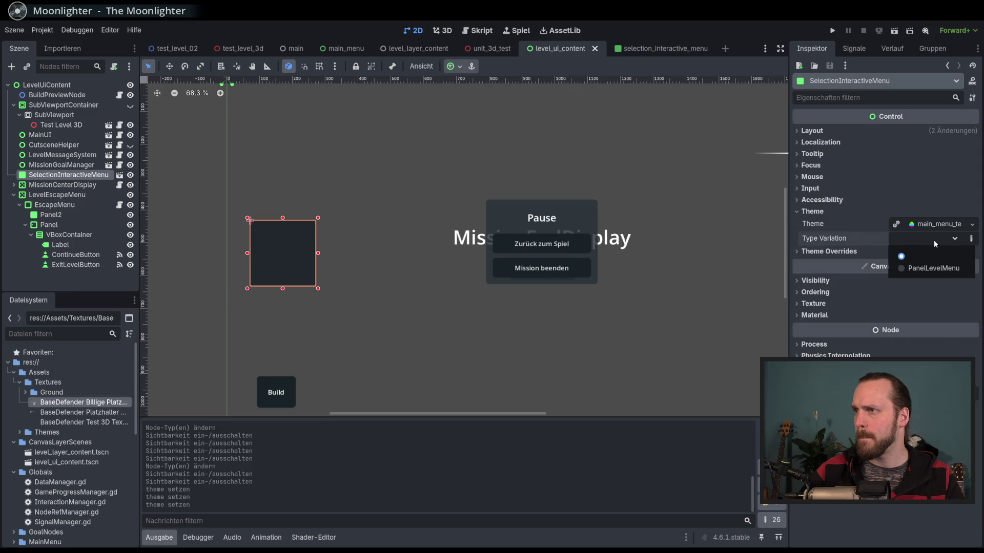
pyautogui.click(933, 268)
pyautogui.hotkey('ctrl', 's')
# - Clear the menu panel's type variation again and save the level UI scene
pyautogui.moveTo(351, 208); pyautogui.dragTo(361, 186)
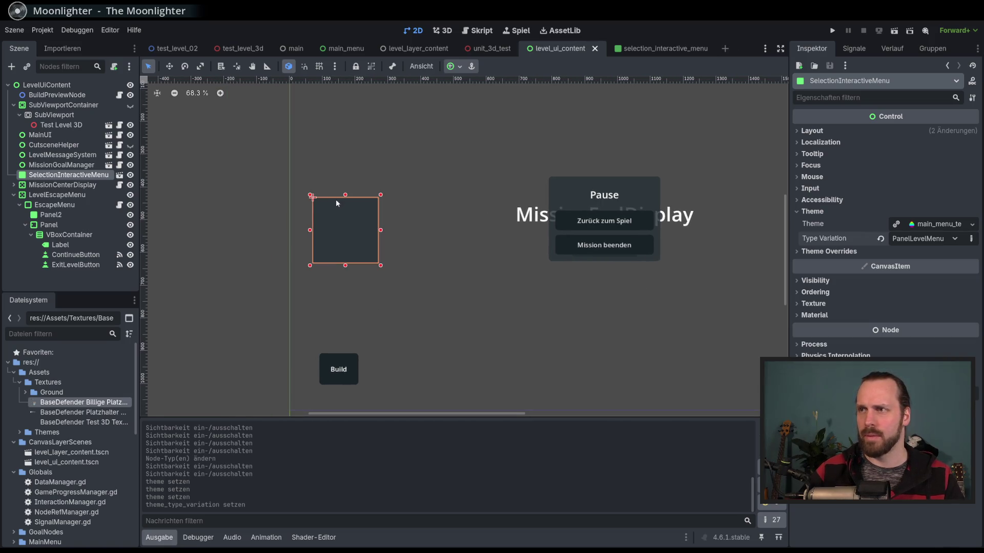
pyautogui.scroll(3, 337, 211)
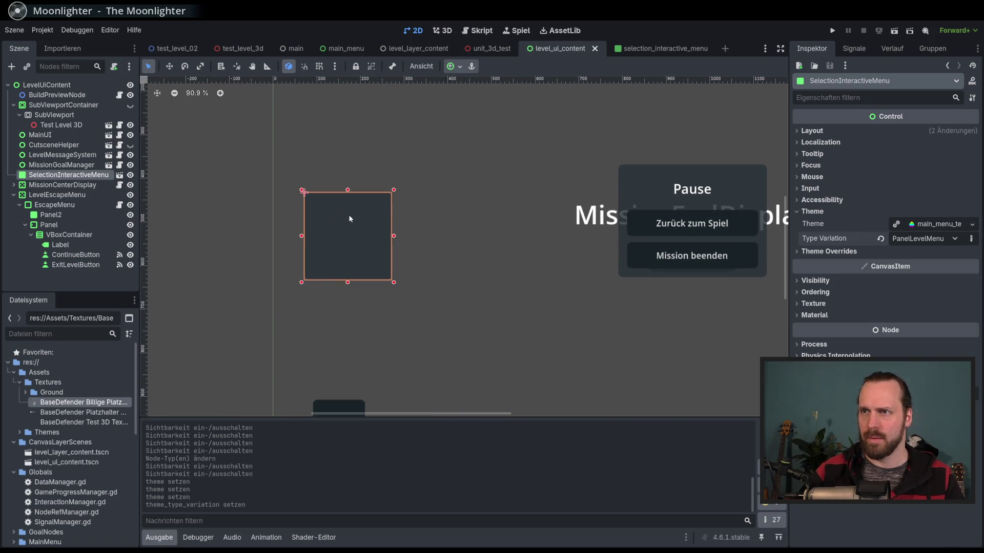
pyautogui.click(881, 238)
pyautogui.hotkey('ctrl', 's')
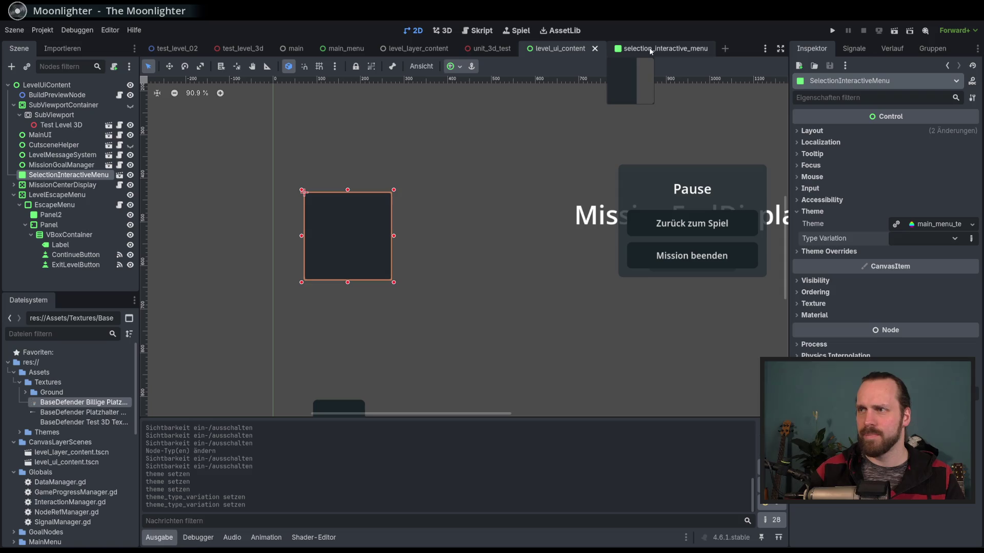
# - Return to the selection_interactive_menu scene and select its root node
pyautogui.click(650, 49)
pyautogui.click(57, 91)
pyautogui.click(62, 85)
# - Add a Label and a VBoxContainer as children of the menu root
pyautogui.click(11, 67)
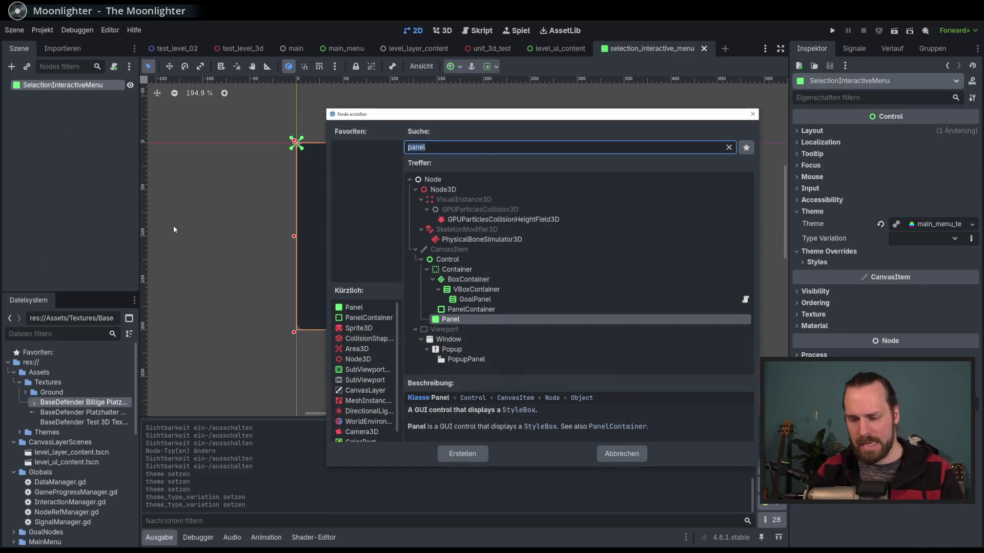
pyautogui.write('laberl')
pyautogui.press('BackSpace')
pyautogui.press('BackSpace')
pyautogui.press('BackSpace')
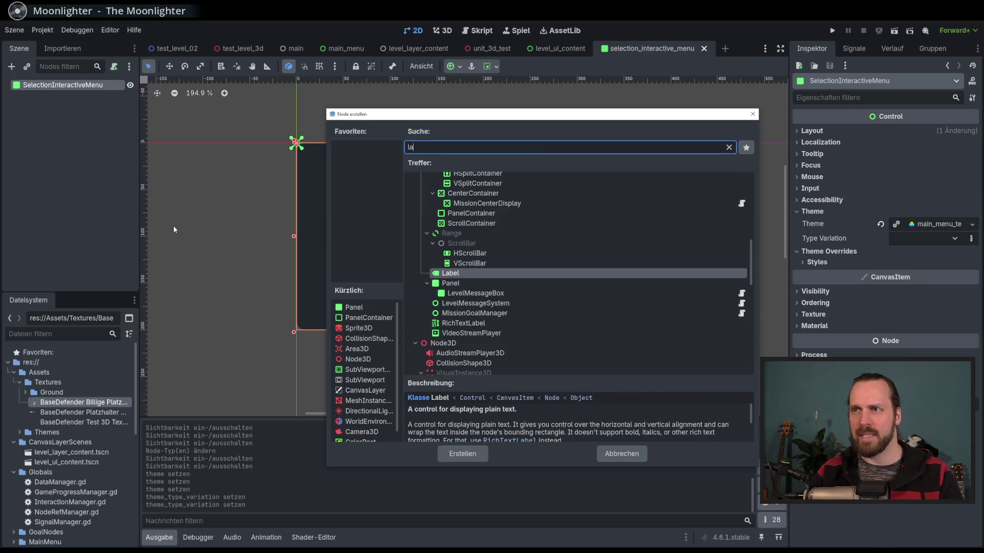
pyautogui.press('Return')
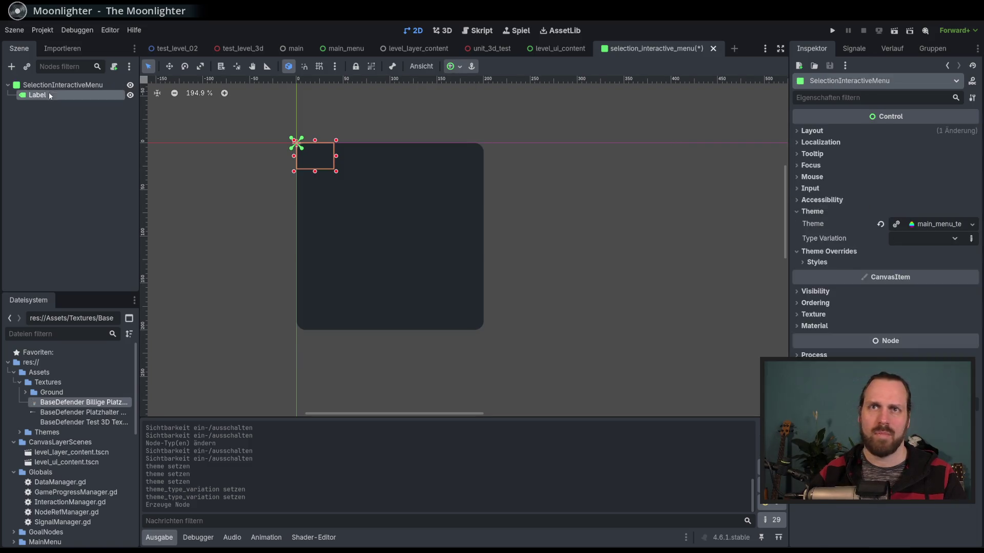
pyautogui.click(13, 69)
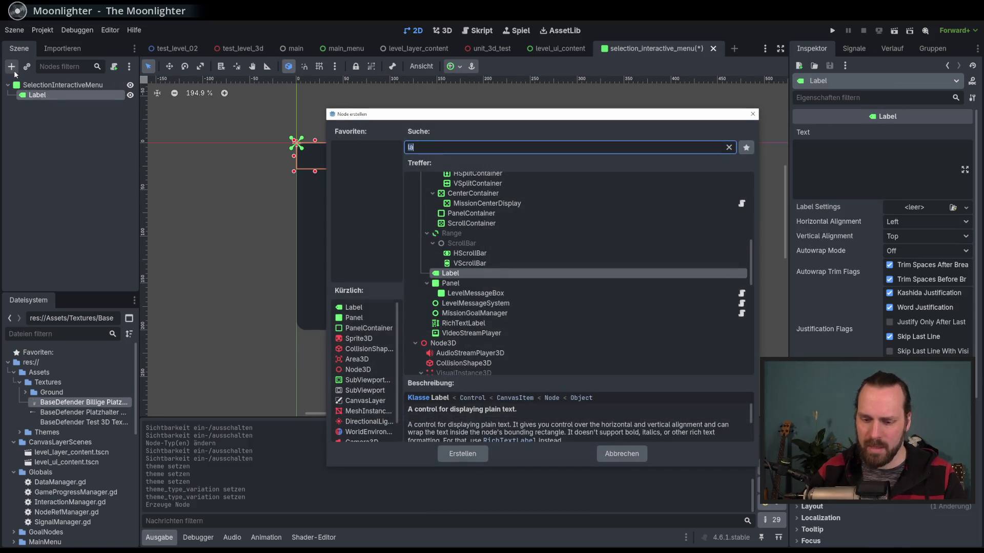
pyautogui.write('hbox')
pyautogui.press('BackSpace')
pyautogui.press('BackSpace')
pyautogui.press('BackSpace')
pyautogui.write('vbo')
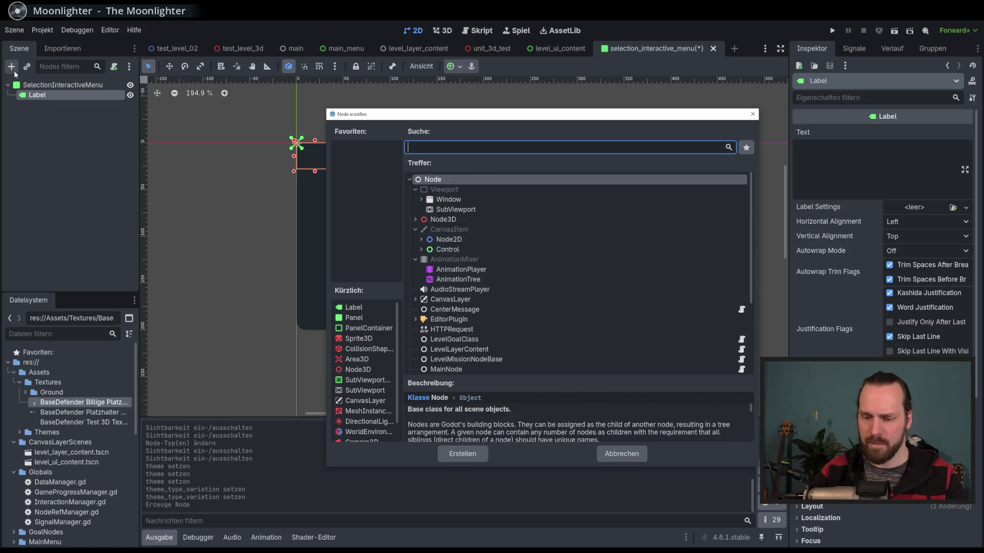
pyautogui.press('Return')
# - Nest the Label inside the VBoxContainer and give the container the Full Rect anchor preset
pyautogui.moveTo(70, 109); pyautogui.dragTo(49, 96)
pyautogui.click(37, 105)
pyautogui.click(51, 95)
pyautogui.click(454, 66)
pyautogui.click(528, 144)
# - Rename the Label to SelectionName and save the scene
pyautogui.click(43, 105)
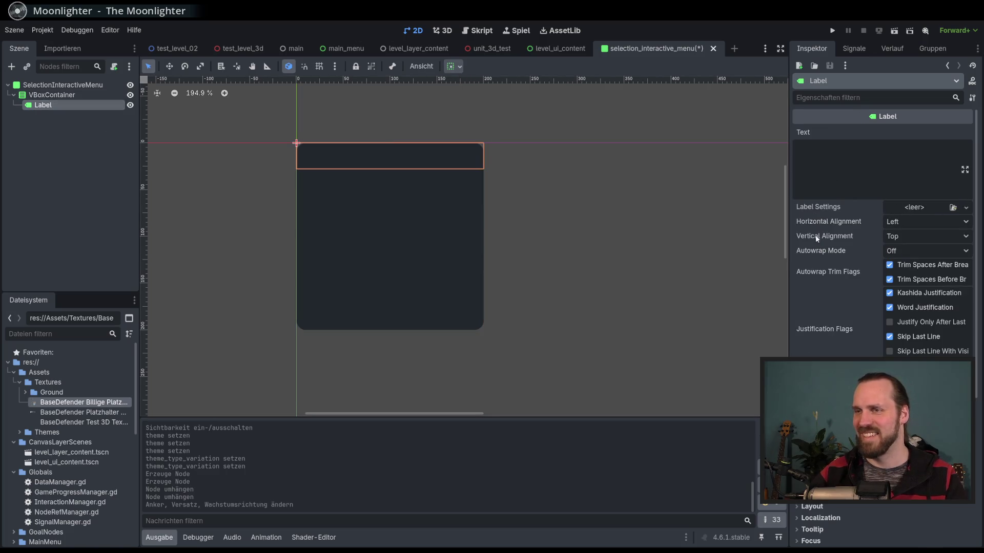
pyautogui.moveTo(826, 238)
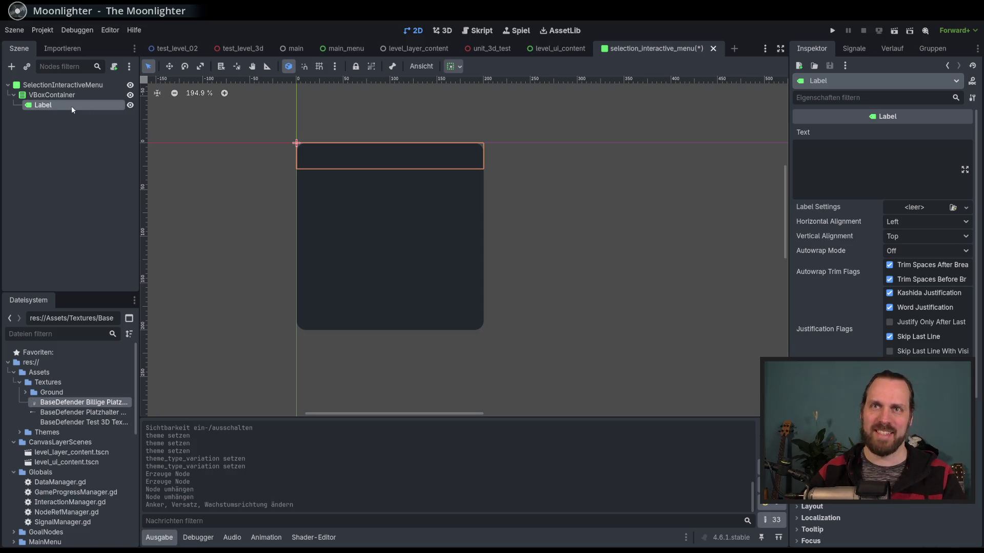
pyautogui.doubleClick(53, 106)
pyautogui.write('SelectionNAme')
pyautogui.press('BackSpace')
pyautogui.press('BackSpace')
pyautogui.press('BackSpace')
pyautogui.write('ame')
pyautogui.press('Return')
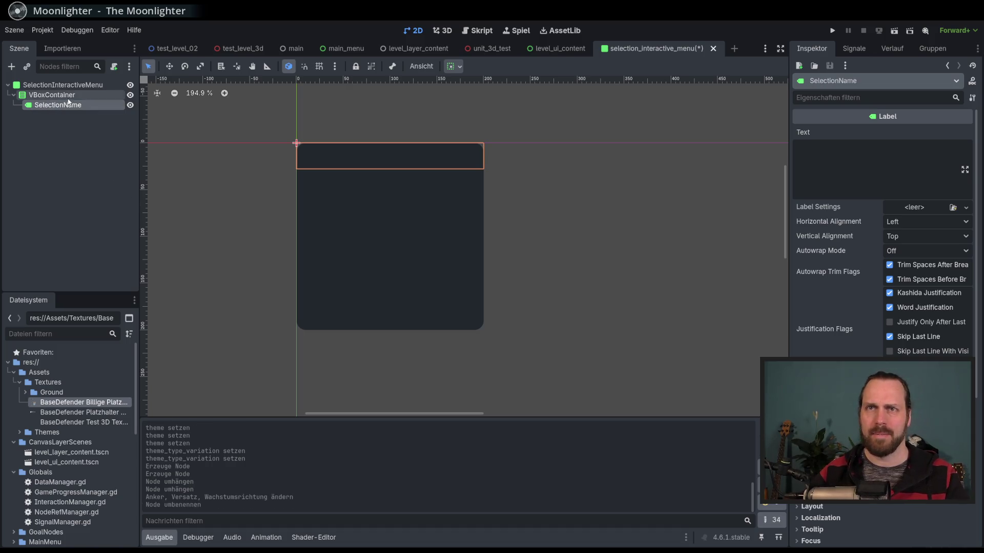
pyautogui.hotkey('ctrl', 's')
pyautogui.click(91, 85)
pyautogui.click(113, 67)
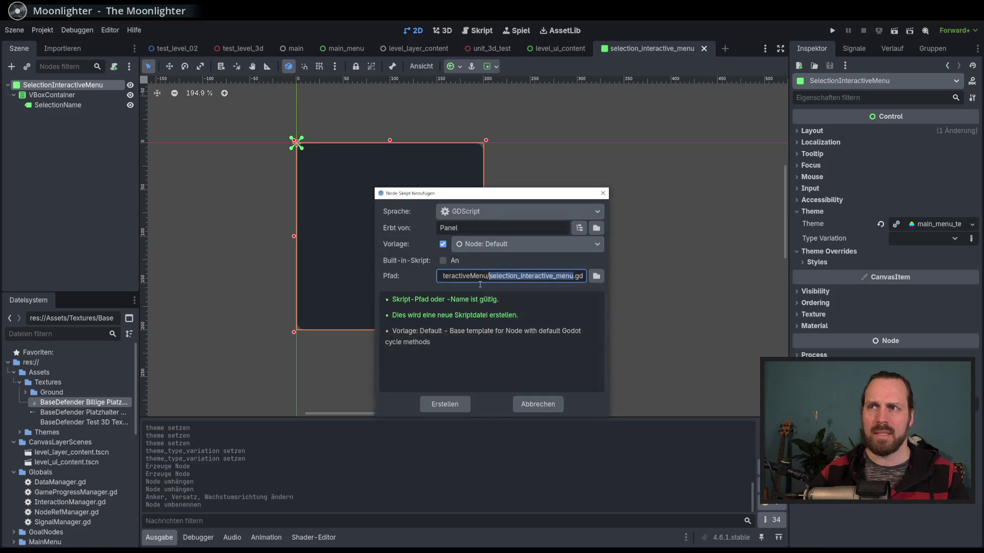
pyautogui.click(445, 405)
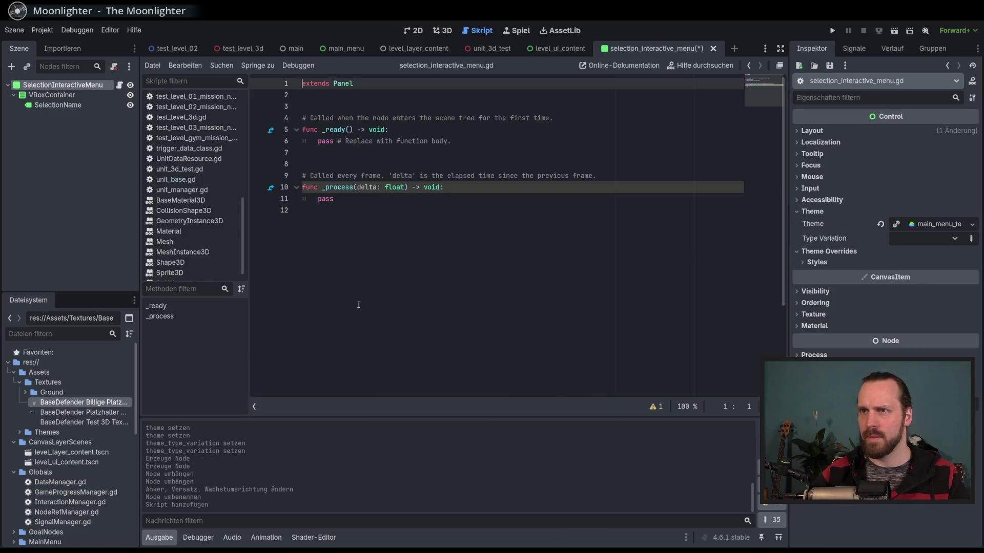
pyautogui.click(433, 239)
pyautogui.click(358, 95)
pyautogui.press('Return')
pyautogui.press('Return')
pyautogui.press('Return')
pyautogui.moveTo(57, 105); pyautogui.dragTo(343, 129)
pyautogui.press('Delete')
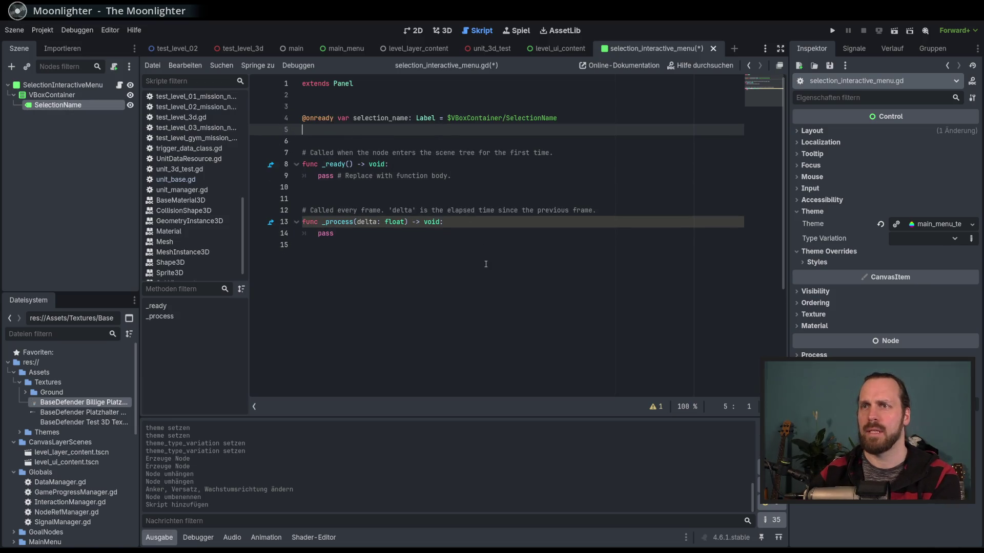
# - Add a stub func set_box_info() -> void: pass and save the script
pyautogui.click(413, 252)
pyautogui.press('Return')
pyautogui.press('Return')
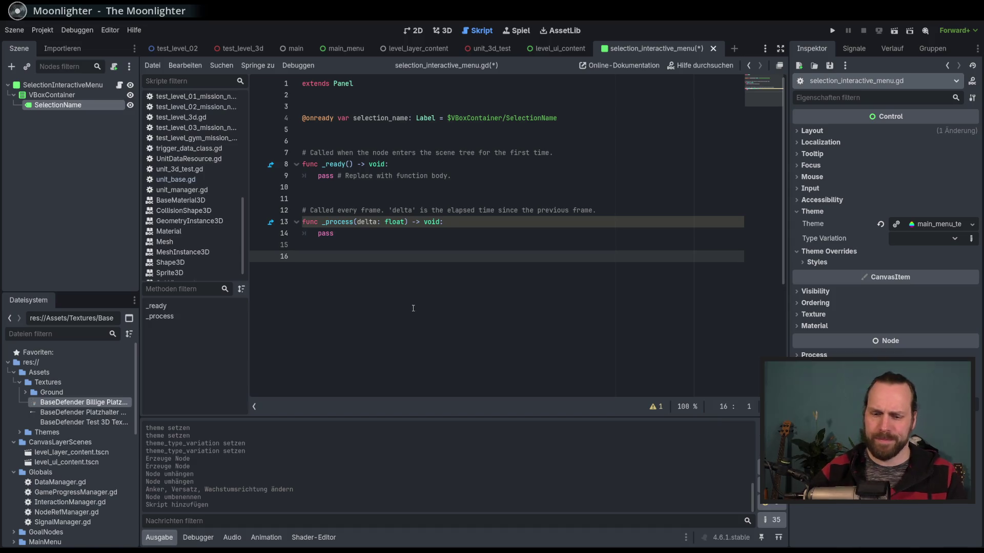
pyautogui.write('func ')
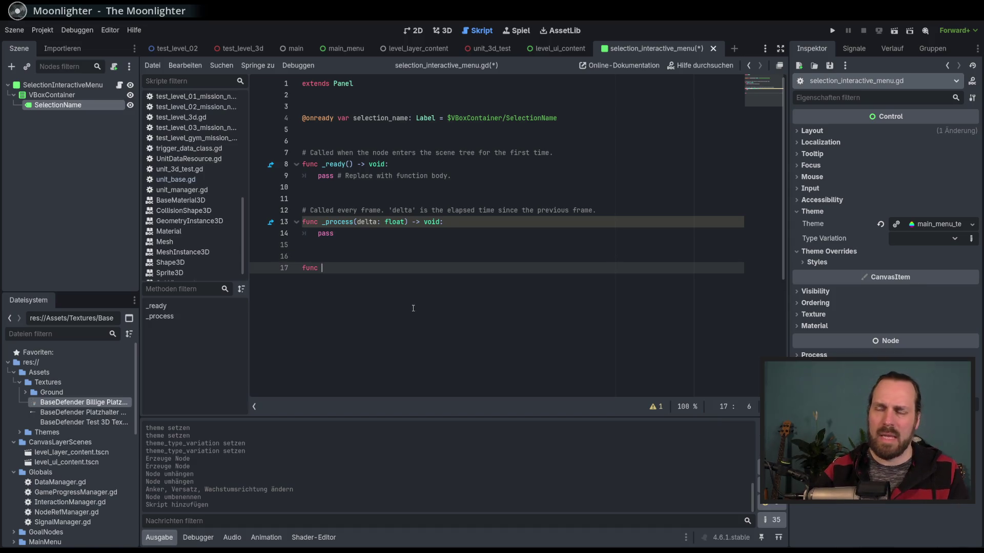
pyautogui.write('set_')
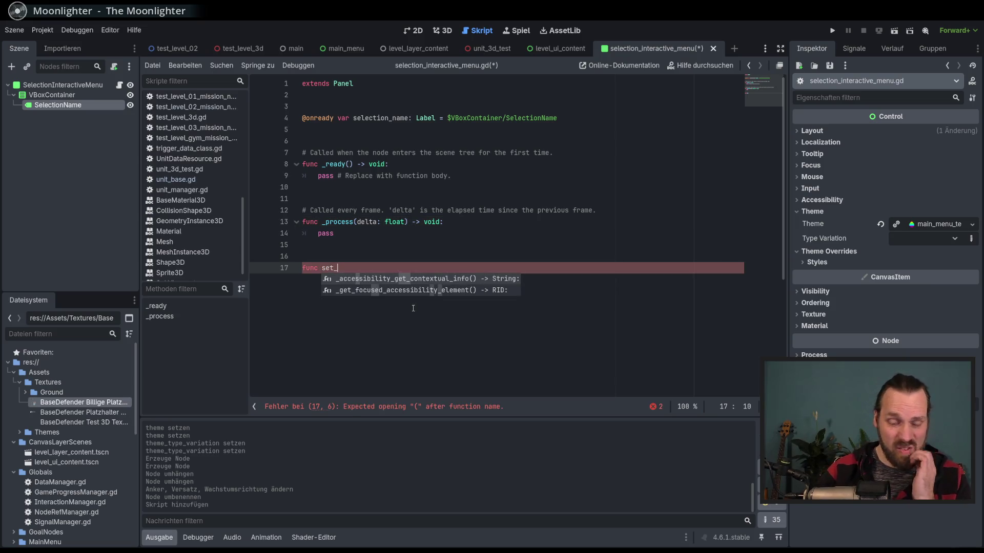
pyautogui.write('bi')
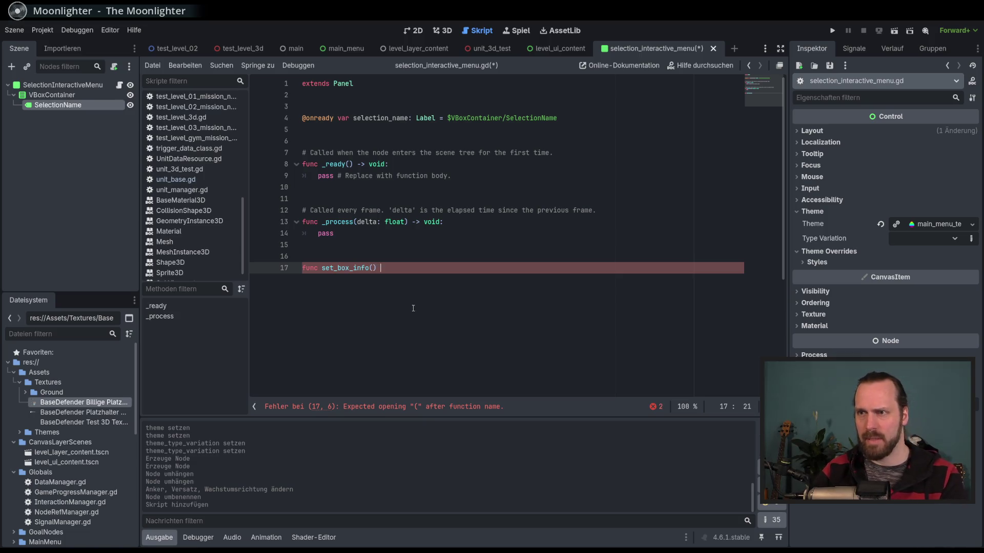
pyautogui.write('void:')
pyautogui.press('Return')
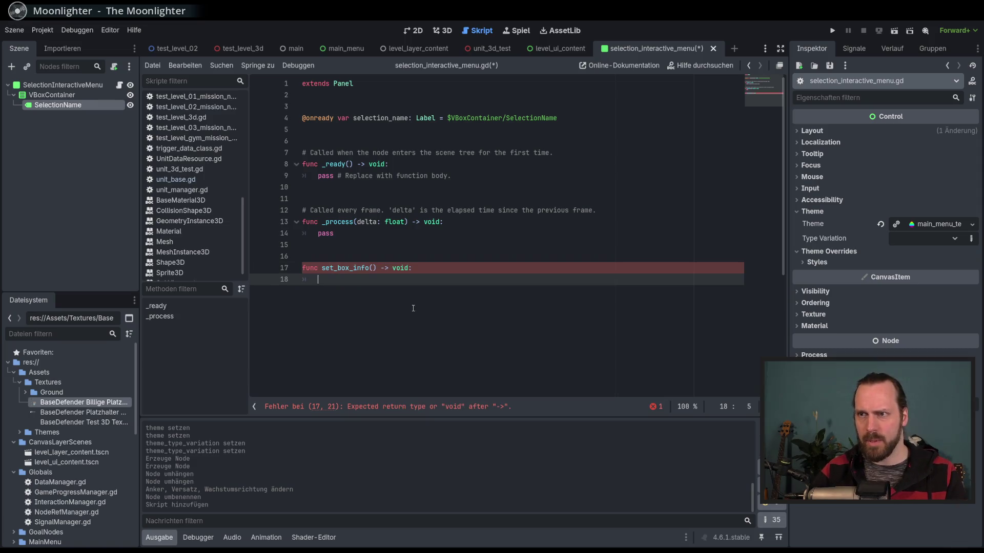
pyautogui.write('pass')
pyautogui.hotkey('ctrl', 's')
pyautogui.press('Up')
pyautogui.press('Up')
pyautogui.press('Up')
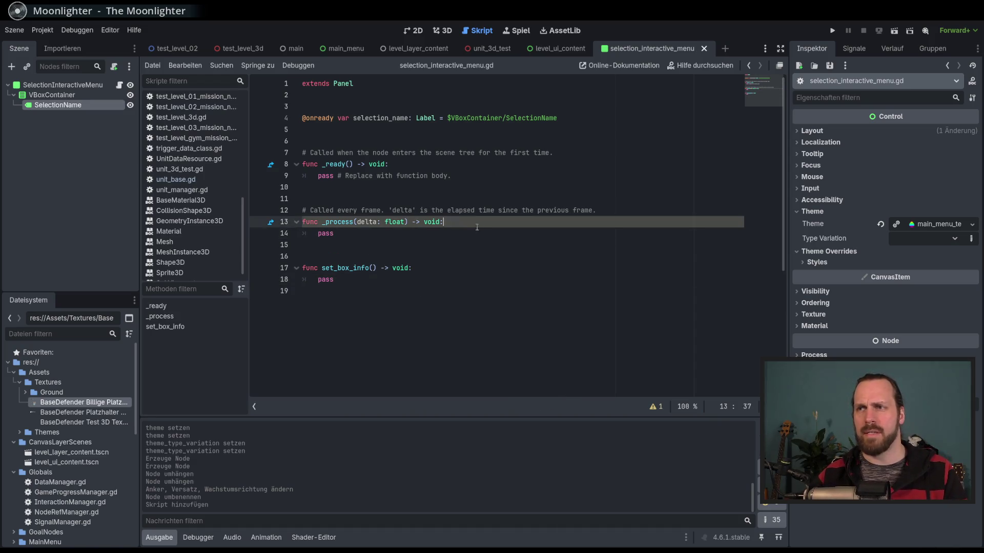
pyautogui.scroll(-5, 131, 451)
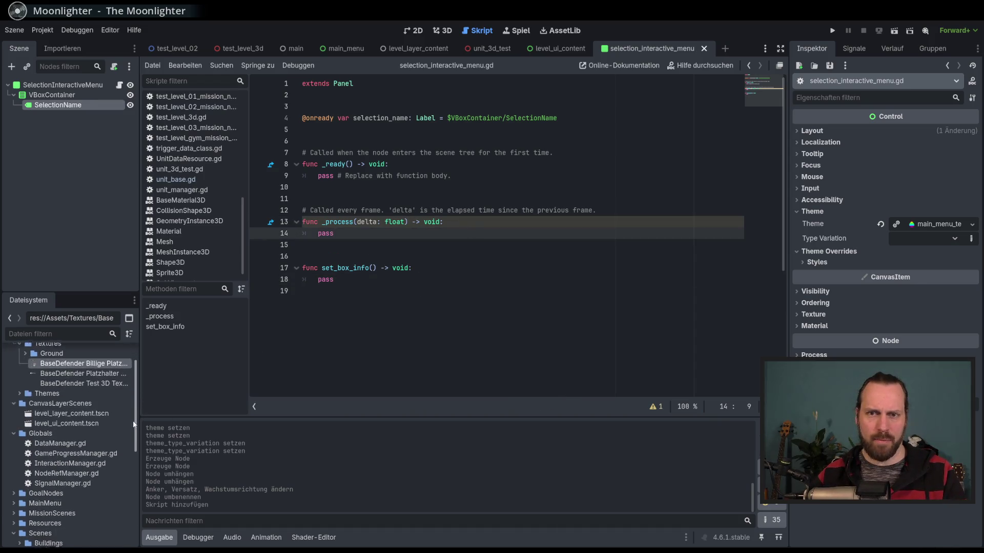
# - Open the unit_base scene from the Units folder in the FileSystem dock
pyautogui.scroll(-1, 197, 213)
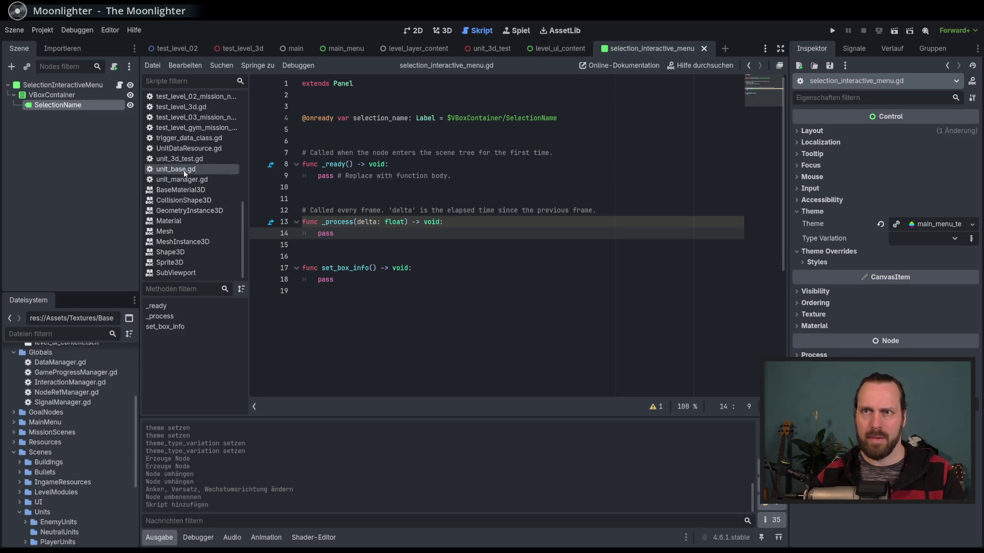
pyautogui.scroll(-3, 87, 415)
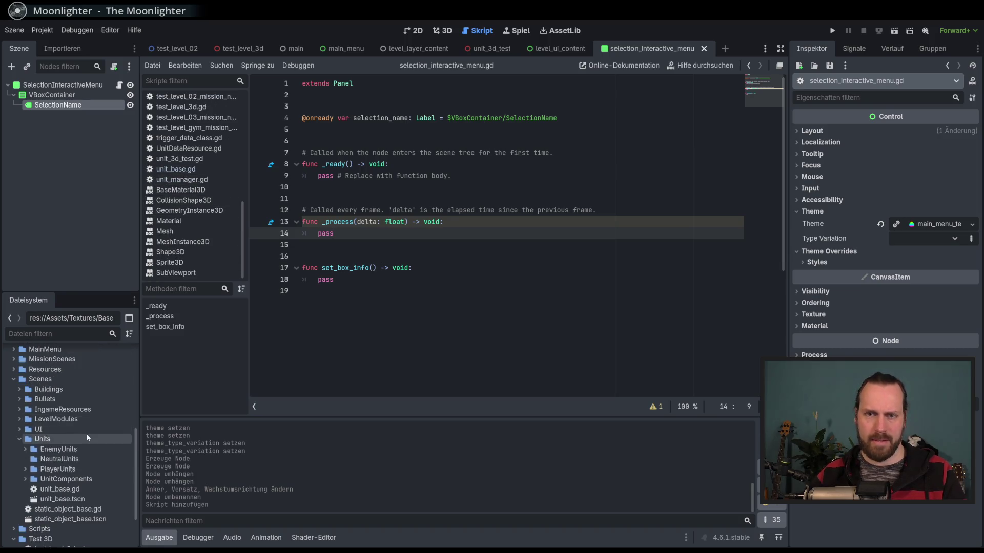
pyautogui.click(25, 449)
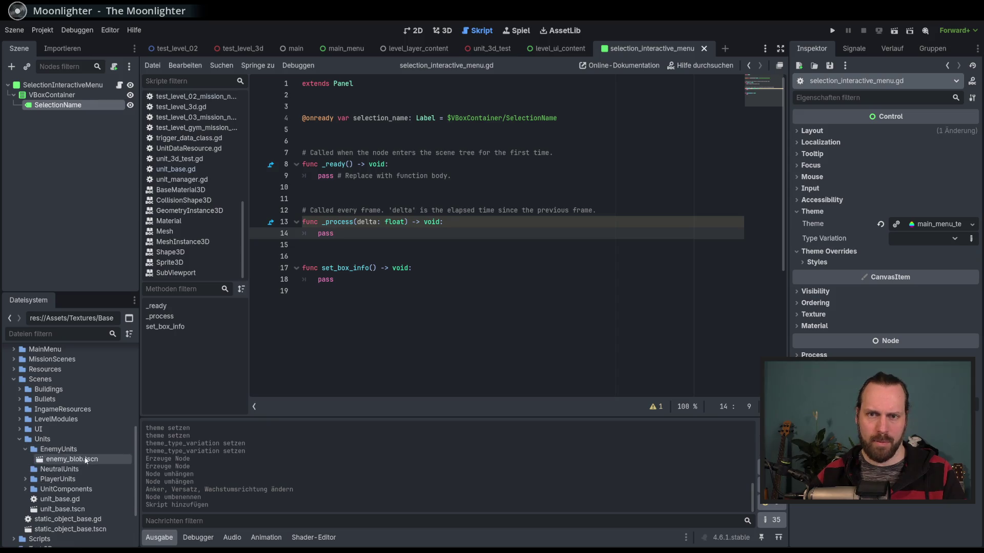
pyautogui.click(25, 450)
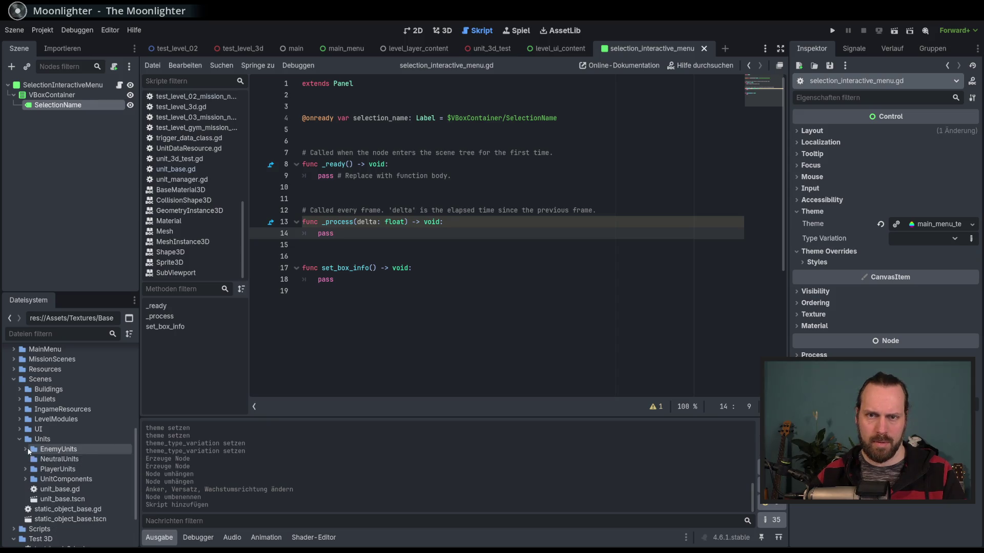
pyautogui.doubleClick(62, 499)
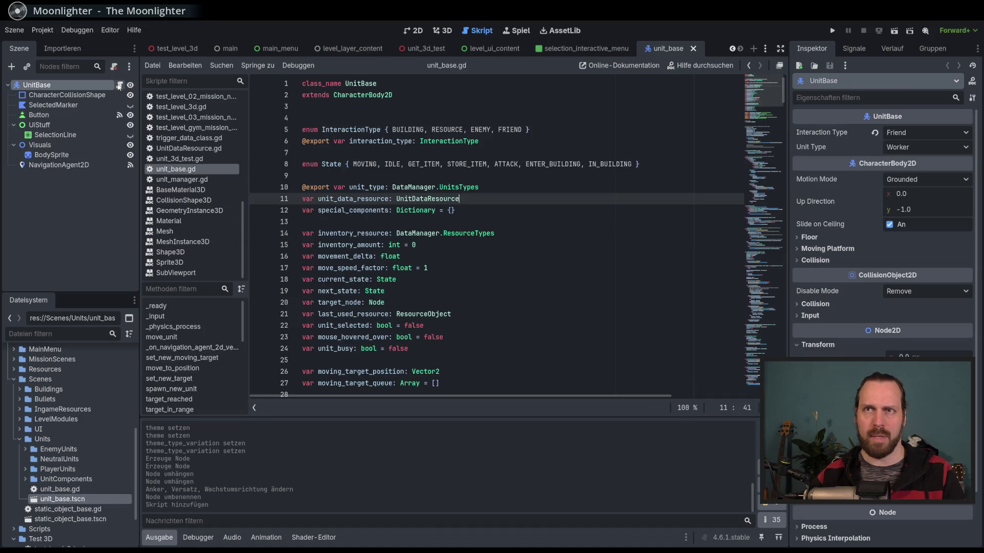
# - Review how unit_base.gd loads UnitDataResource through DataManager, then return to selection_interactive_menu
pyautogui.doubleClick(437, 199)
pyautogui.scroll(-12, 494, 232)
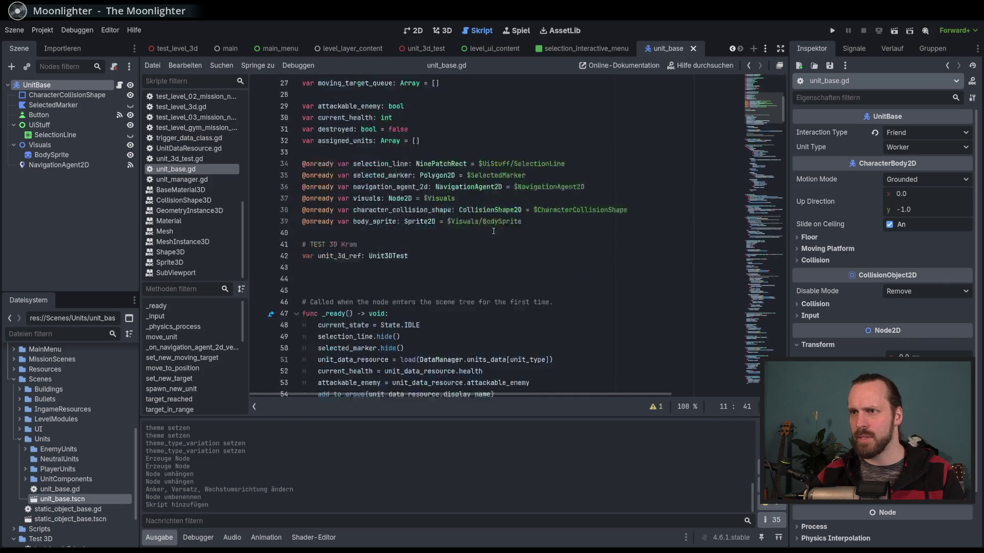
pyautogui.doubleClick(448, 245)
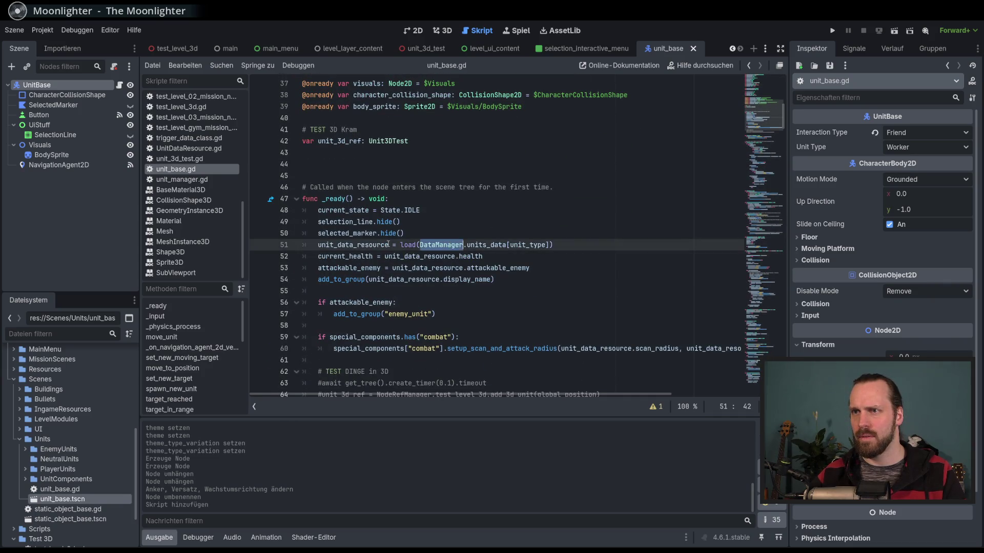
pyautogui.scroll(2, 514, 271)
pyautogui.scroll(-1, 515, 270)
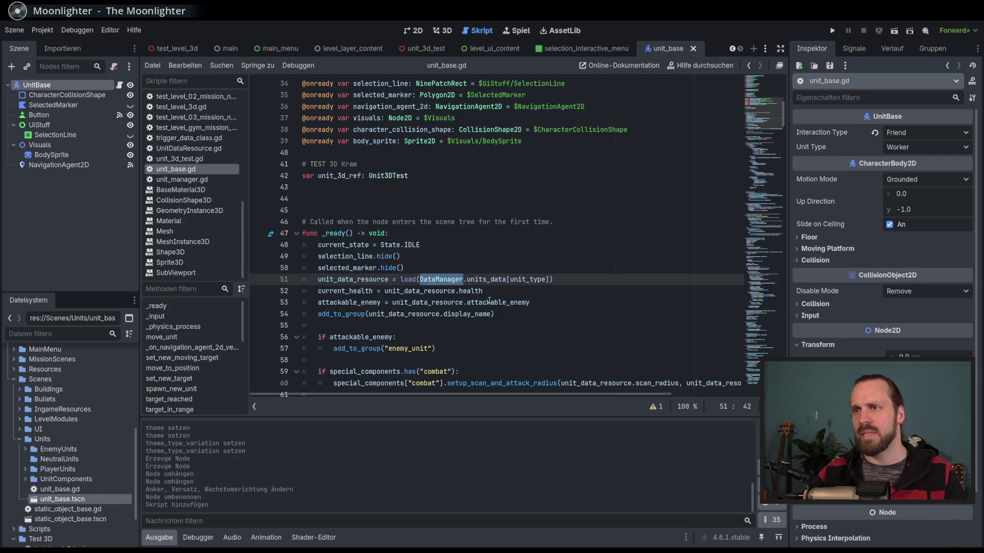
pyautogui.click(447, 280)
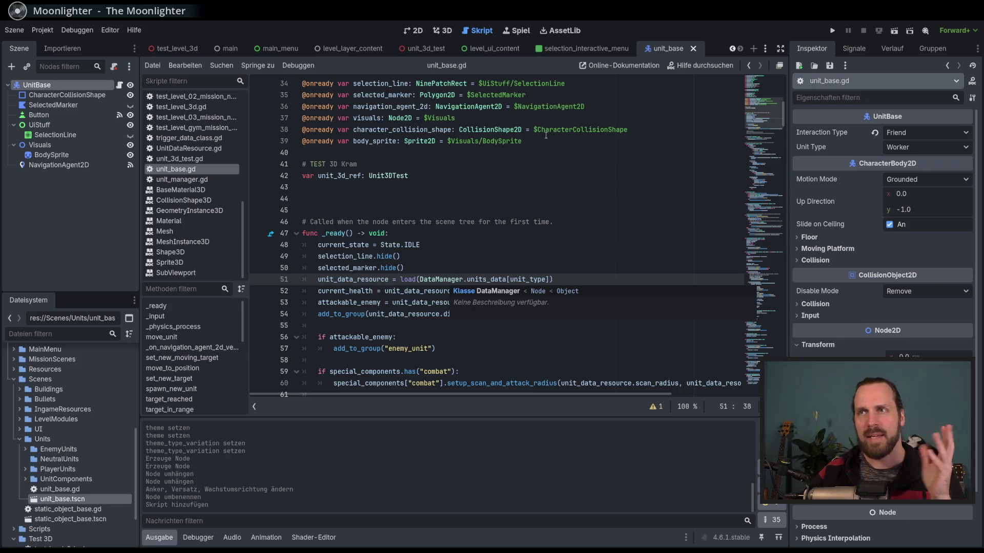
pyautogui.click(589, 48)
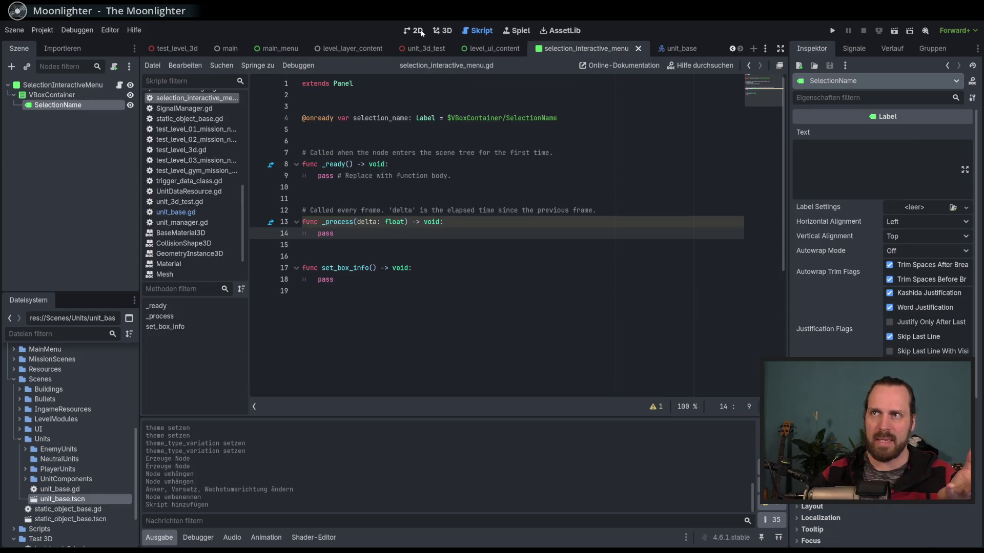
# - Switch the workspace to 2D to show the selection_interactive_menu canvas
pyautogui.click(418, 30)
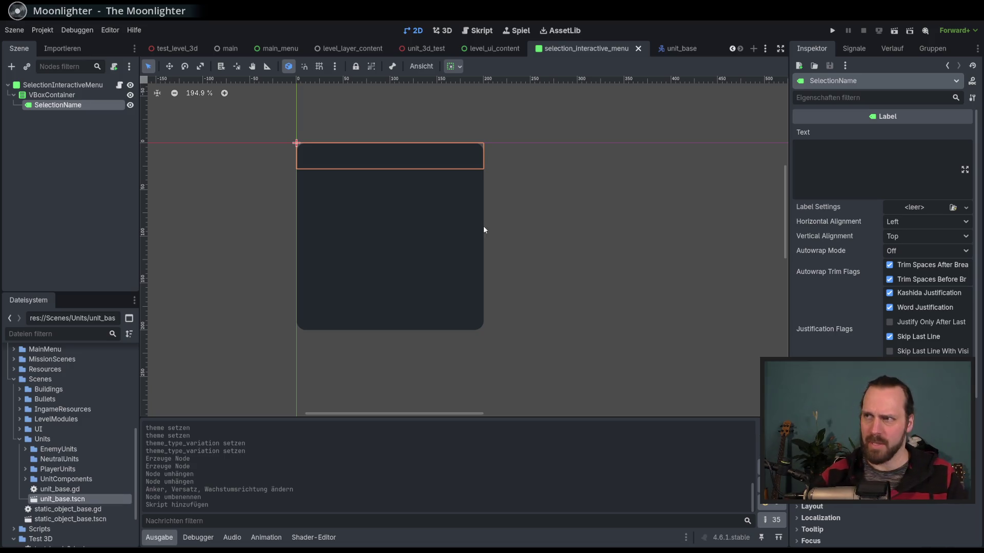
# - Check the SelectionName label's horizontal alignment options, keeping Left
pyautogui.scroll(-2, 490, 205)
pyautogui.scroll(1, 505, 231)
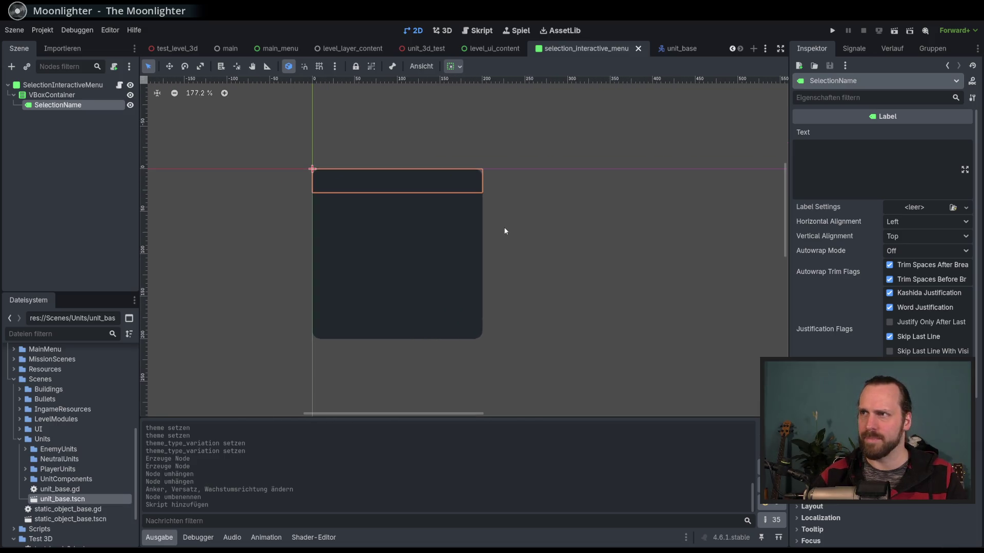
pyautogui.click(56, 95)
pyautogui.click(61, 105)
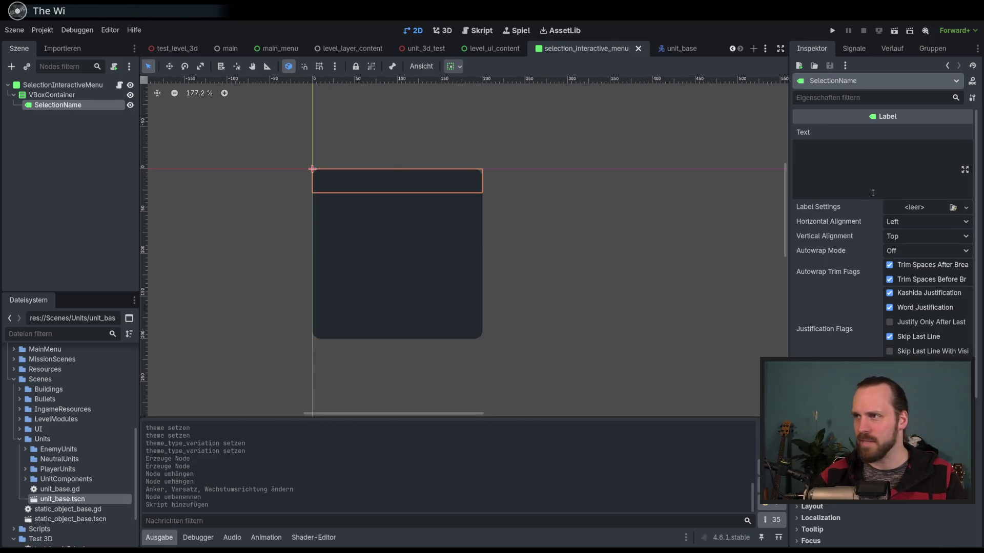
pyautogui.click(908, 223)
pyautogui.click(909, 223)
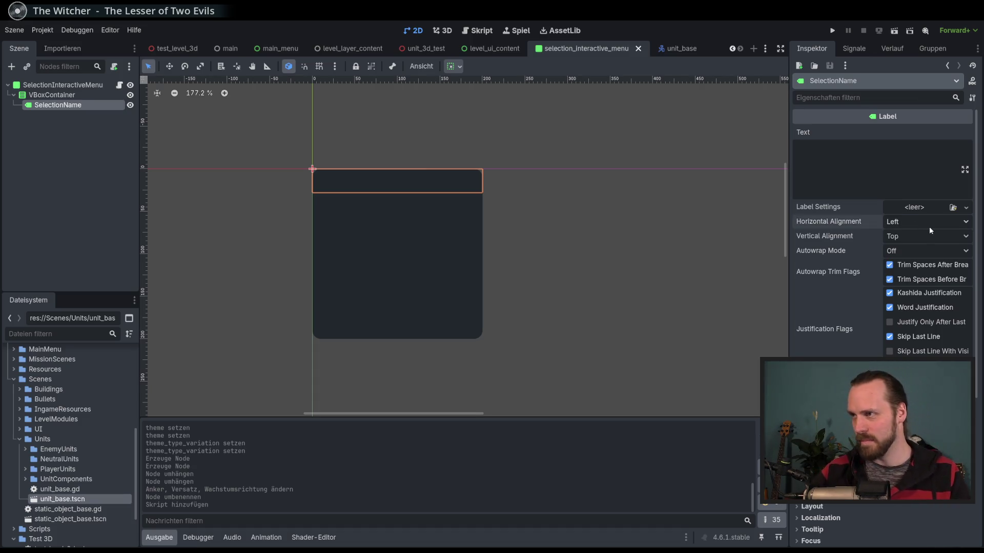
pyautogui.click(933, 222)
pyautogui.click(932, 223)
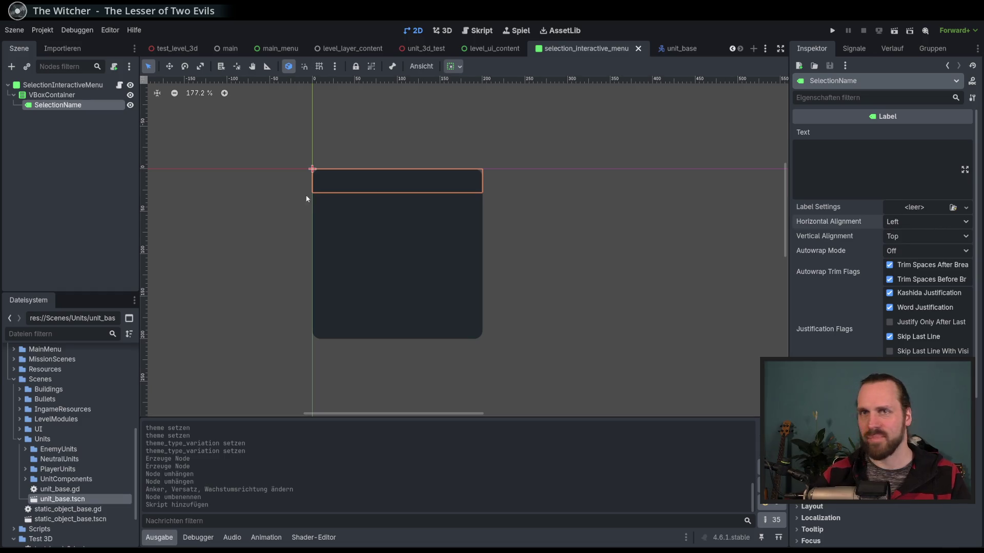
# - Type the sample text Test into SelectionName's Text field, then delete it
pyautogui.click(61, 107)
pyautogui.click(882, 154)
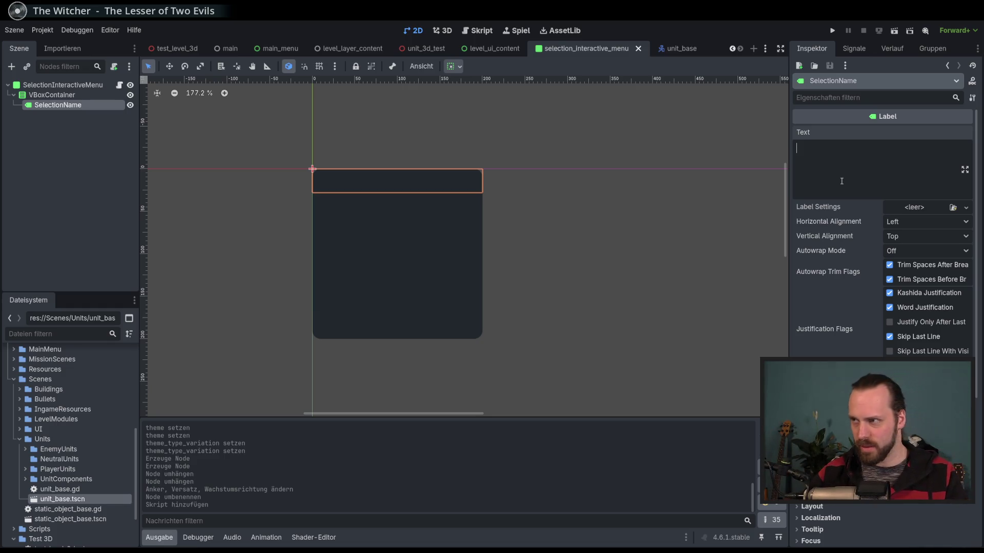
pyautogui.write('Test')
pyautogui.press('BackSpace')
pyautogui.press('BackSpace')
pyautogui.press('BackSpace')
pyautogui.click(910, 226)
# - Add a MarginContainer under the SelectionInteractiveMenu root and move the VBoxContainer inside it
pyautogui.click(910, 226)
pyautogui.click(24, 83)
pyautogui.click(12, 67)
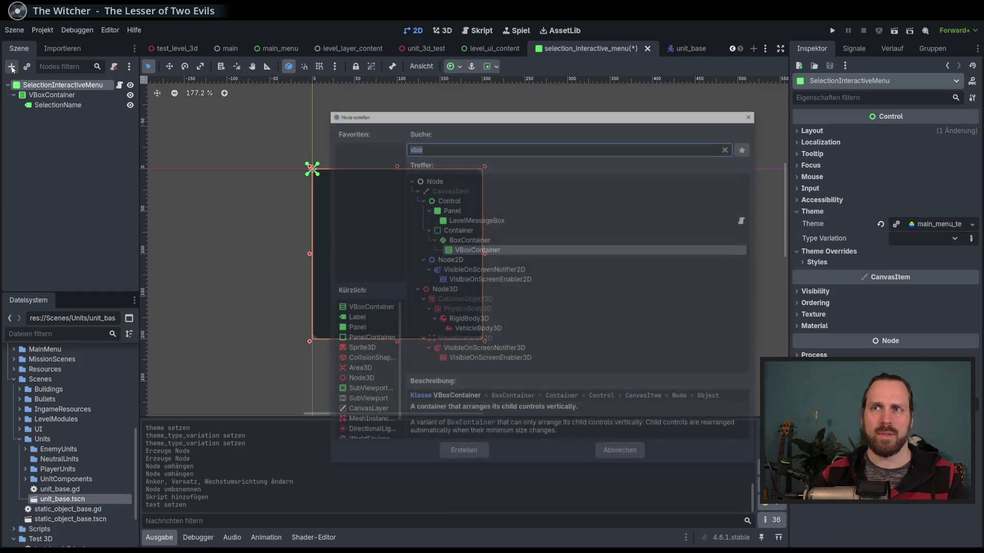
pyautogui.write('margin')
pyautogui.press('Return')
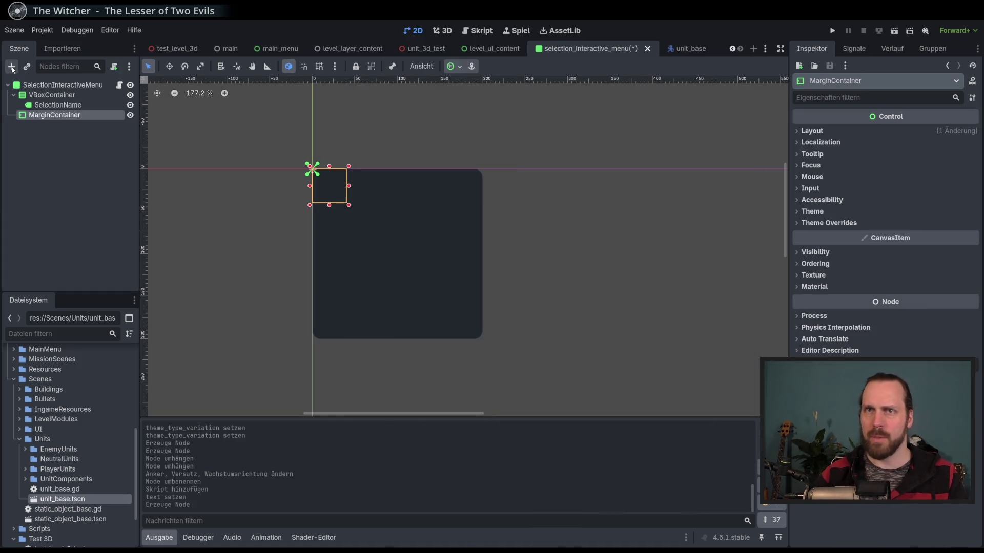
pyautogui.moveTo(55, 116); pyautogui.dragTo(47, 97)
pyautogui.click(52, 104)
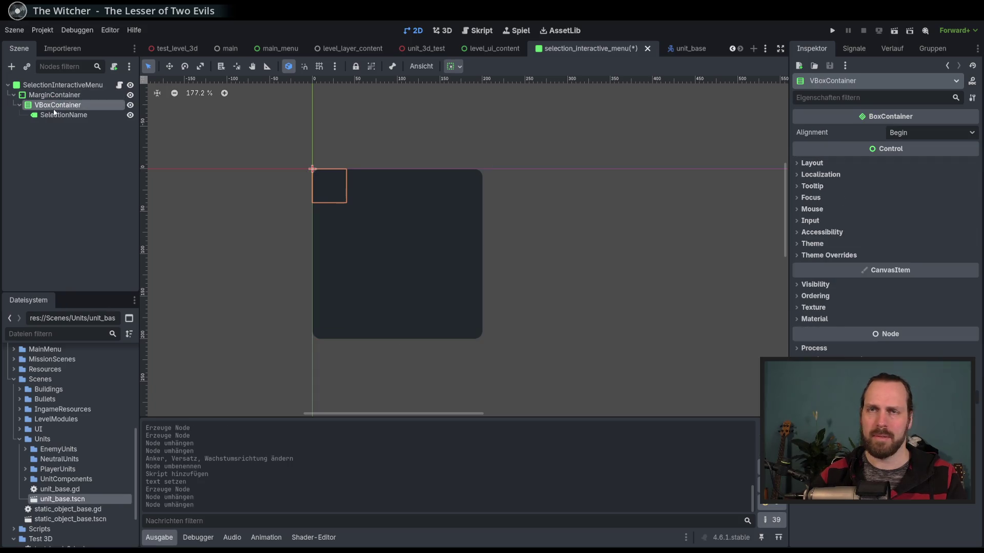
# - On the MarginContainer, start overriding the theme margin constants, trying left 10 and top 12
pyautogui.click(47, 97)
pyautogui.click(829, 223)
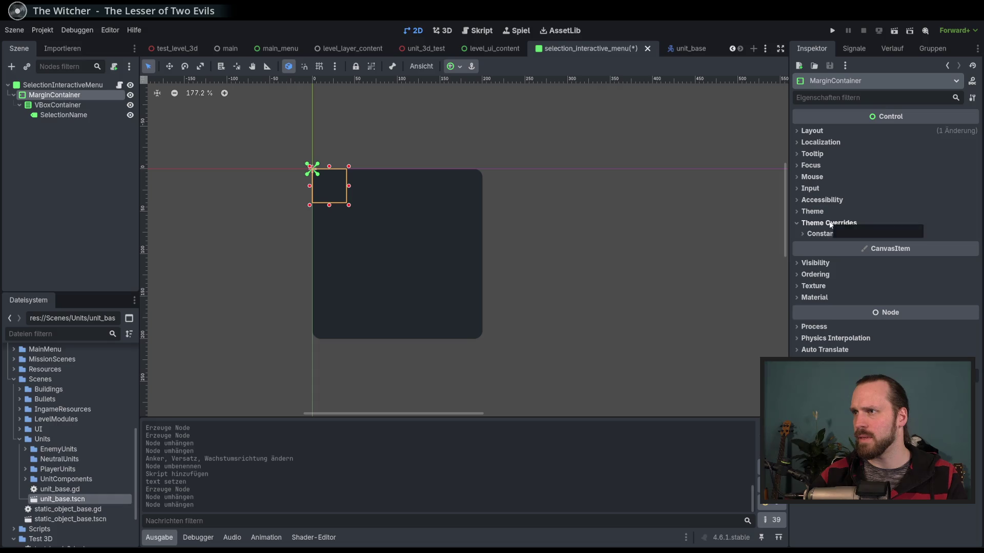
pyautogui.click(824, 233)
pyautogui.click(938, 247)
pyautogui.write('10')
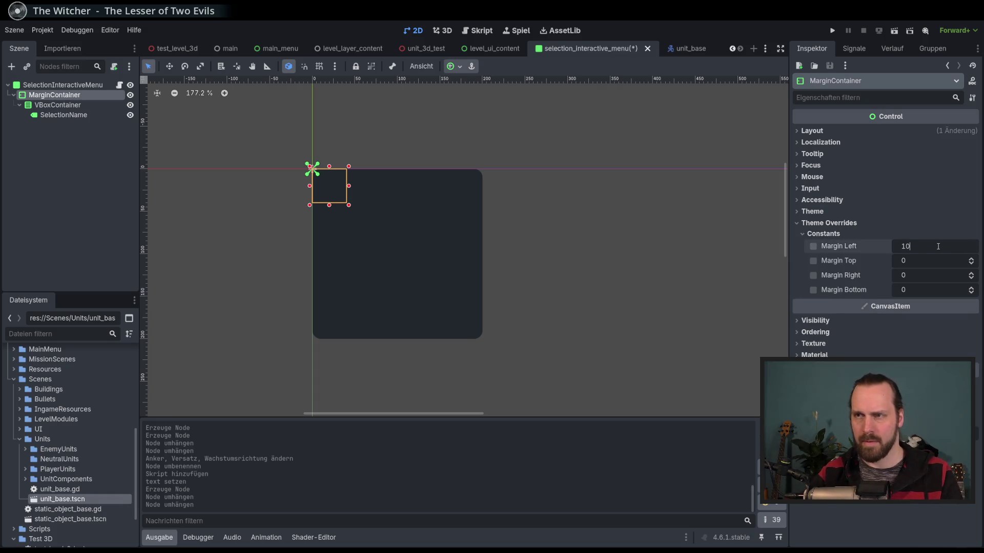
pyautogui.press('Return')
pyautogui.click(933, 261)
pyautogui.write('12')
pyautogui.press('Tab')
pyautogui.write('12')
pyautogui.press('Tab')
pyautogui.write('12')
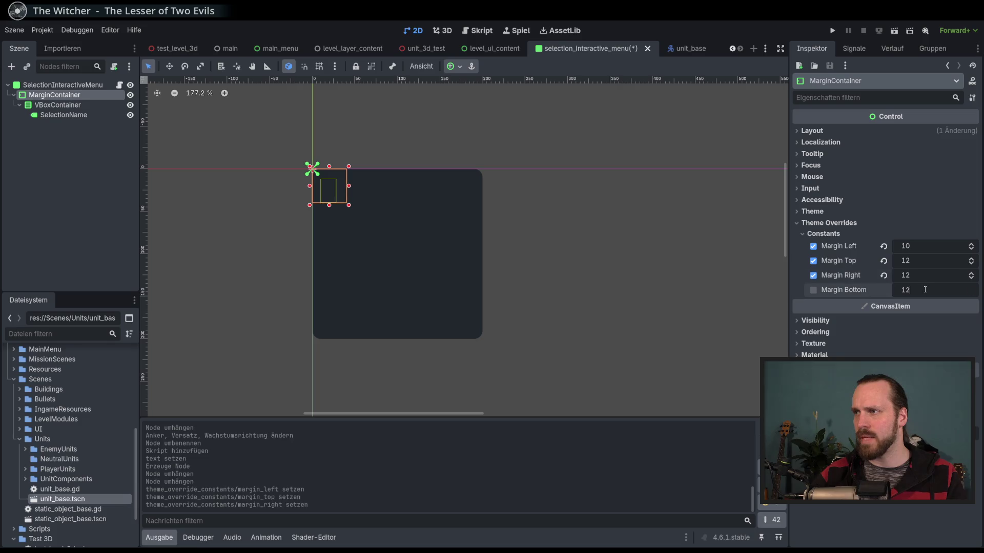
pyautogui.click(919, 262)
pyautogui.click(920, 248)
pyautogui.write('12')
pyautogui.press('Return')
# - Set the left, top, right and bottom margin constants all to 10
pyautogui.click(923, 244)
pyautogui.write('10')
pyautogui.press('Return')
pyautogui.click(920, 262)
pyautogui.write('10')
pyautogui.press('Return')
pyautogui.click(918, 276)
pyautogui.write('10')
pyautogui.press('Return')
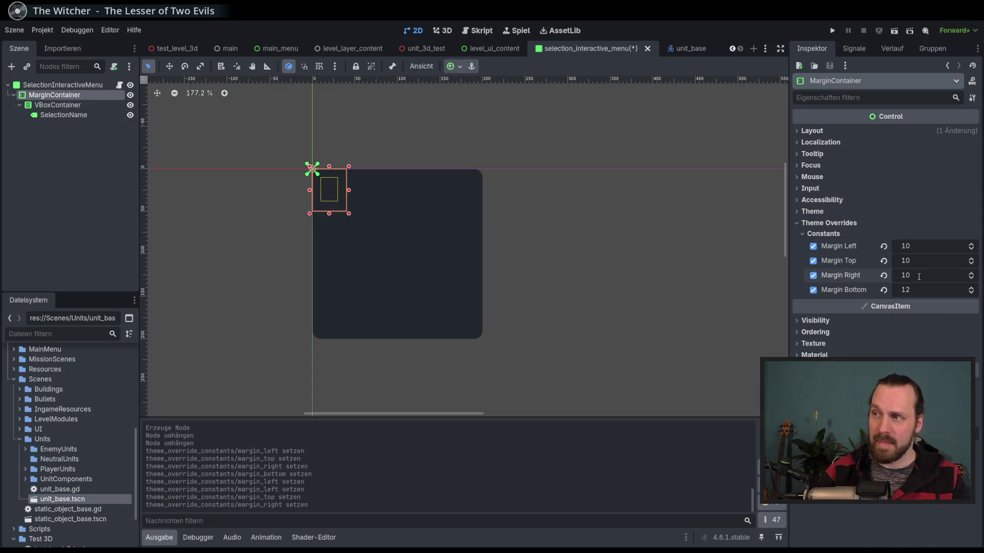
pyautogui.click(919, 290)
pyautogui.write('10')
pyautogui.press('Return')
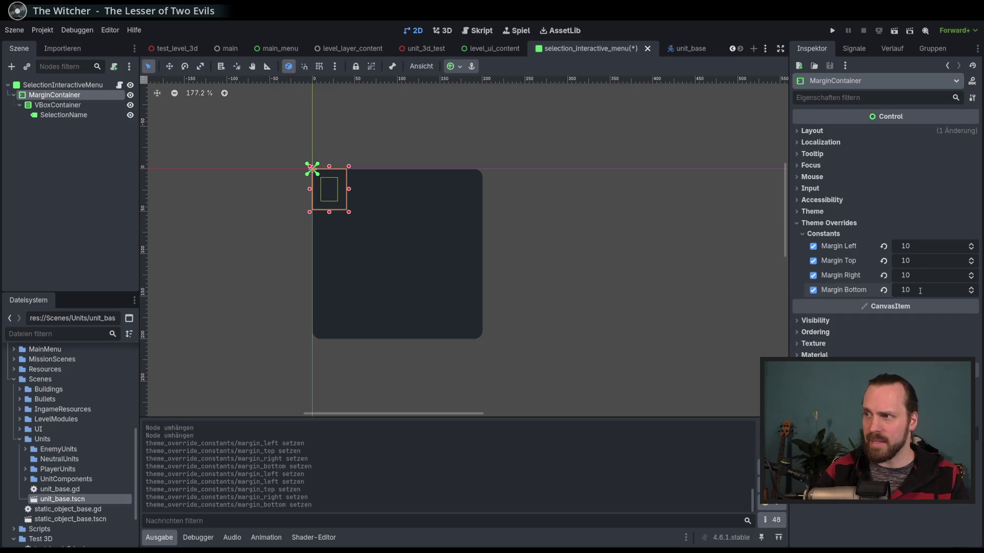
# - Try dragged left-margin values, undo an accidental rotation, and reset all margin overrides to default
pyautogui.moveTo(920, 247); pyautogui.dragTo(496, 290)
pyautogui.moveTo(929, 242)
pyautogui.mouseDown()
pyautogui.moveTo(488, 285)
pyautogui.moveTo(421, 271)
pyautogui.moveTo(477, 227)
pyautogui.moveTo(326, 315)
pyautogui.mouseUp()
pyautogui.hotkey('ctrl', 'z')
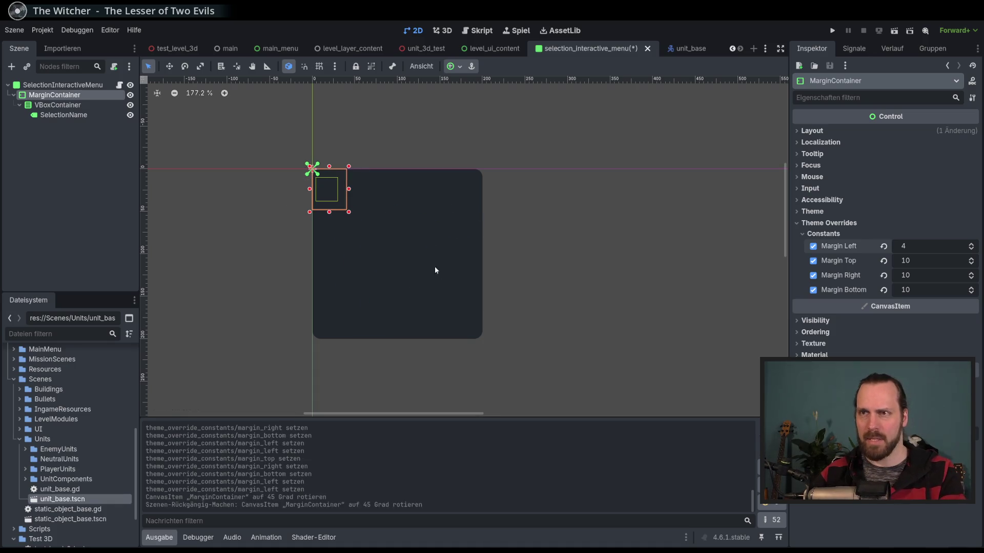
pyautogui.click(929, 249)
pyautogui.click(884, 246)
pyautogui.click(883, 260)
pyautogui.click(883, 275)
pyautogui.click(883, 289)
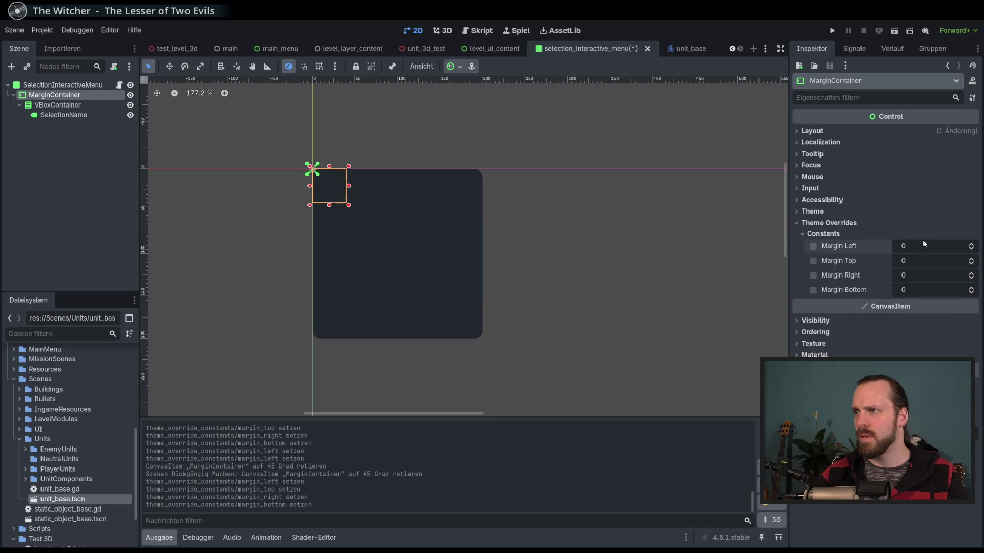
pyautogui.moveTo(922, 244); pyautogui.dragTo(489, 290)
pyautogui.click(886, 246)
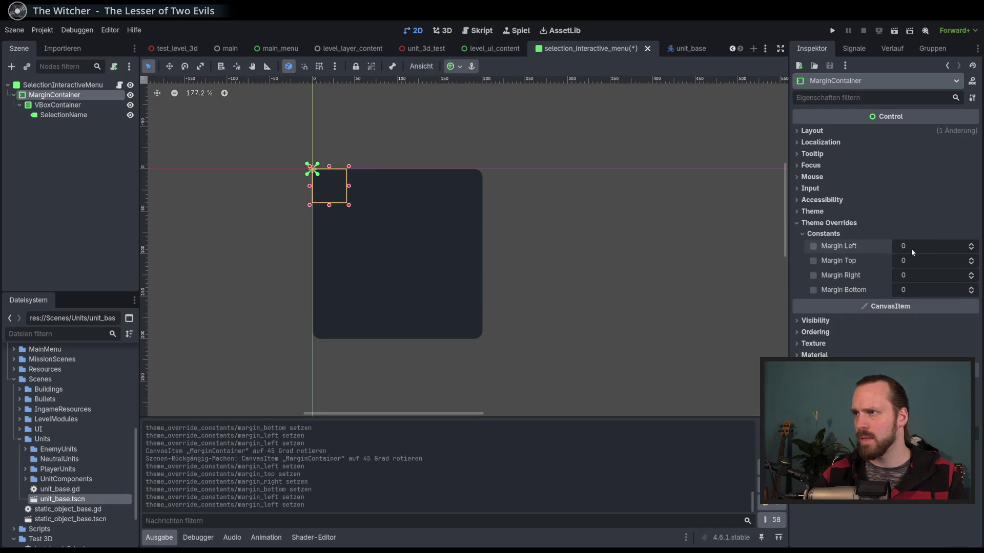
pyautogui.click(909, 247)
pyautogui.click(885, 246)
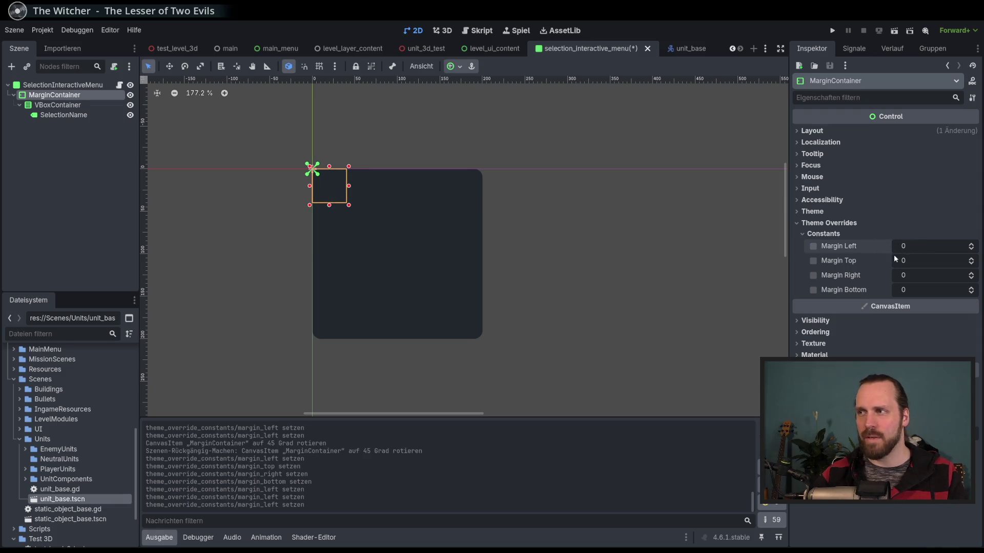
# - Set the left, top, right and bottom margins to 8
pyautogui.click(937, 250)
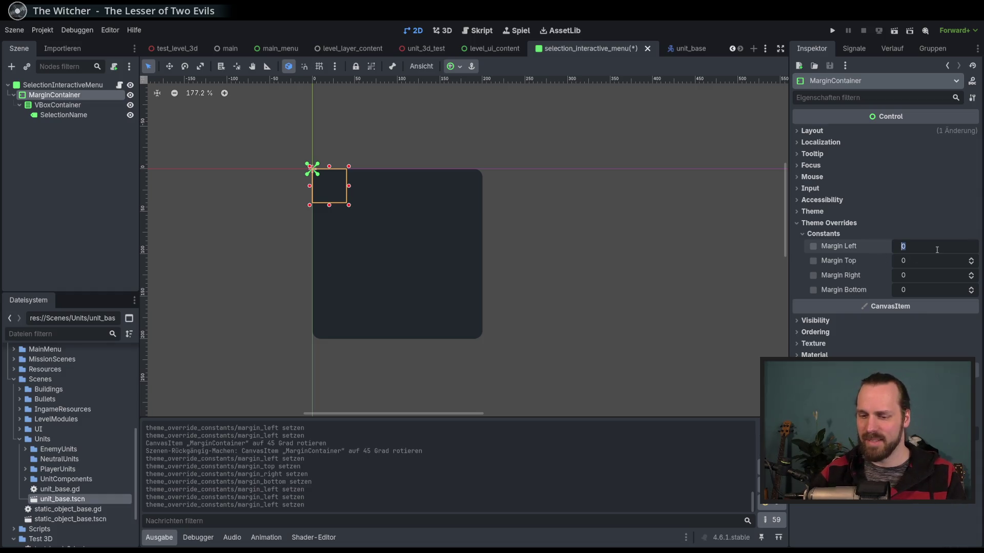
pyautogui.write('8')
pyautogui.press('Tab')
pyautogui.write('8')
pyautogui.press('Tab')
pyautogui.write('8')
pyautogui.press('Tab')
pyautogui.write('8')
pyautogui.press('Return')
# - Save the scene and give the MarginContainer the Full Rect anchor preset
pyautogui.hotkey('ctrl', 's')
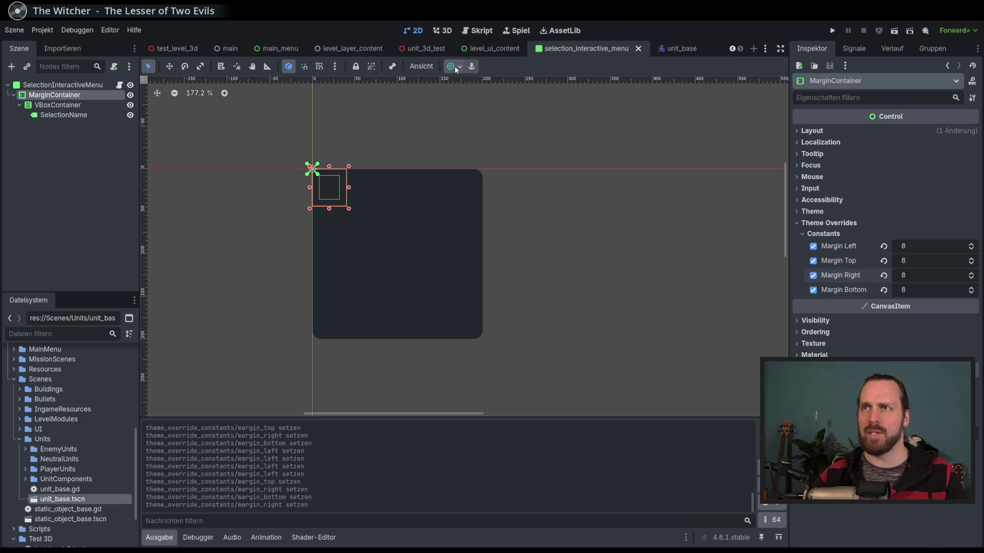
pyautogui.click(454, 66)
pyautogui.click(528, 144)
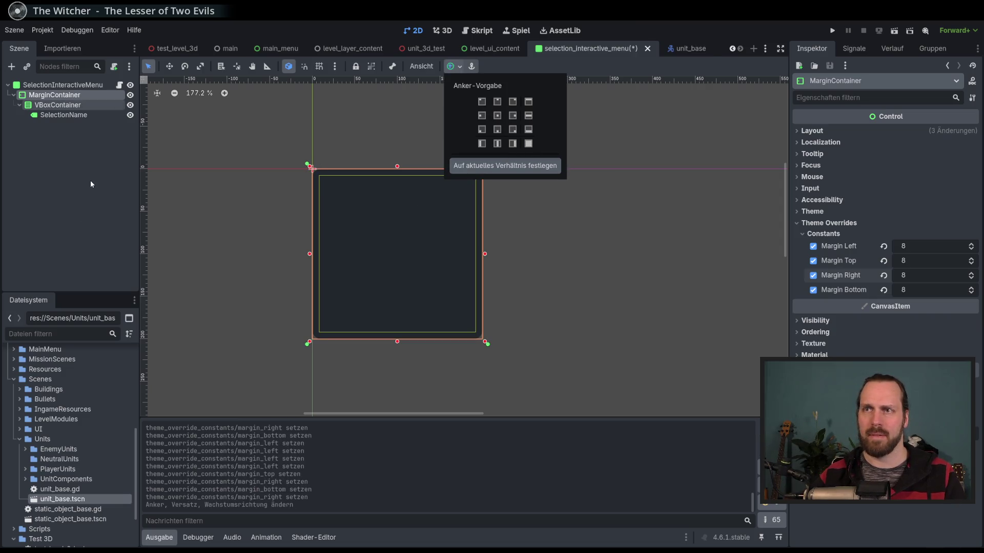
pyautogui.click(76, 105)
pyautogui.click(77, 105)
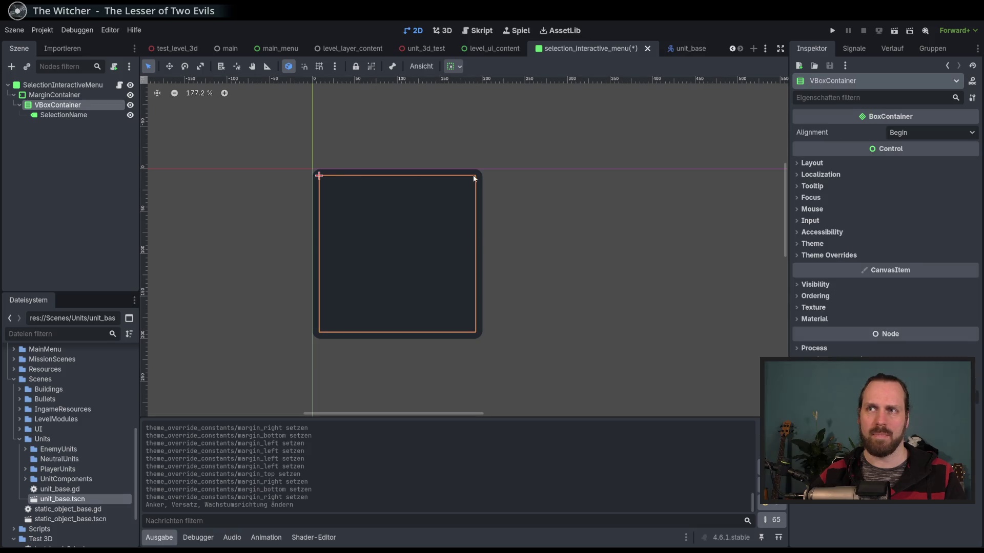
# - Replace the SelectionName label's text with 'SELECTION NAME' and save the menu scene
pyautogui.click(72, 114)
pyautogui.click(69, 104)
pyautogui.click(72, 112)
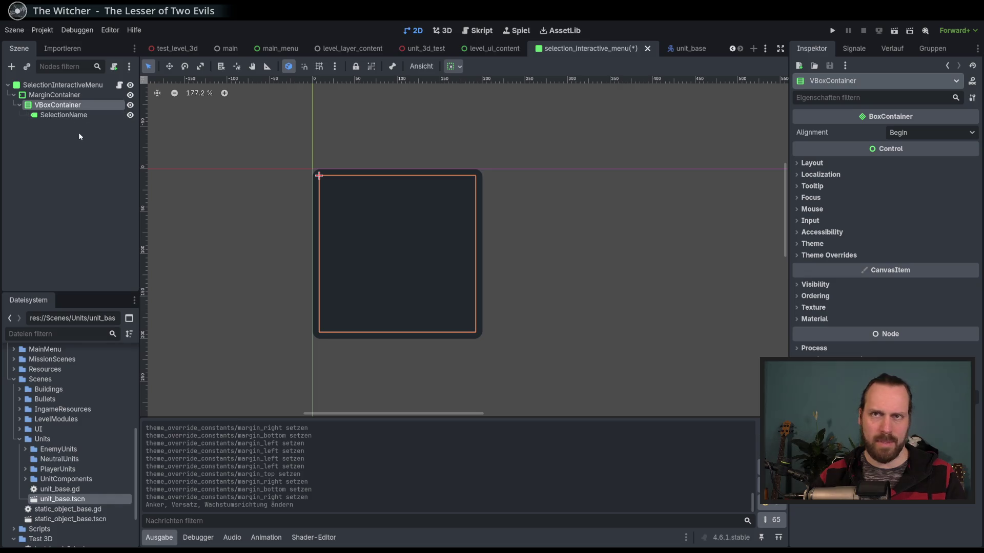
pyautogui.click(72, 114)
pyautogui.click(897, 169)
pyautogui.write('TES')
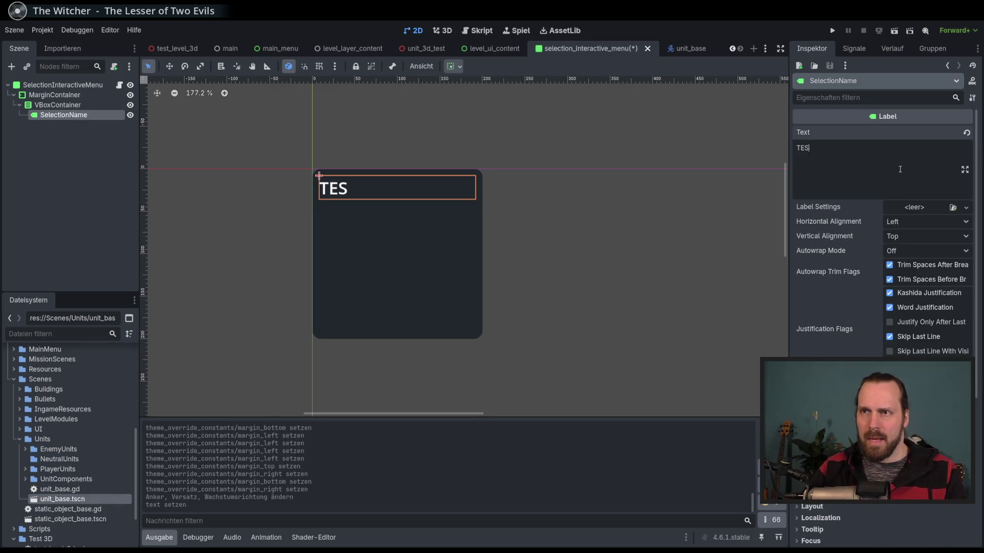
pyautogui.write('T UNIT')
pyautogui.press('BackSpace')
pyautogui.press('BackSpace')
pyautogui.press('BackSpace')
pyautogui.write('DUIS')
pyautogui.press('BackSpace')
pyautogui.press('BackSpace')
pyautogui.press('BackSpace')
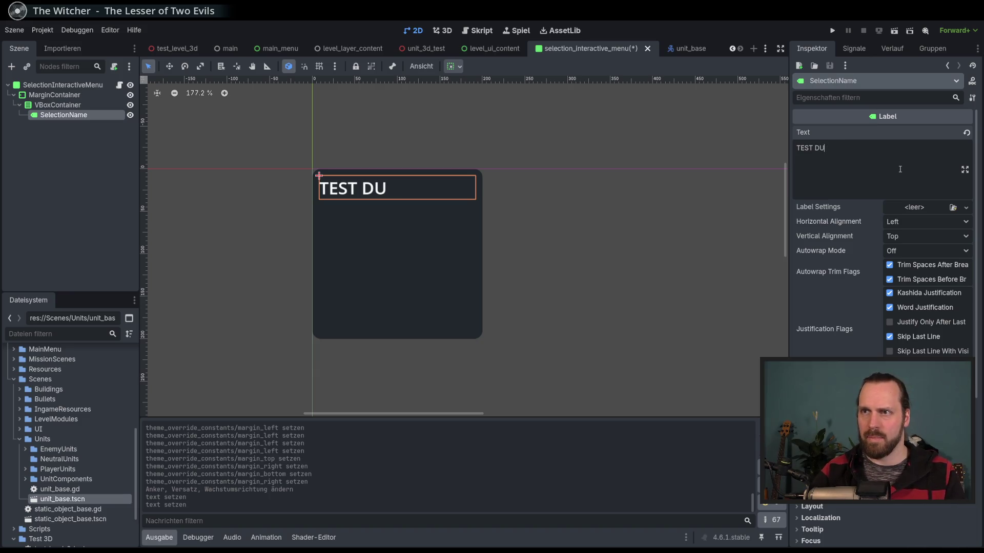
pyautogui.write('SE')
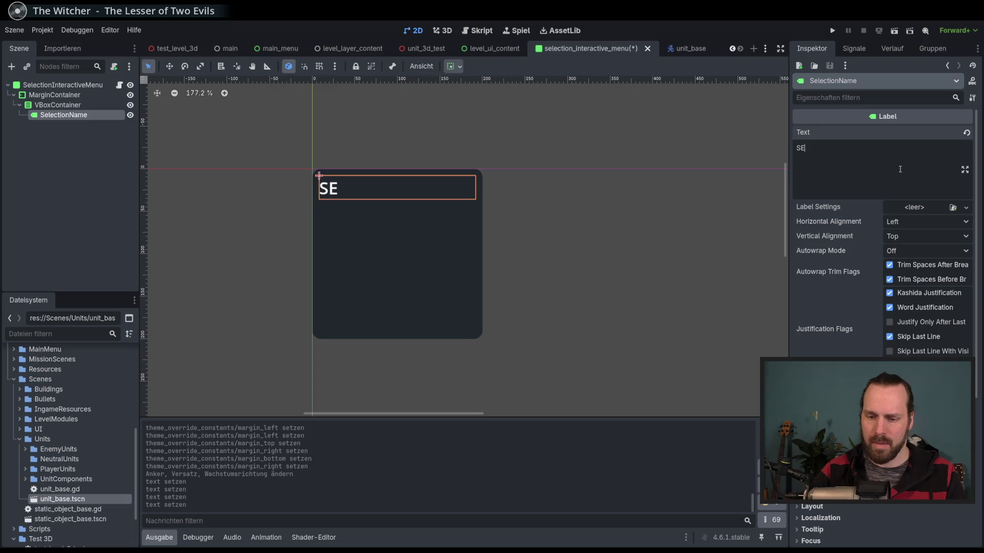
pyautogui.write('LECTION NAME')
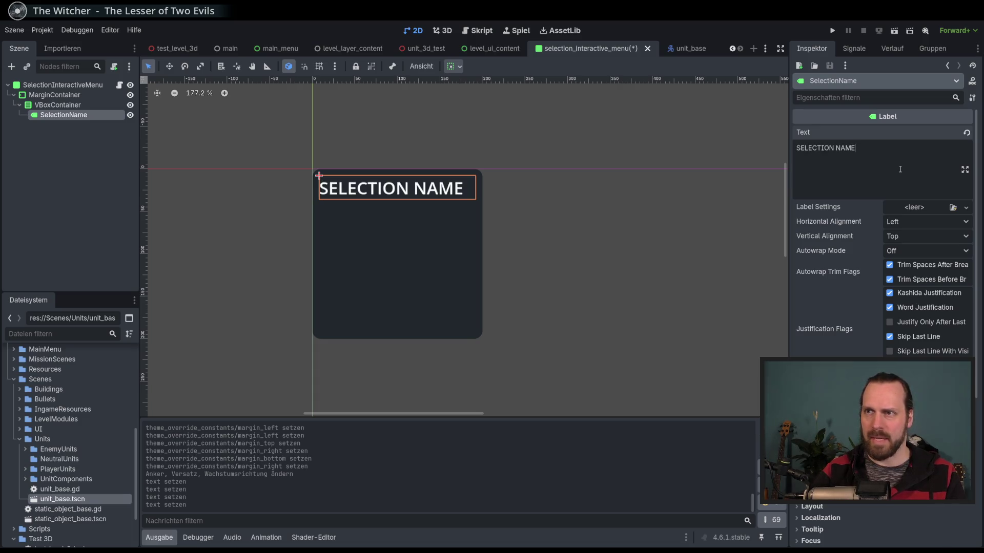
pyautogui.hotkey('ctrl', 's')
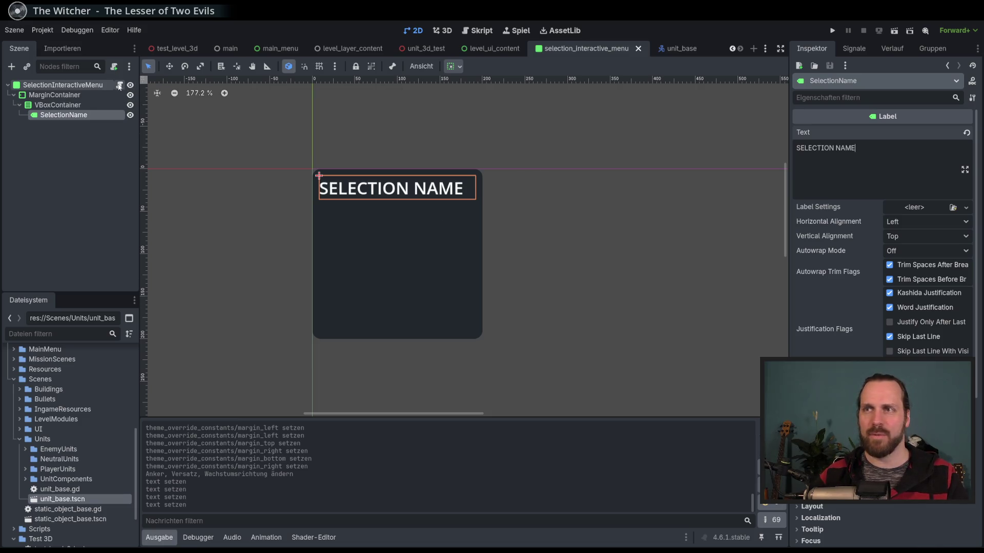
pyautogui.click(119, 85)
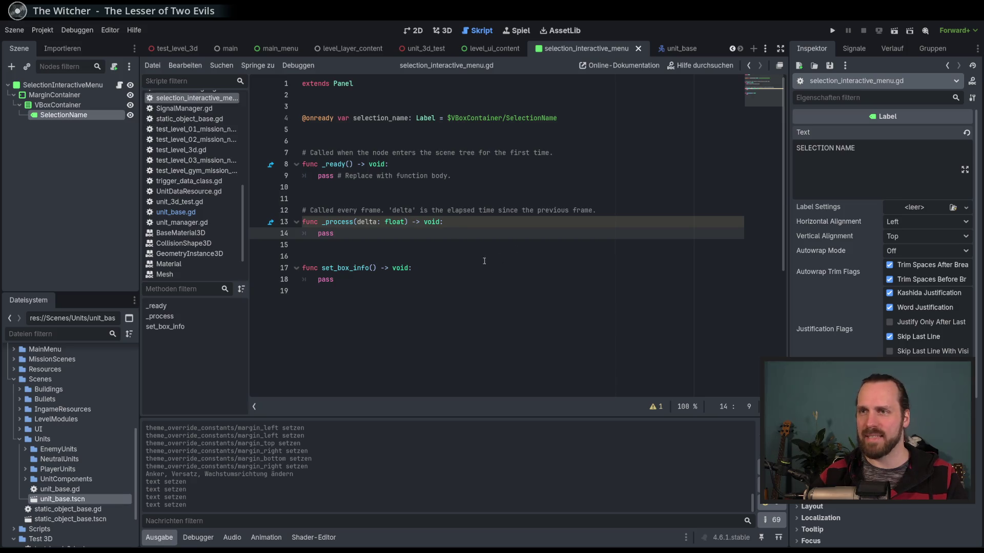
# - Delete the unused _process function and its leftover blank lines
pyautogui.click(478, 280)
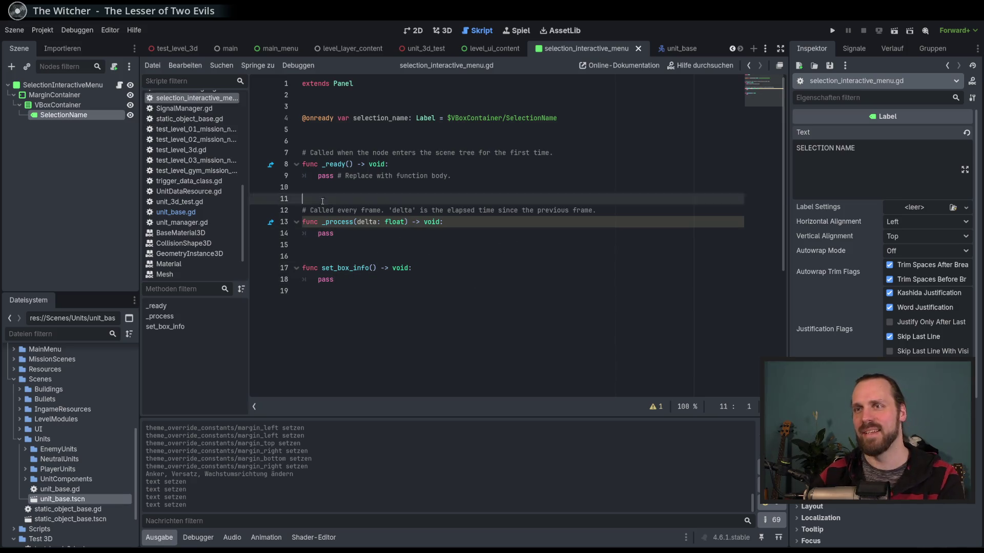
pyautogui.moveTo(302, 199); pyautogui.dragTo(322, 233)
pyautogui.press('Delete')
pyautogui.press('BackSpace')
pyautogui.press('BackSpace')
pyautogui.press('BackSpace')
pyautogui.press('Delete')
pyautogui.click(364, 221)
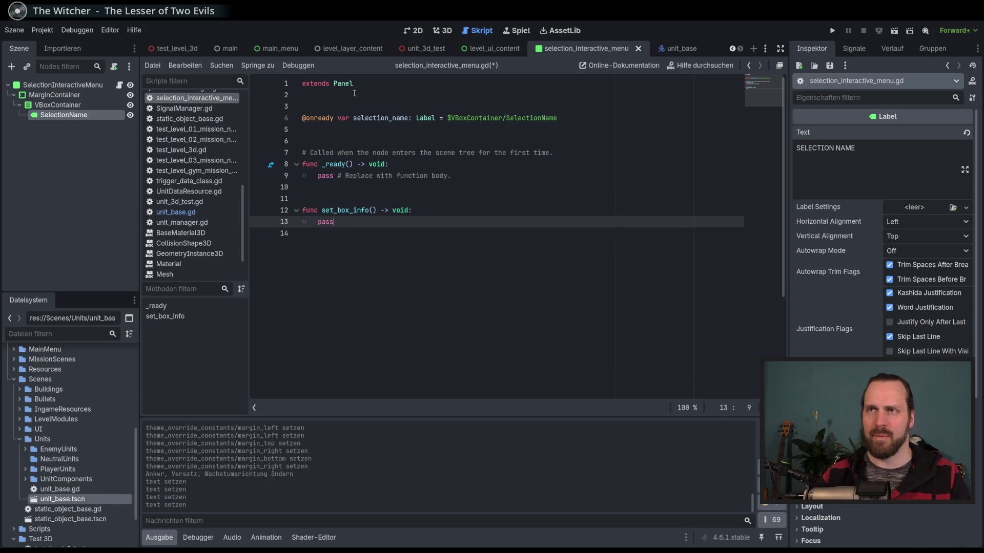
# - Insert a new first line above extends Panel and type 'class_name'
pyautogui.click(369, 83)
pyautogui.press('Home')
pyautogui.press('Return')
pyautogui.press('Up')
pyautogui.write('class_name')
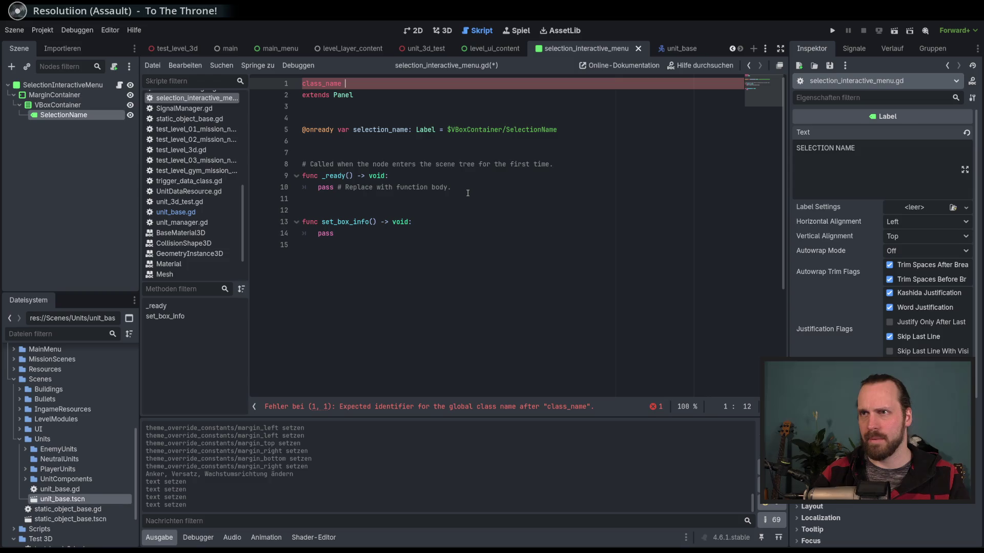
# - Complete line 1 as 'class_name SelectionInteractiveMenu' and save the script
pyautogui.write('Selectiuon')
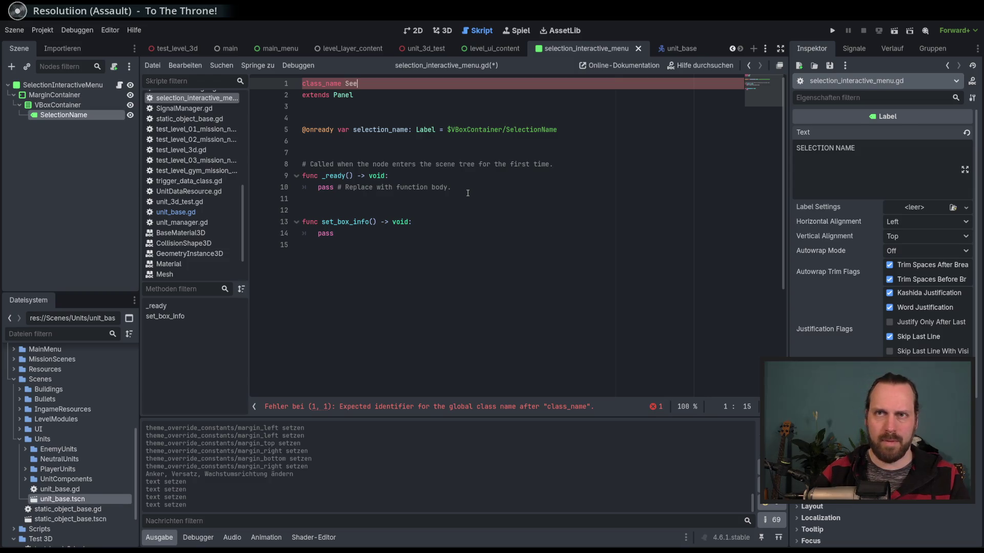
pyautogui.press('BackSpace')
pyautogui.press('BackSpace')
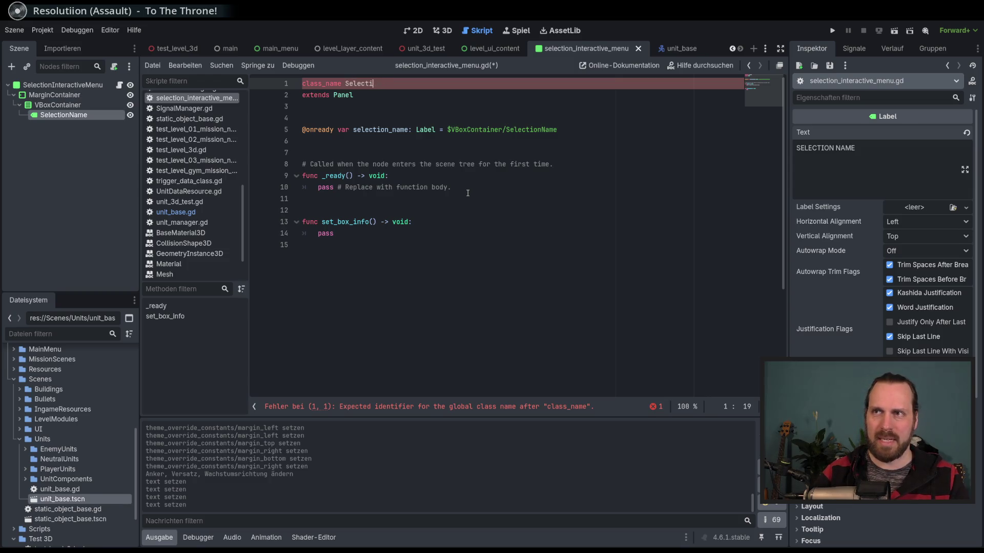
pyautogui.write('on')
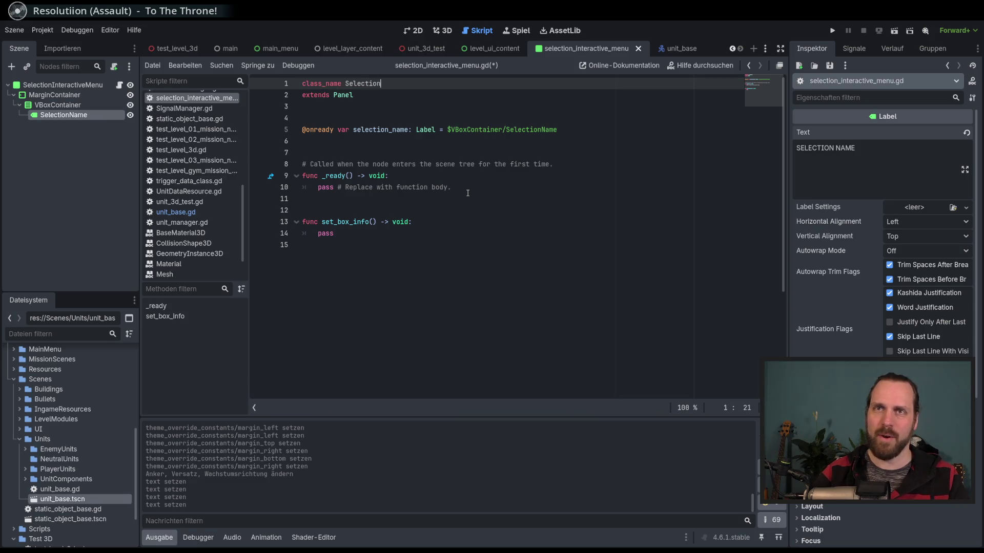
pyautogui.write('InteractiveMenu')
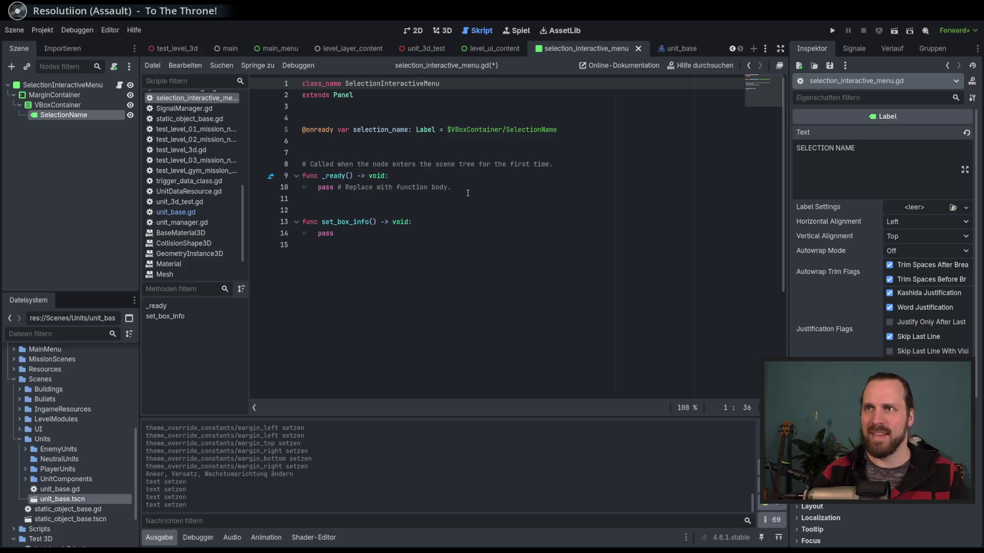
pyautogui.hotkey('ctrl', 's')
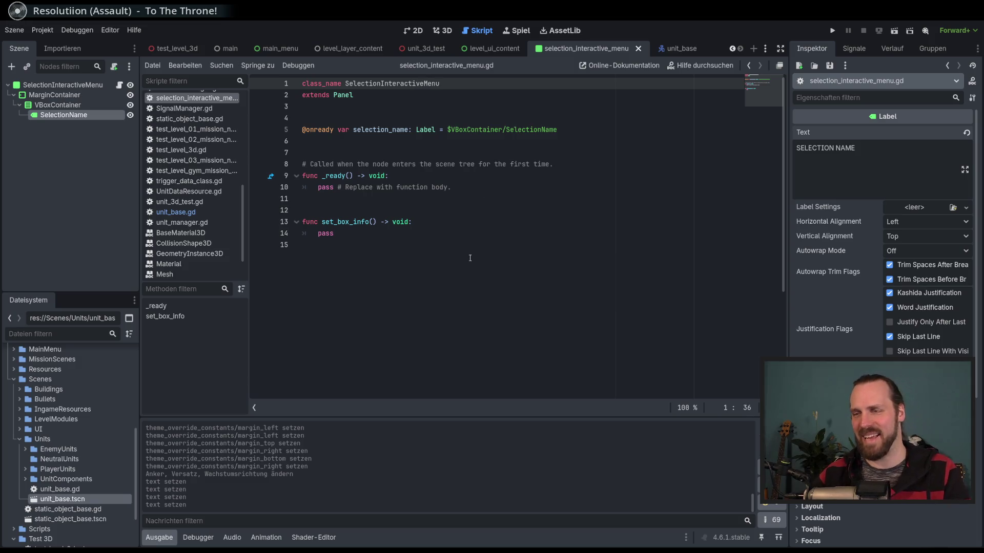
# - Place the caret inside the set_box_info parentheses, after briefly selecting its pass line
pyautogui.click(449, 224)
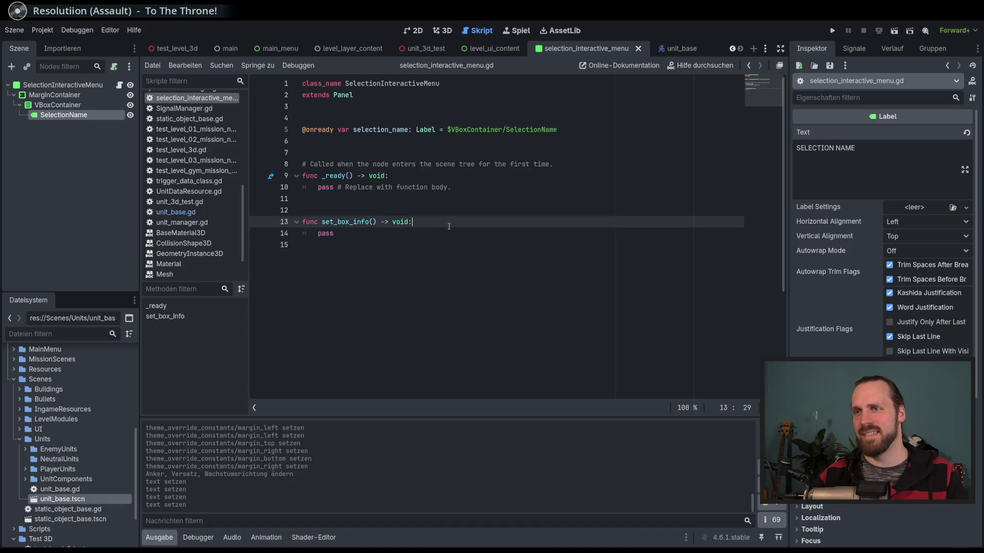
pyautogui.click(329, 235)
pyautogui.hotkey('shift', 'Home')
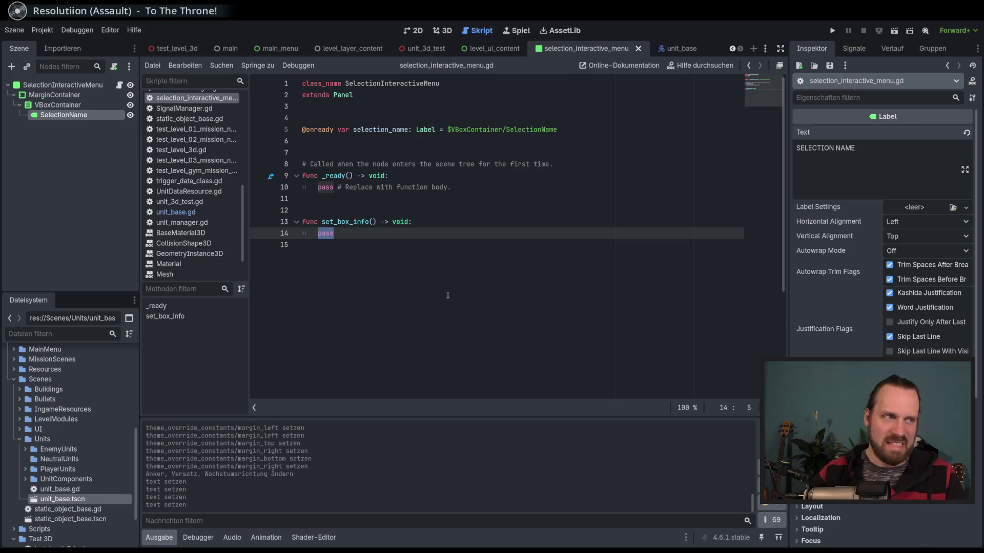
pyautogui.click(354, 235)
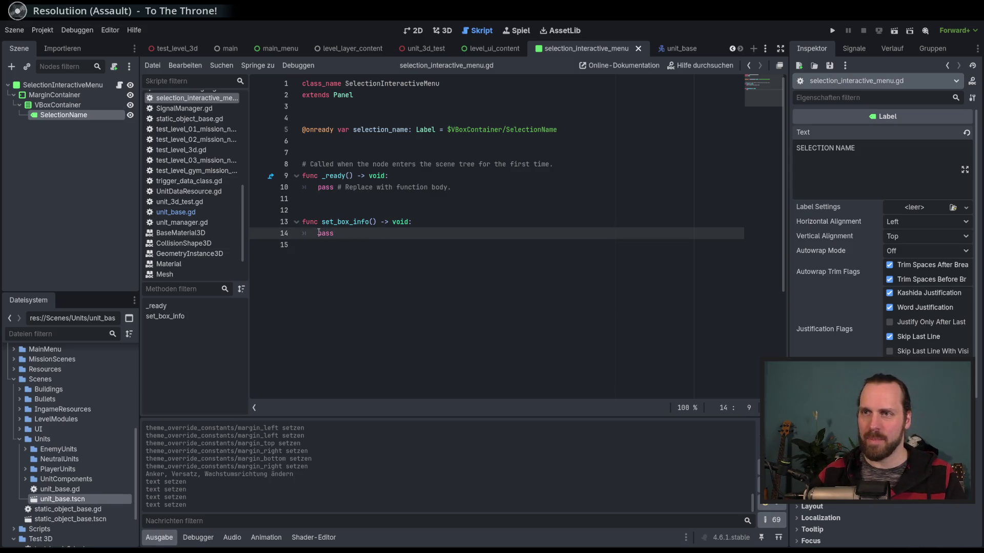
pyautogui.click(373, 222)
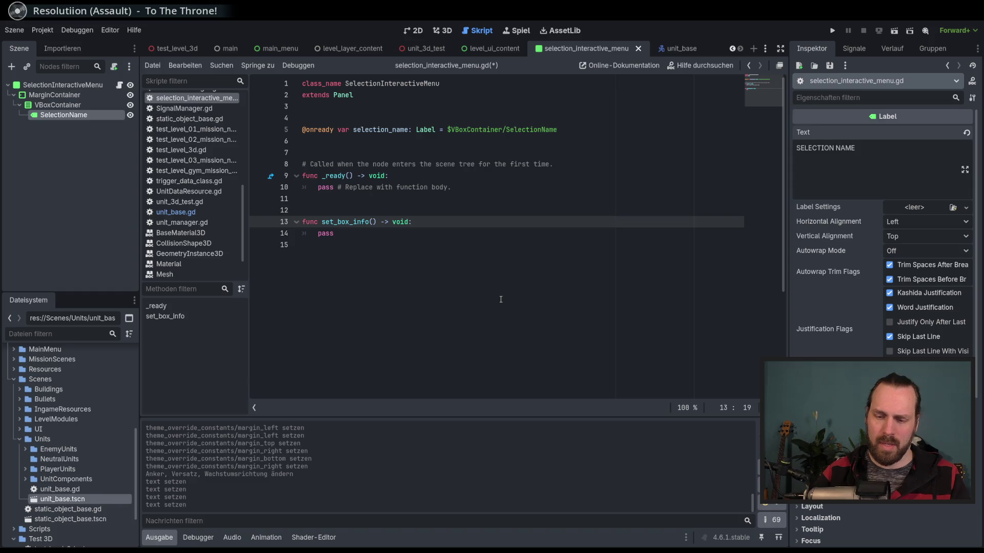
# - Give set_box_info a 'disp_name: String' parameter and save the script
pyautogui.write('n')
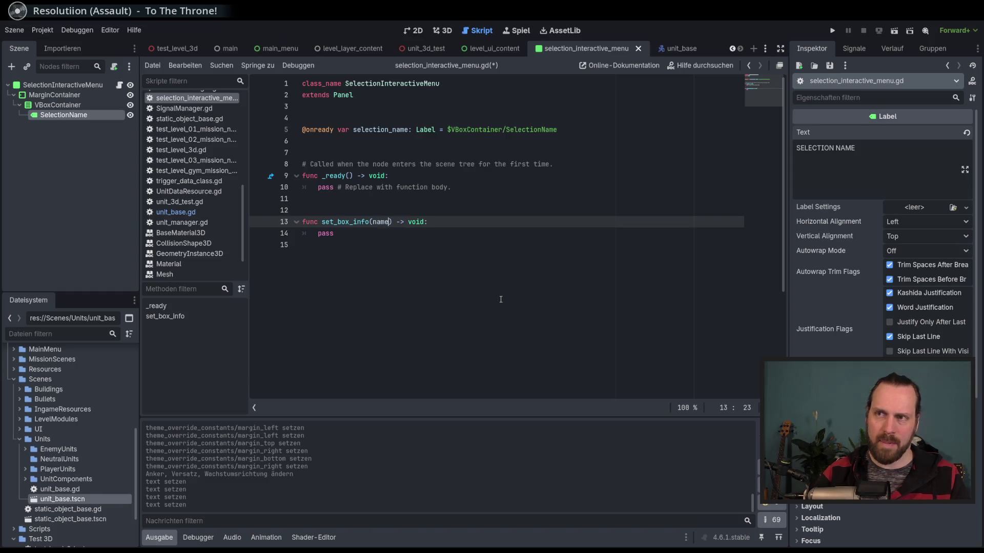
pyautogui.press('BackSpace')
pyautogui.write('disp')
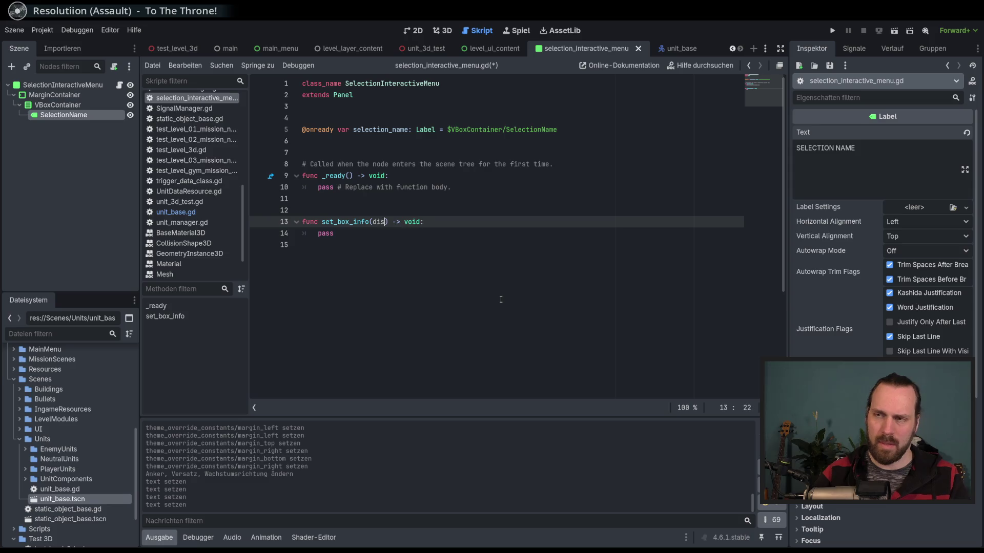
pyautogui.write('_name: String')
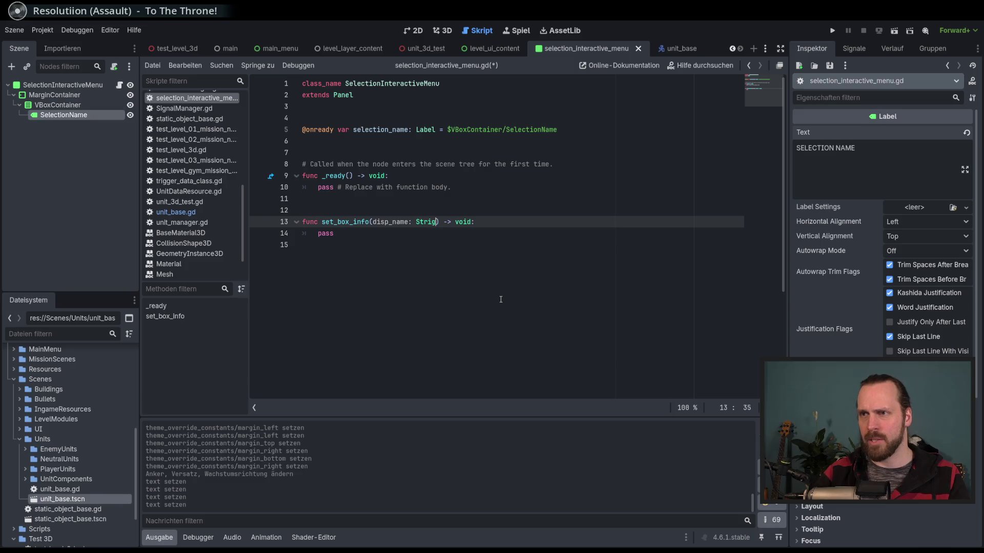
pyautogui.press('Escape')
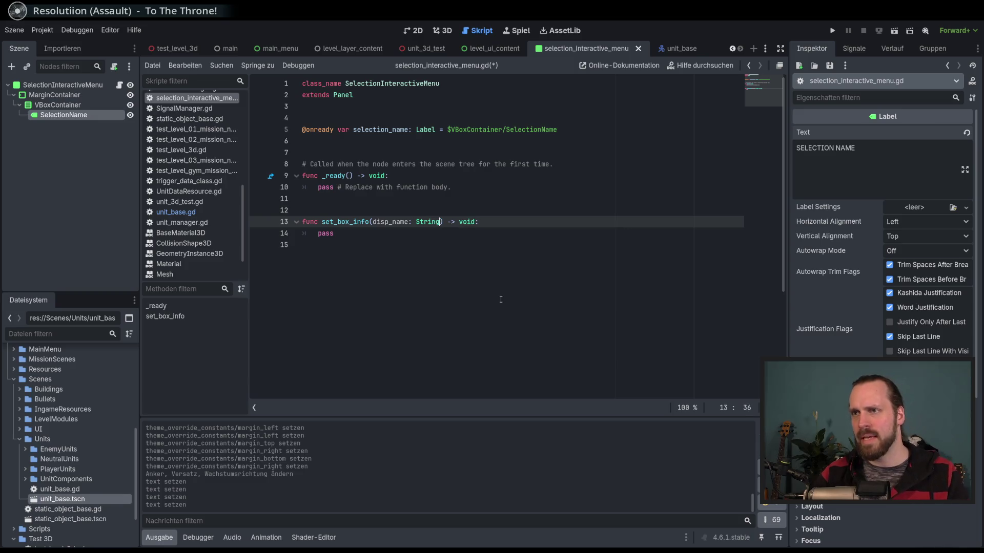
pyautogui.hotkey('ctrl', 's')
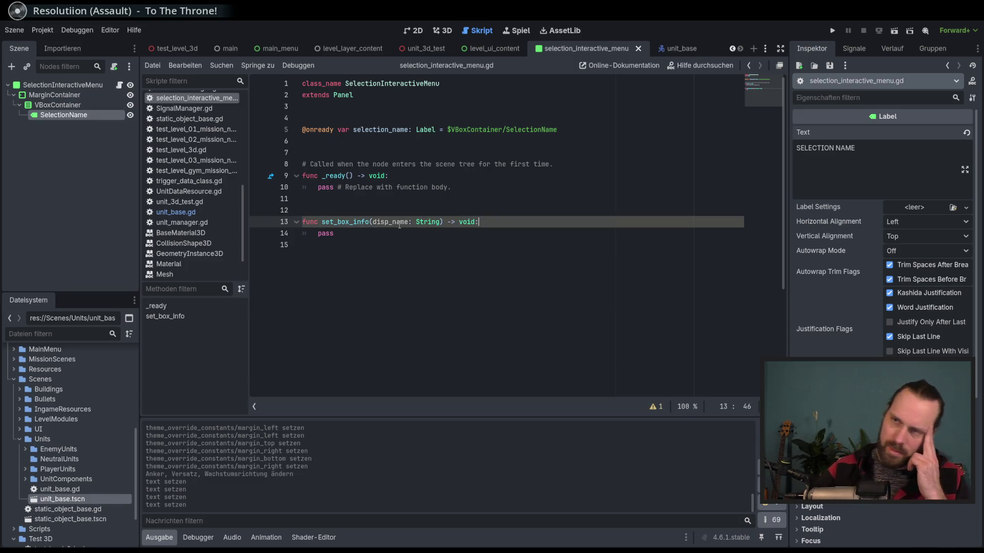
# - Replace the disp_name: String parameter with an untyped box_data parameter
pyautogui.moveTo(420, 223)
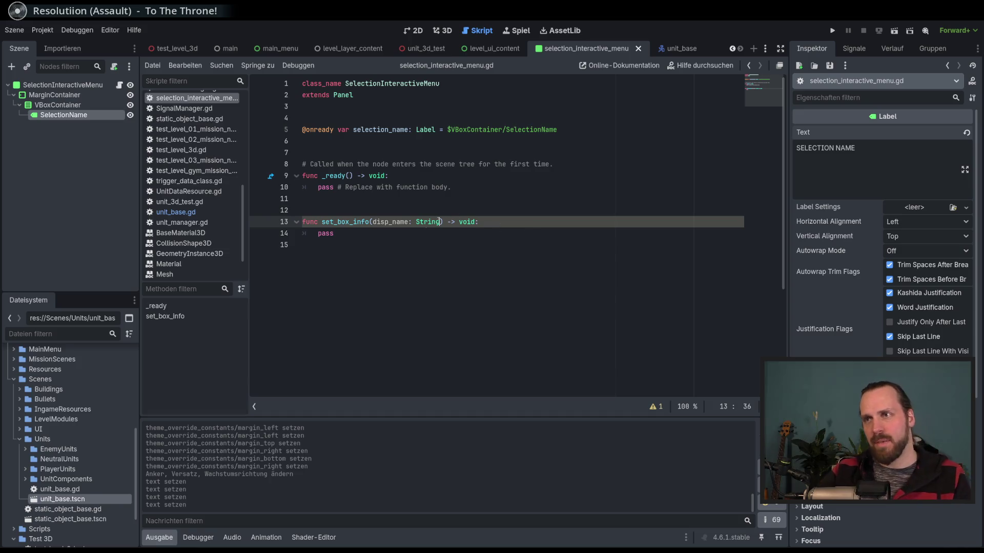
pyautogui.keyDown('shift'); pyautogui.click(372, 221); pyautogui.keyUp('shift')
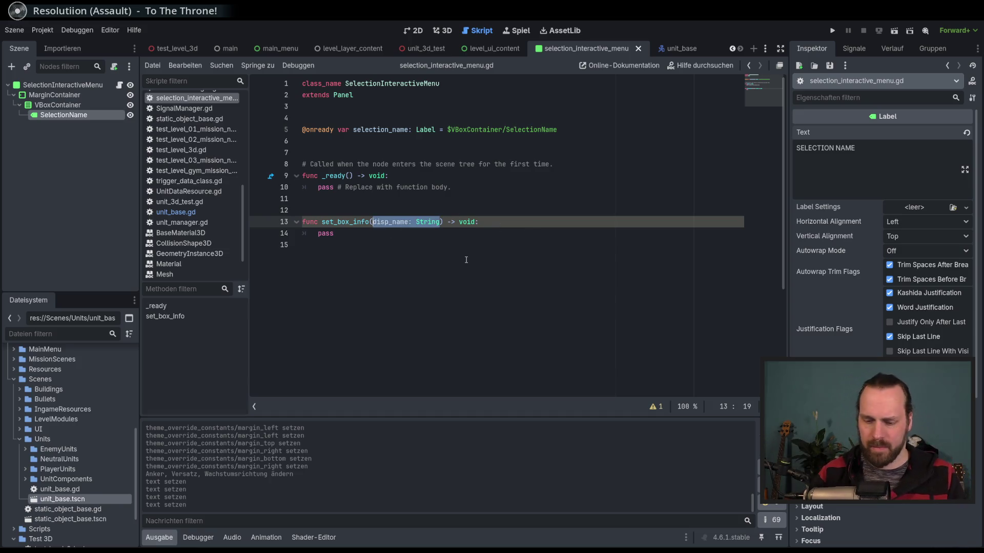
pyautogui.press('BackSpace')
pyautogui.write('box')
pyautogui.write('_data:')
pyautogui.press('BackSpace')
pyautogui.scroll(-3, 63, 476)
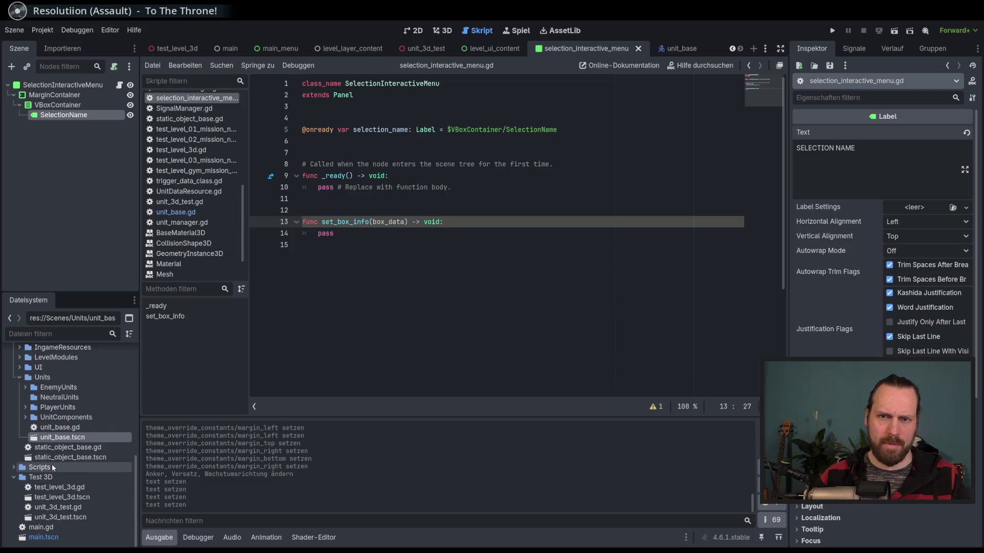
# - Collapse Scenes and expand Scripts/CustomClasses in the FileSystem dock
pyautogui.scroll(3, 67, 469)
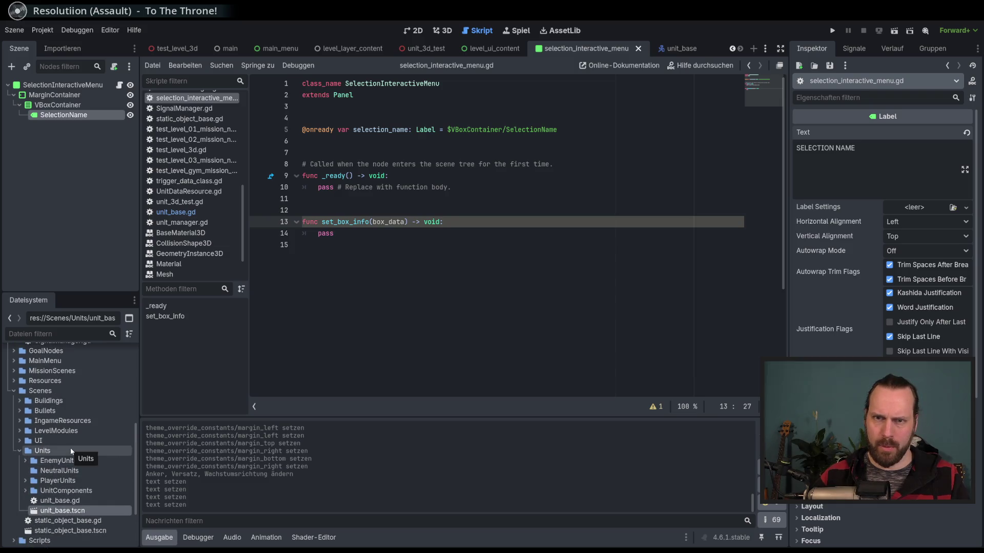
pyautogui.doubleClick(37, 392)
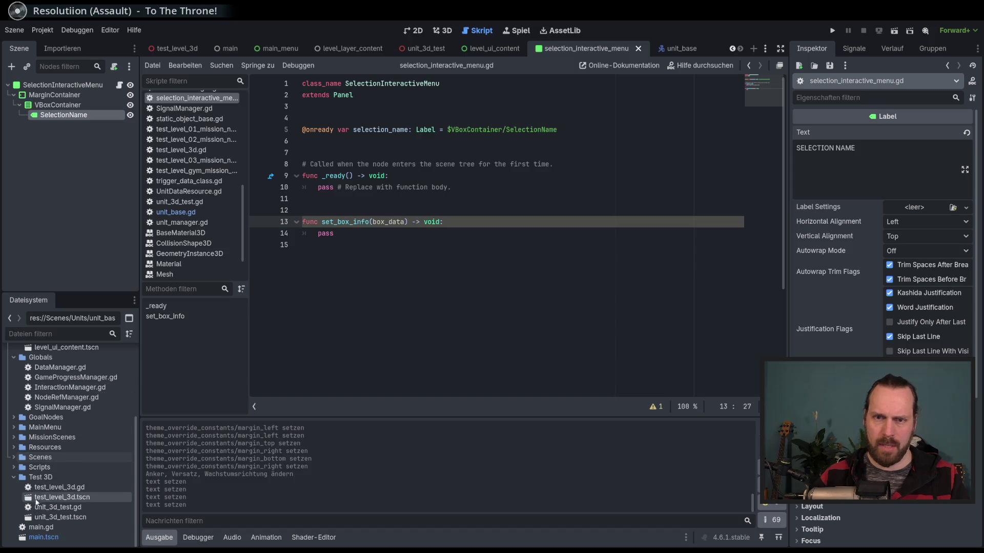
pyautogui.doubleClick(46, 467)
pyautogui.click(57, 480)
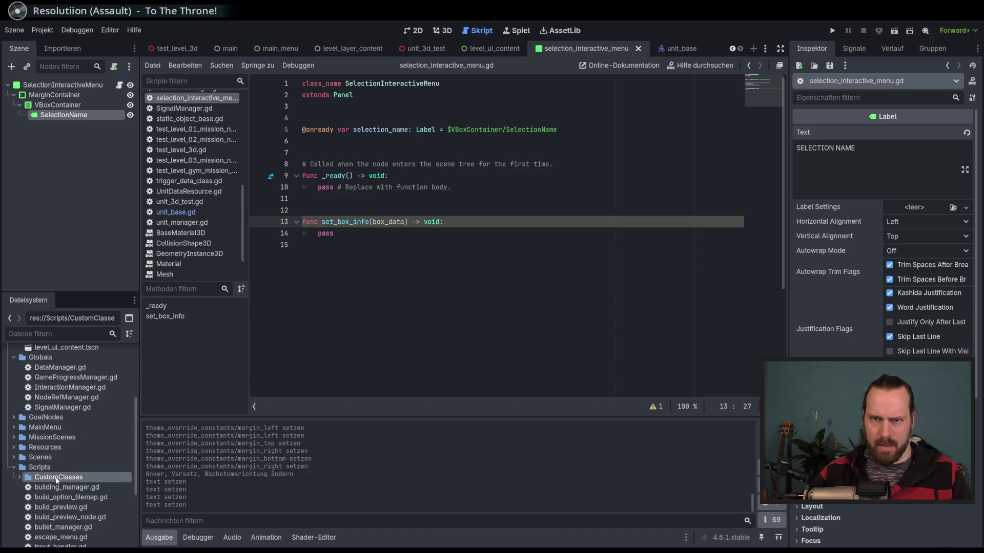
pyautogui.doubleClick(57, 480)
# - Create a new script named selection_info_class.gd in the CustomClasses folder
pyautogui.rightClick(57, 480)
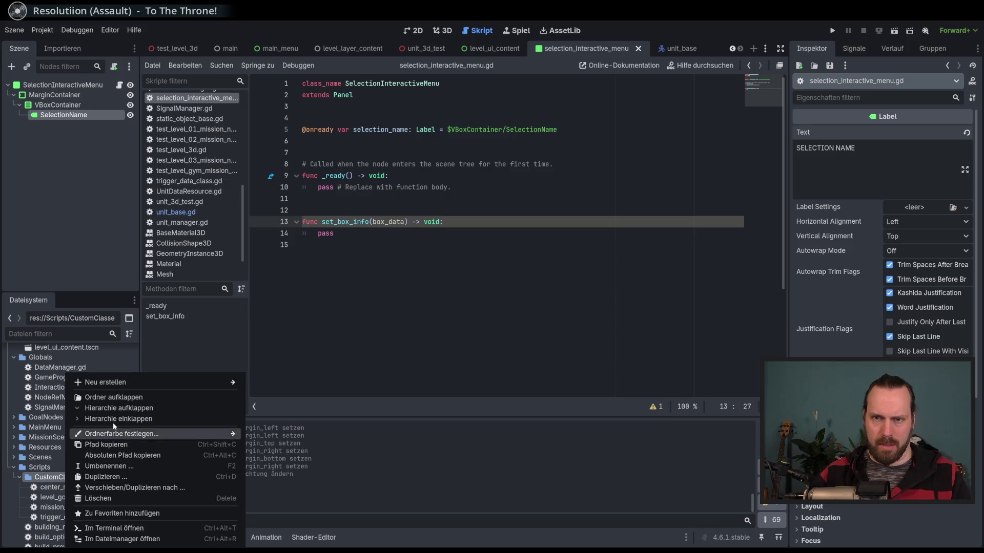
pyautogui.moveTo(137, 385)
pyautogui.click(277, 404)
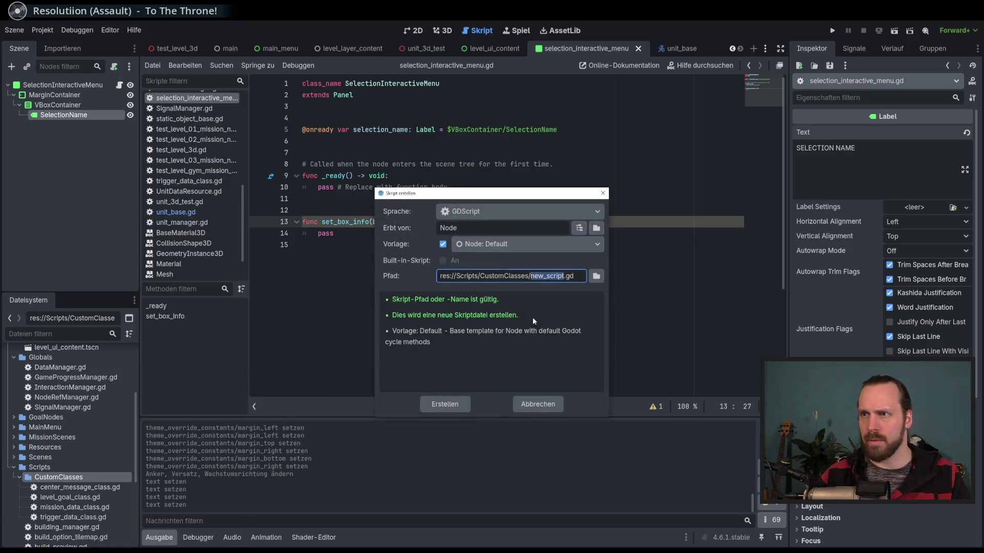
pyautogui.write('selection_in')
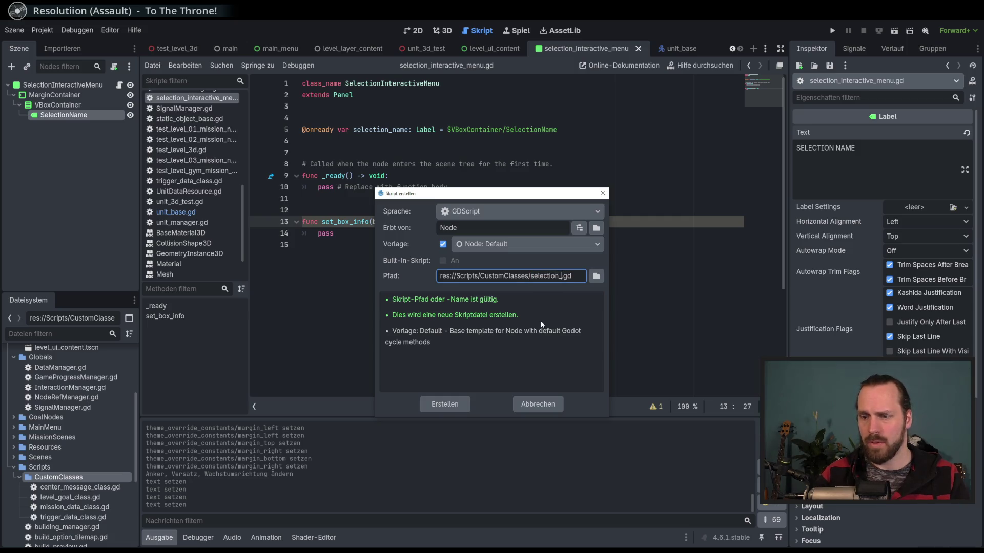
pyautogui.write('fo_cl')
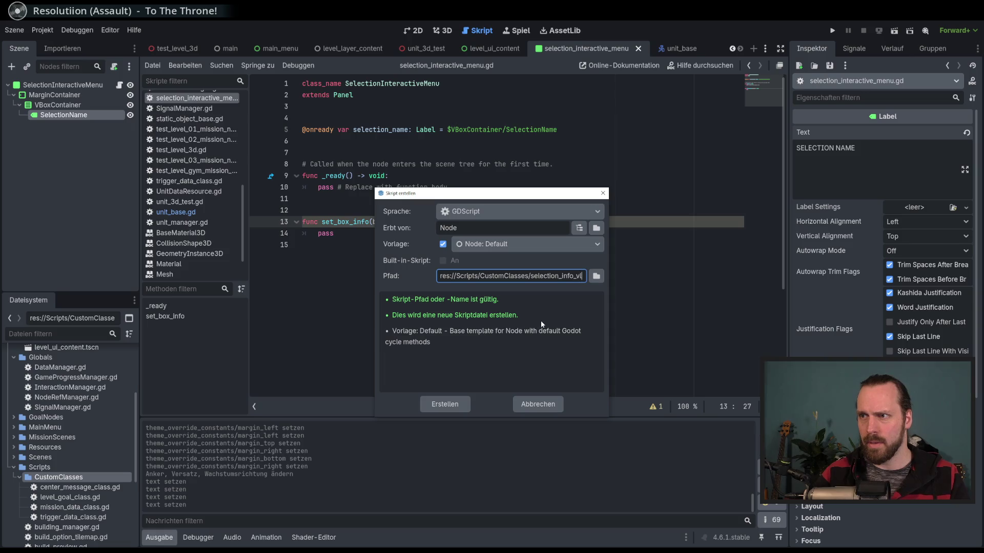
pyautogui.write('ass')
pyautogui.press('Return')
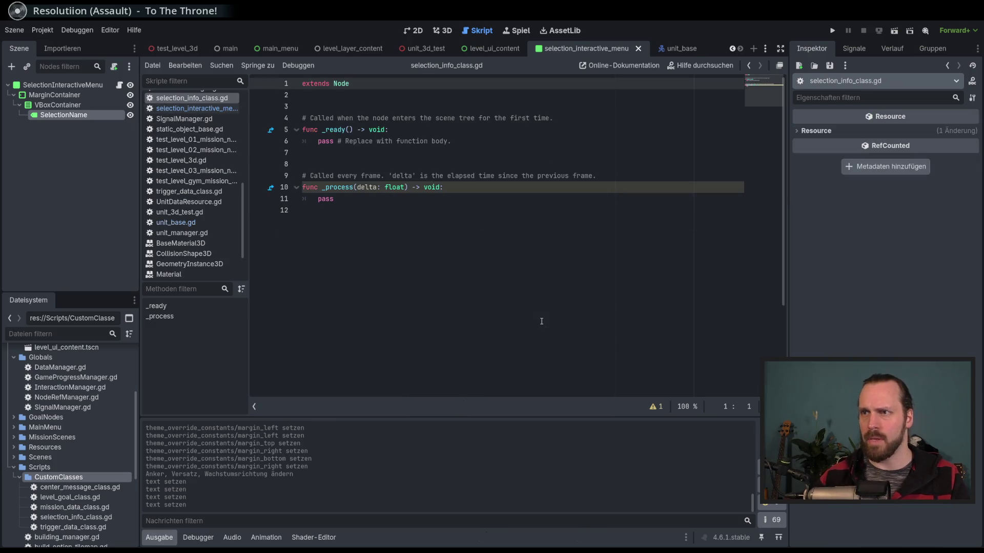
# - Add 'class_name selection_info_class' above extends Node, save, and fix the misspelled name
pyautogui.click(444, 216)
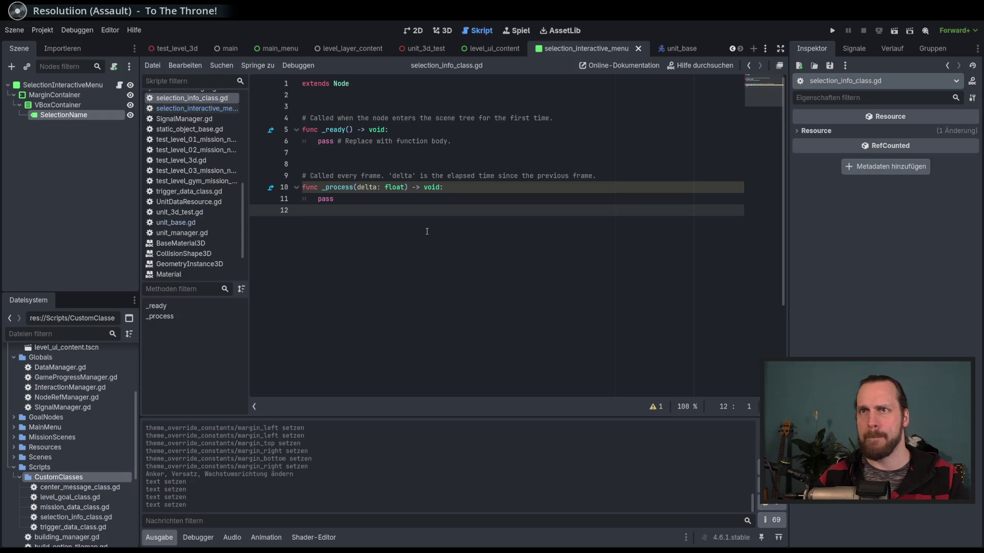
pyautogui.click(381, 118)
pyautogui.click(365, 84)
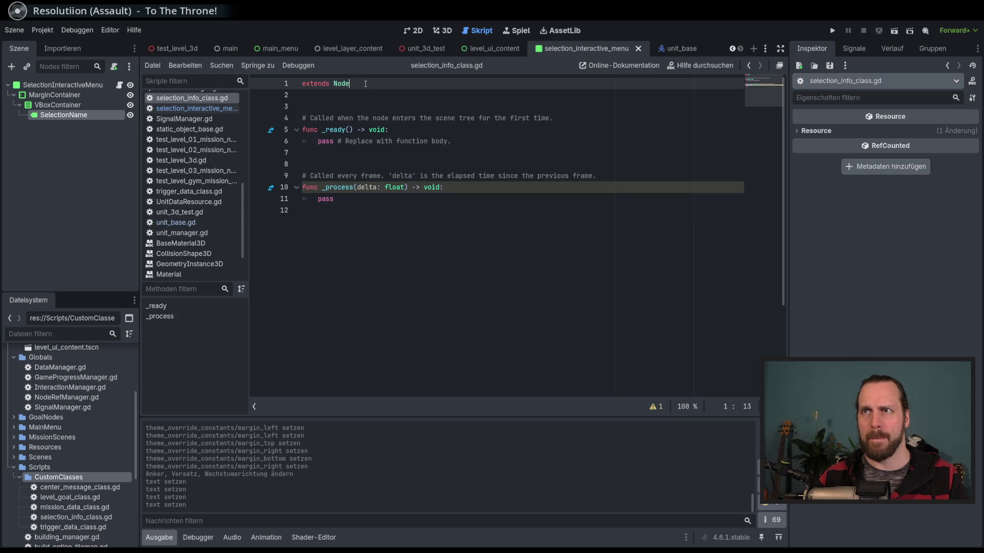
pyautogui.hotkey('ctrl', 'shift', 'Return')
pyautogui.write('class_name S')
pyautogui.press('BackSpace')
pyautogui.write('selection_info_class')
pyautogui.hotkey('ctrl', 's')
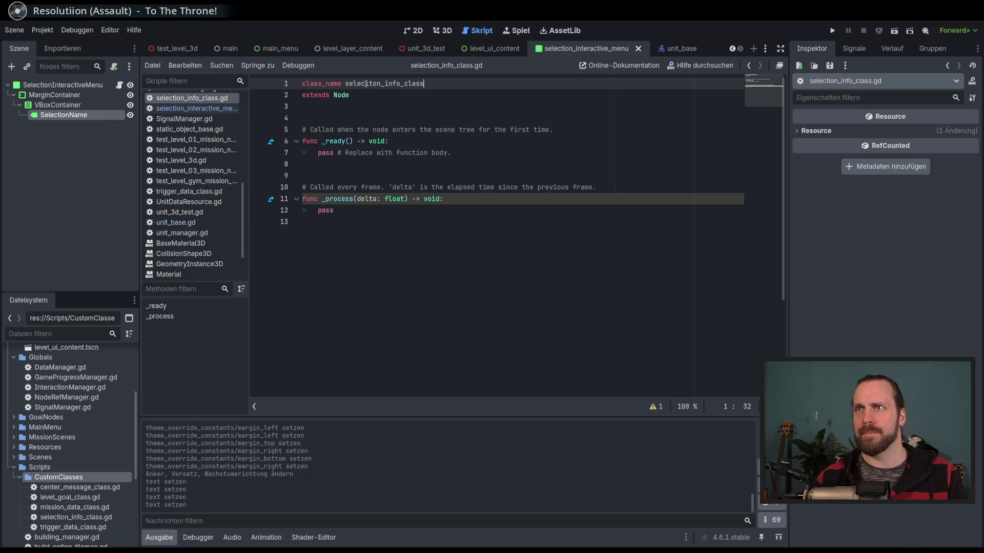
pyautogui.click(367, 85)
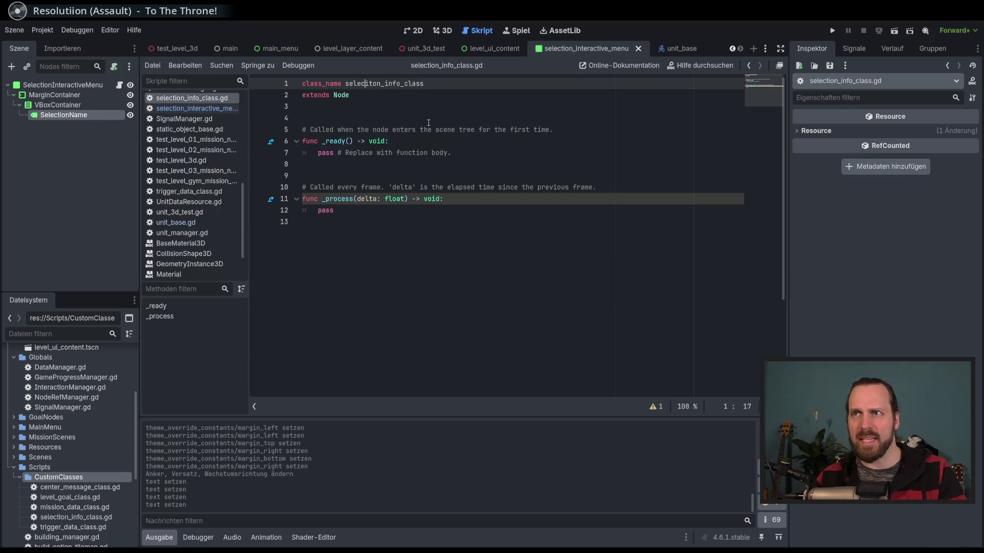
pyautogui.press('Delete')
pyautogui.press('Right')
pyautogui.write('i')
# - Replace the _ready/_process template with 'var seleciton_name: String' and save
pyautogui.press('End')
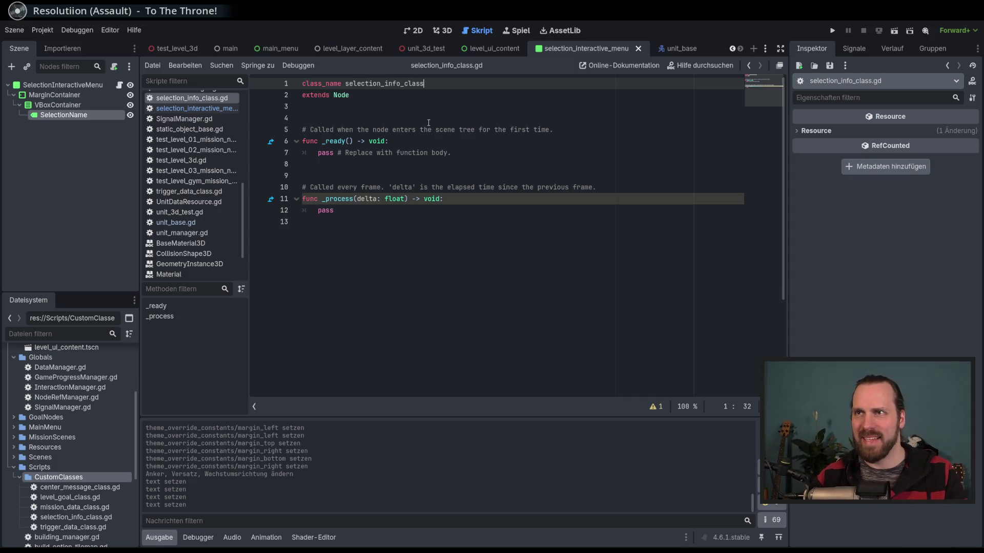
pyautogui.moveTo(302, 118); pyautogui.dragTo(359, 223)
pyautogui.press('BackSpace')
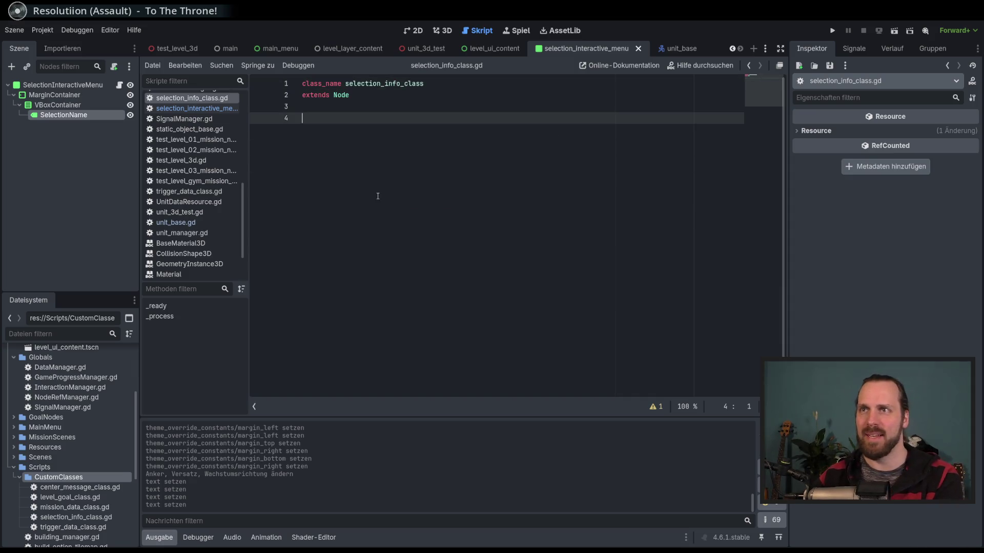
pyautogui.press('Return')
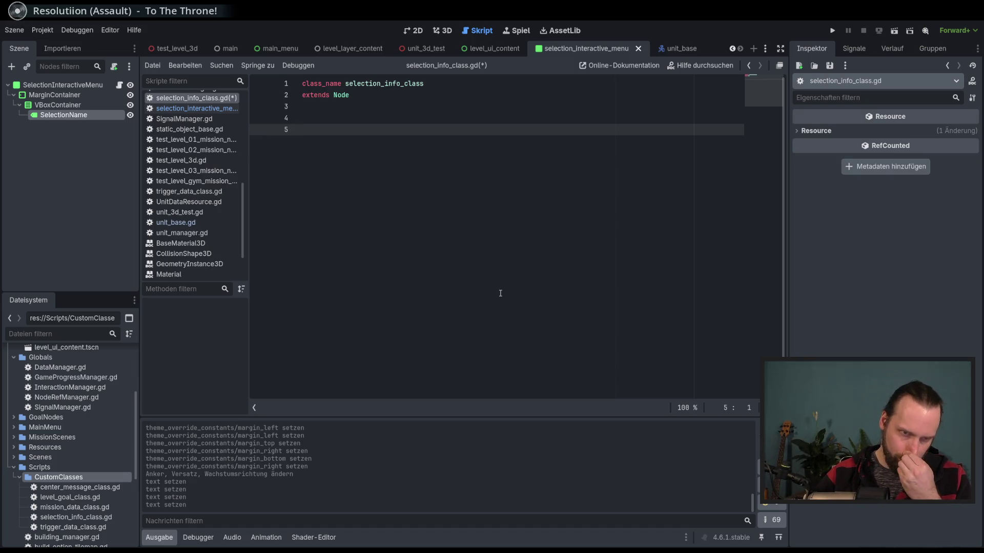
pyautogui.write('var ')
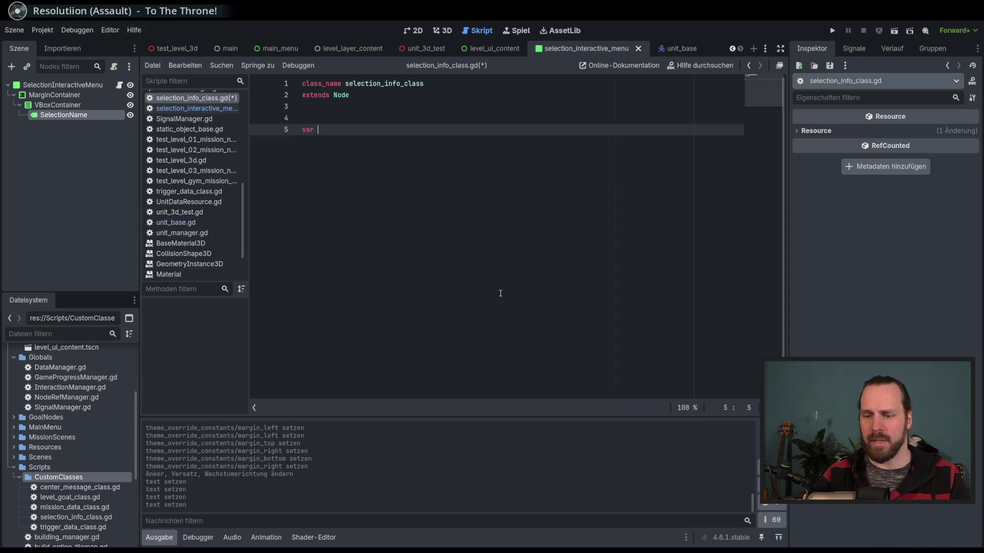
pyautogui.write('name: stri')
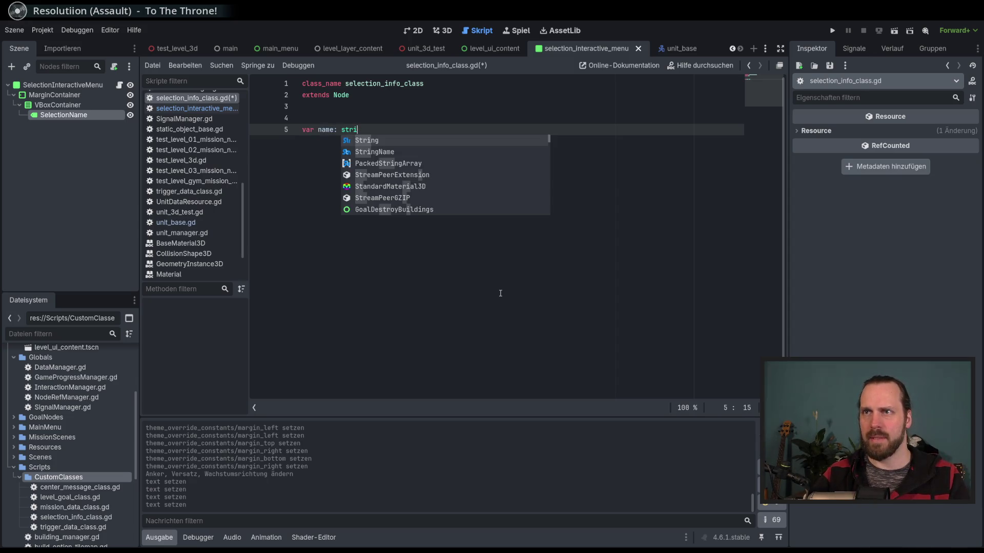
pyautogui.press('BackSpace')
pyautogui.press('BackSpace')
pyautogui.press('BackSpace')
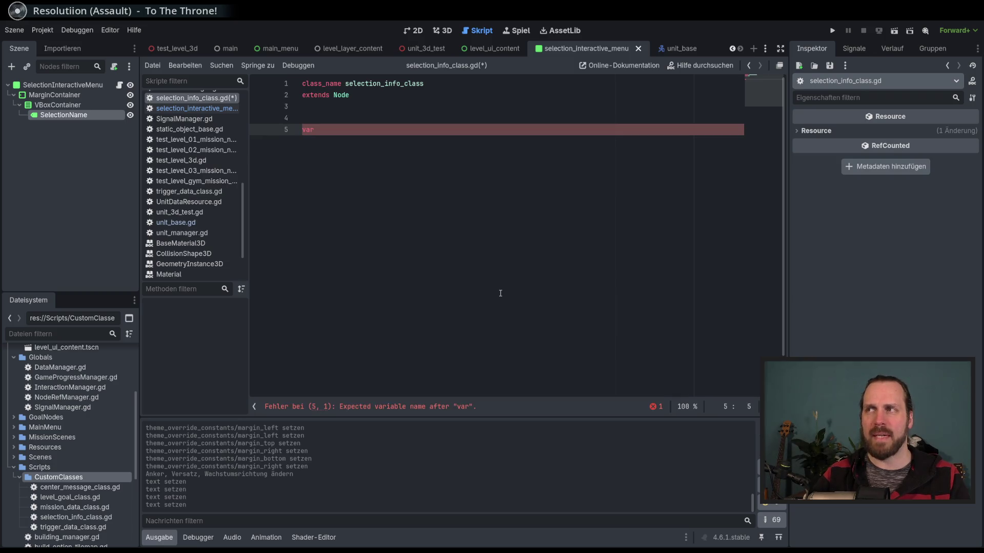
pyautogui.write('name')
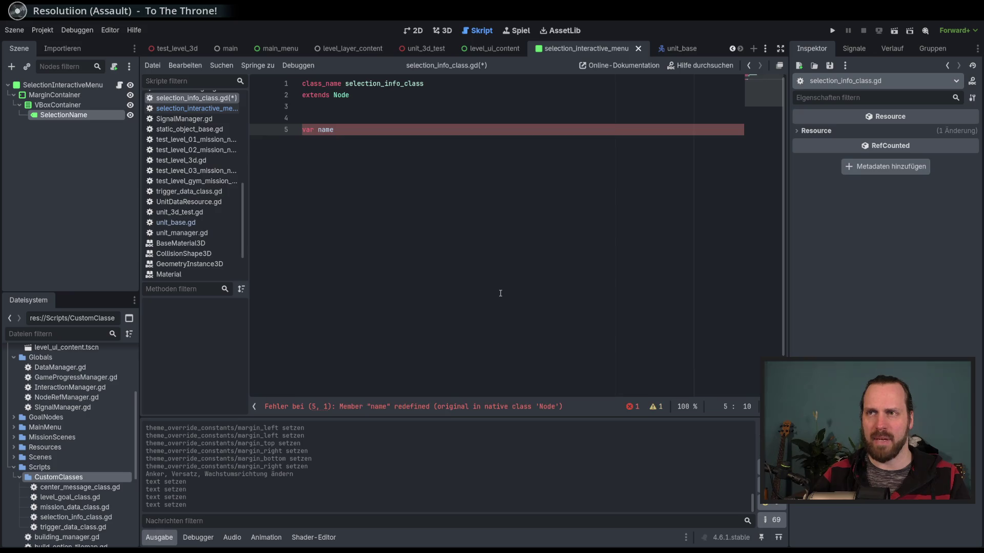
pyautogui.press('BackSpace')
pyautogui.press('BackSpace')
pyautogui.press('BackSpace')
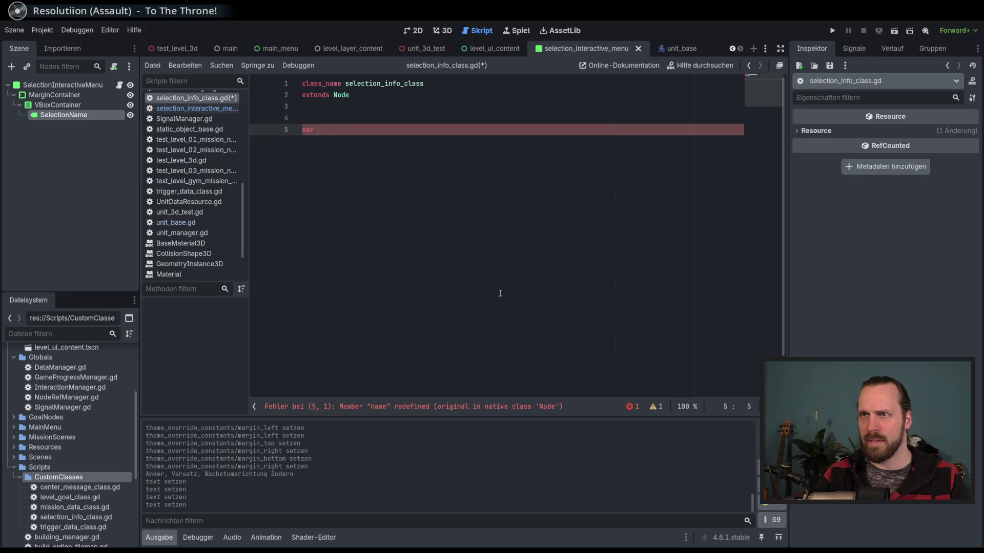
pyautogui.write('seleciton_name')
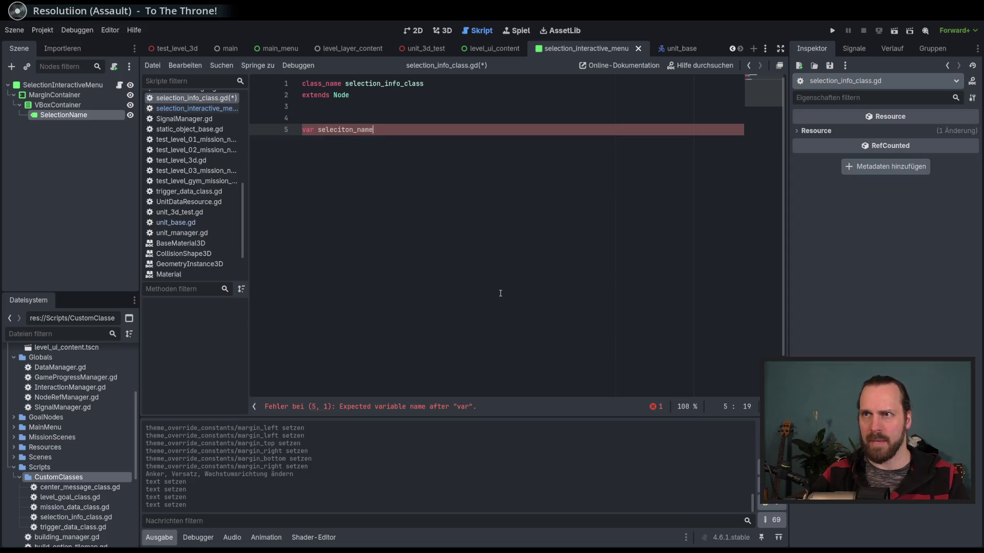
pyautogui.write(': String')
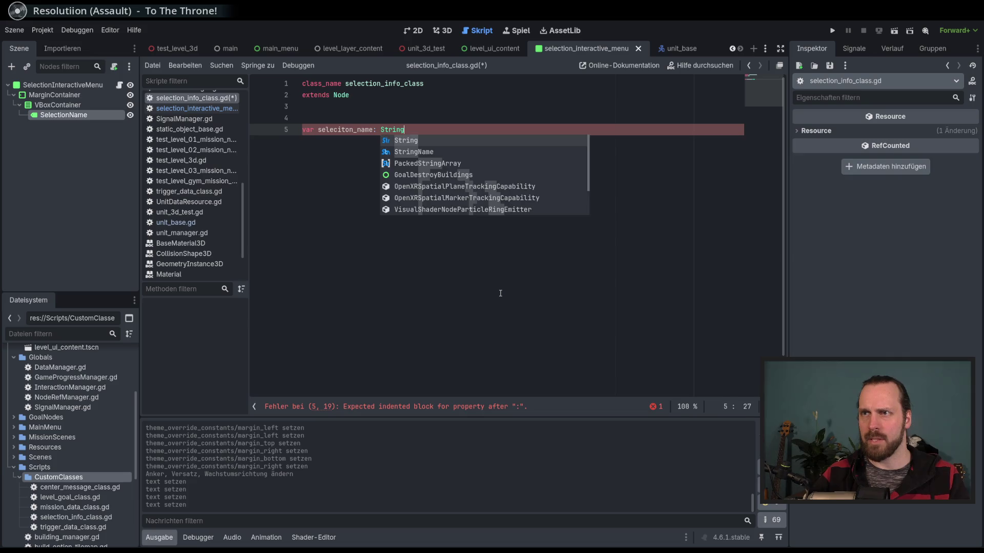
pyautogui.press('Escape')
pyautogui.hotkey('ctrl', 's')
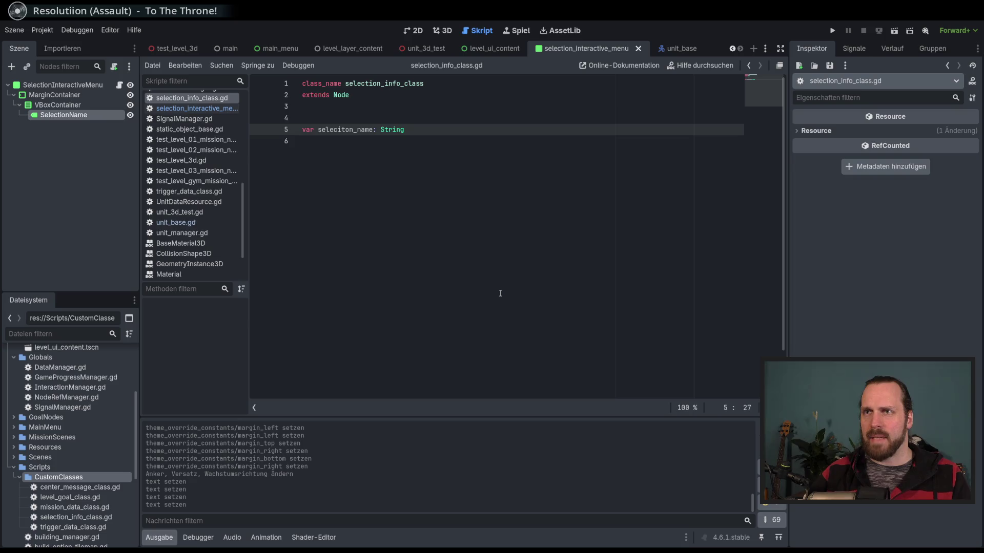
# - Try a second 'type' field below, then remove the unfinished line and save again
pyautogui.click(500, 293)
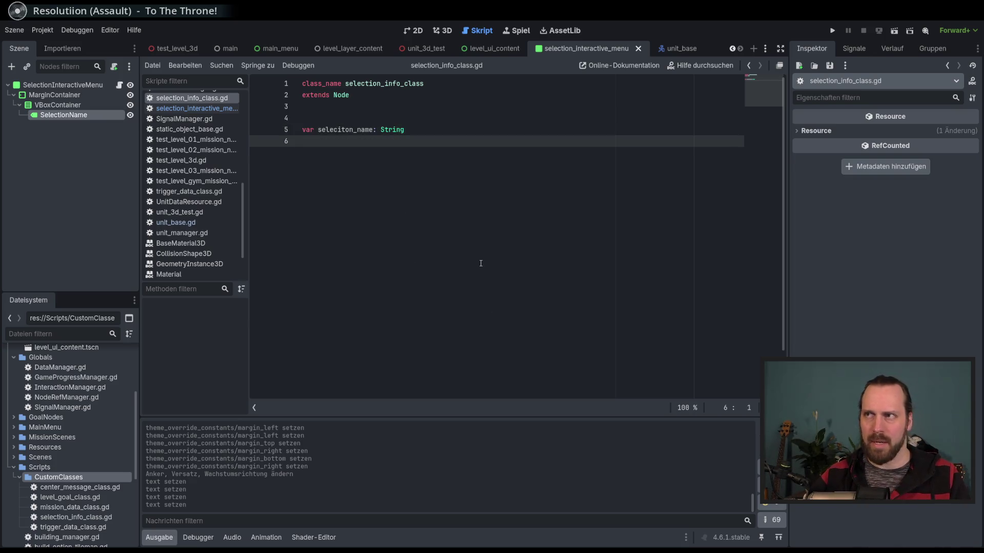
pyautogui.write('var un')
pyautogui.press('BackSpace')
pyautogui.write('type:')
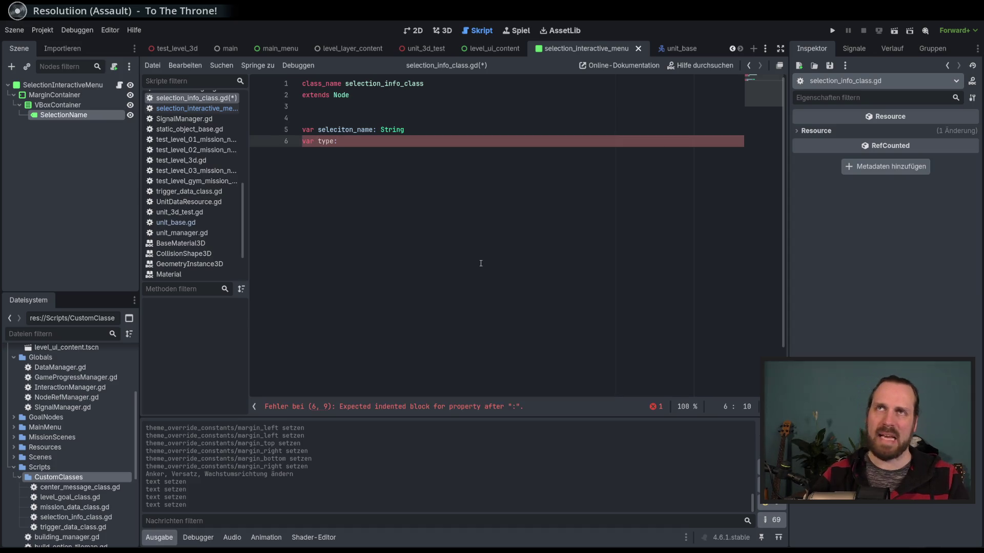
pyautogui.hotkey('shift', 'Home')
pyautogui.press('BackSpace')
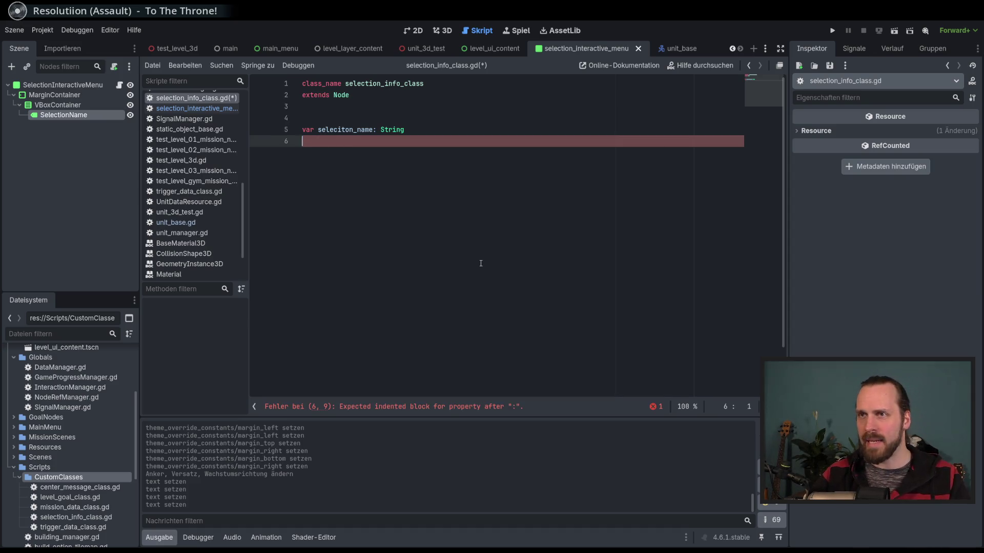
pyautogui.hotkey('ctrl', 's')
# - Check the selection_info_class name, then return to the SelectionInteractiveMenu script's set_box_info
pyautogui.click(407, 83)
pyautogui.click(406, 202)
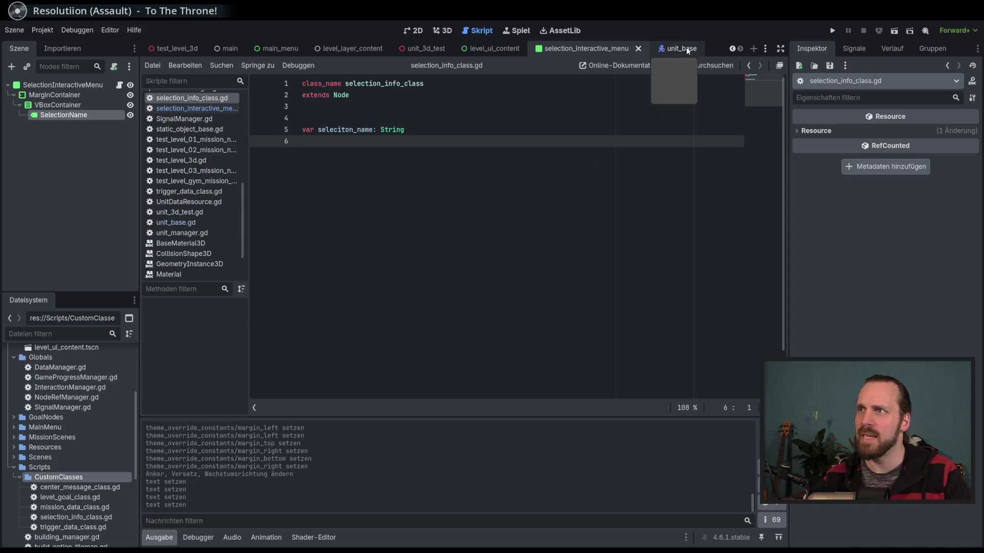
pyautogui.doubleClick(394, 83)
pyautogui.click(407, 147)
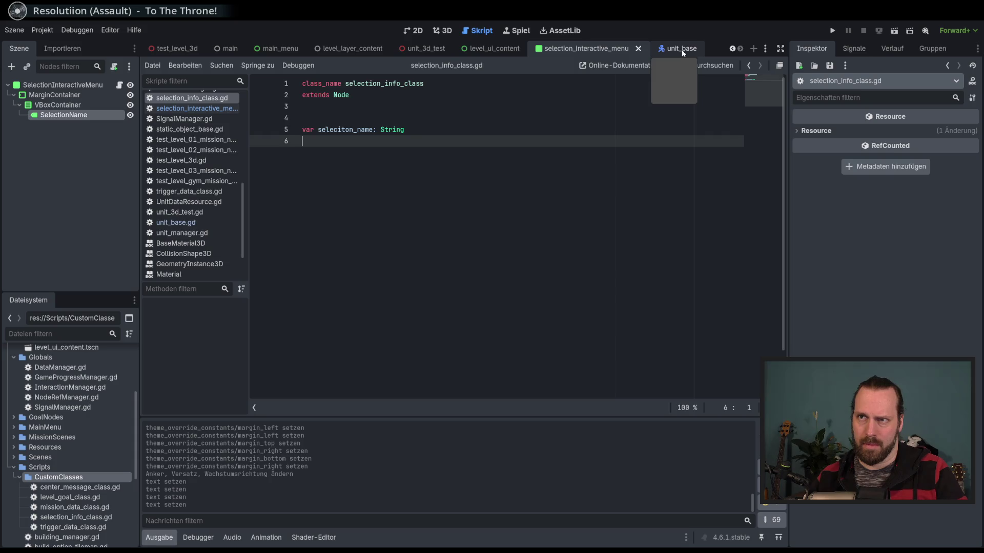
pyautogui.click(119, 85)
pyautogui.click(487, 233)
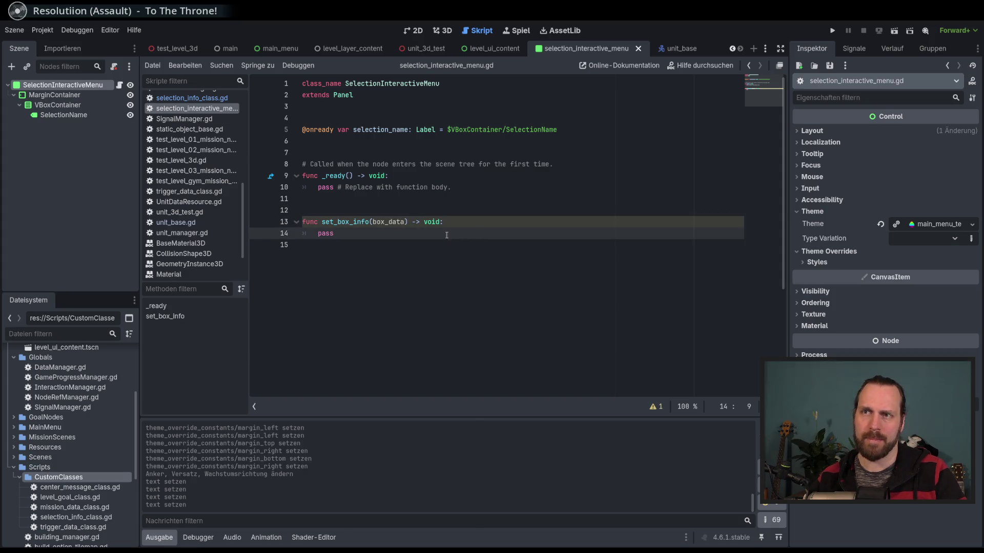
# - Insert a 'func _init() -> void:' stub containing pass above _ready
pyautogui.click(357, 152)
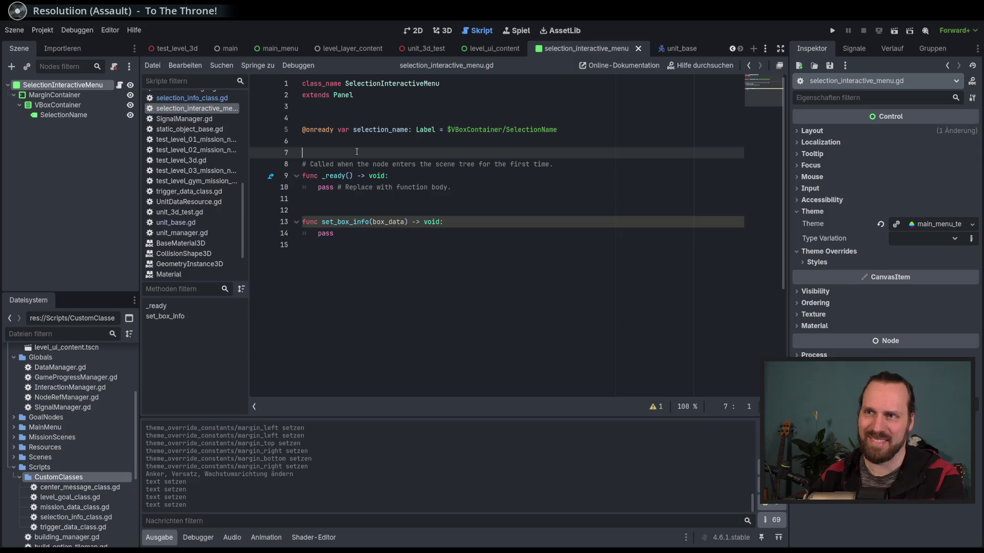
pyautogui.press('Return')
pyautogui.press('Return')
pyautogui.press('Return')
pyautogui.press('Up')
pyautogui.press('Up')
pyautogui.write('func ')
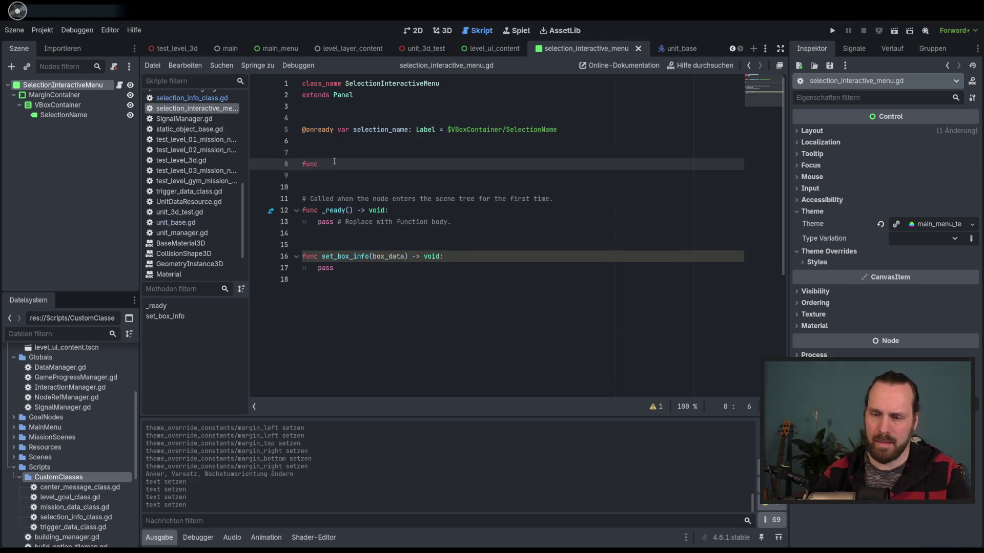
pyautogui.write('_i')
pyautogui.press('Return')
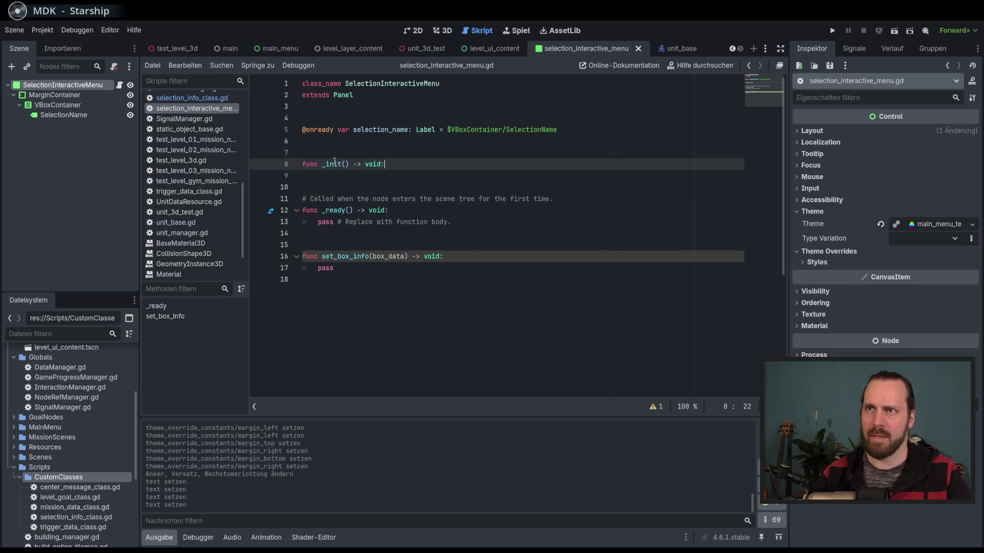
pyautogui.press('Return')
pyautogui.write('pass')
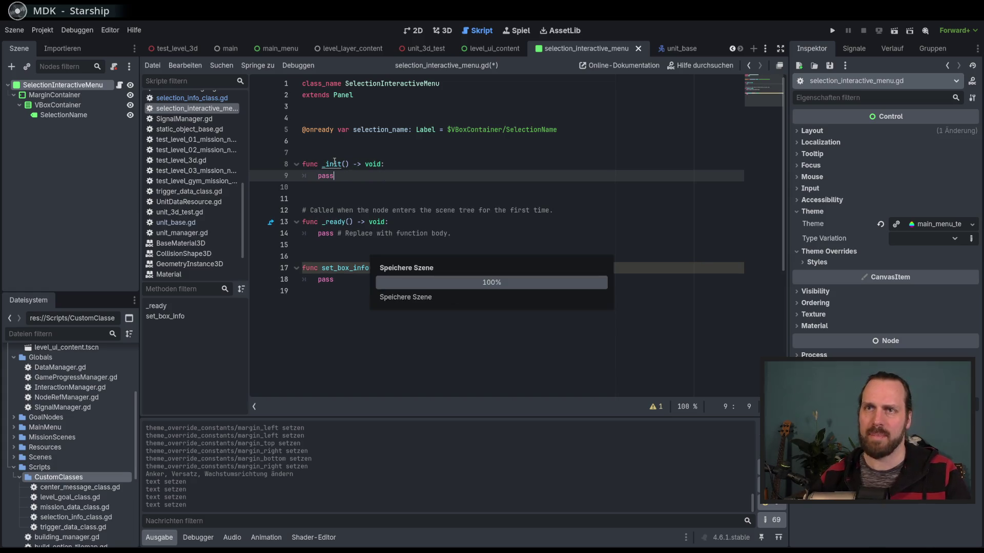
# - Scroll the script list and start filtering it by name
pyautogui.scroll(3, 216, 166)
pyautogui.moveTo(244, 172)
pyautogui.mouseDown()
pyautogui.moveTo(247, 221)
pyautogui.moveTo(245, 97)
pyautogui.mouseUp()
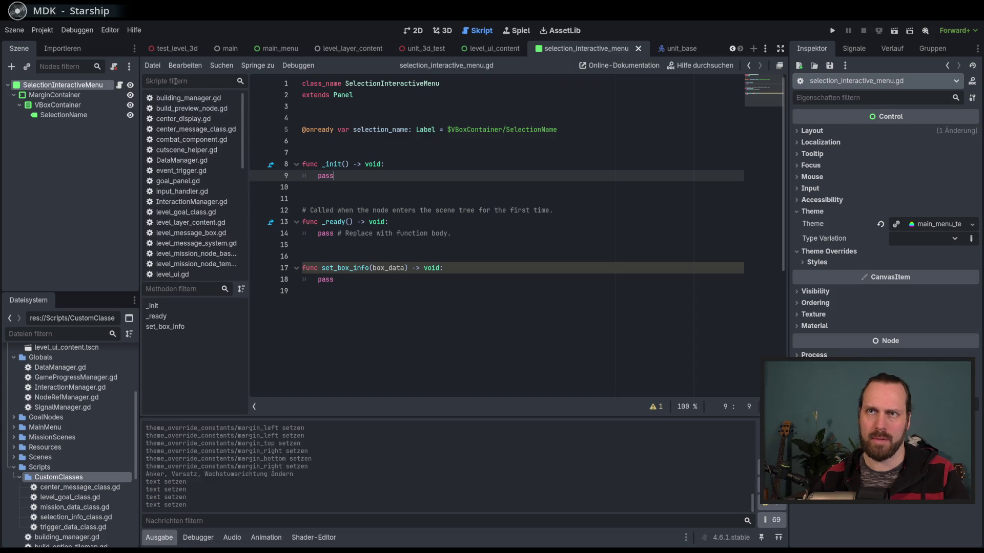
pyautogui.click(173, 81)
# - In NodeRefManager.gd, declare 'var seleciton_interaction_menu' typed SelectionInteractiveMenu
pyautogui.write('node')
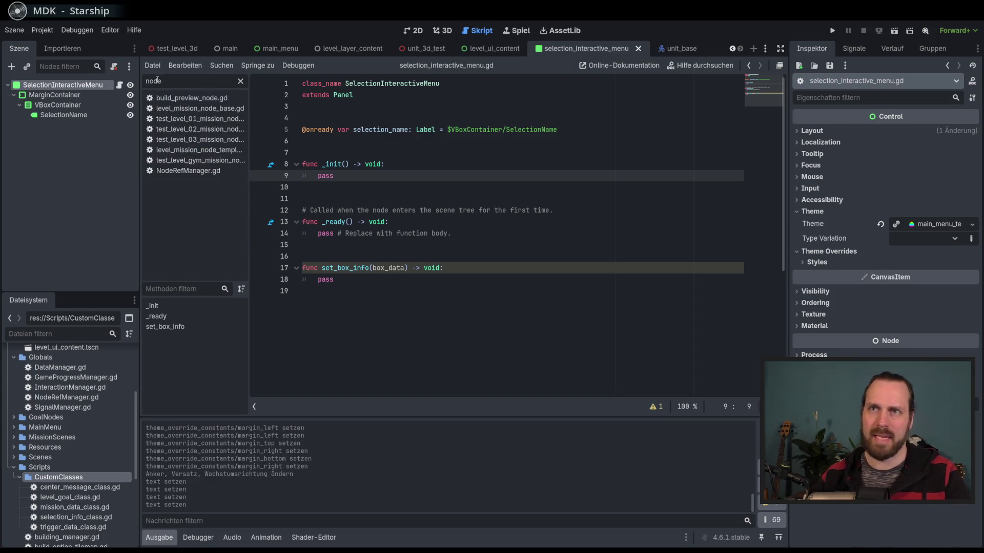
pyautogui.click(188, 171)
pyautogui.write('var ui_')
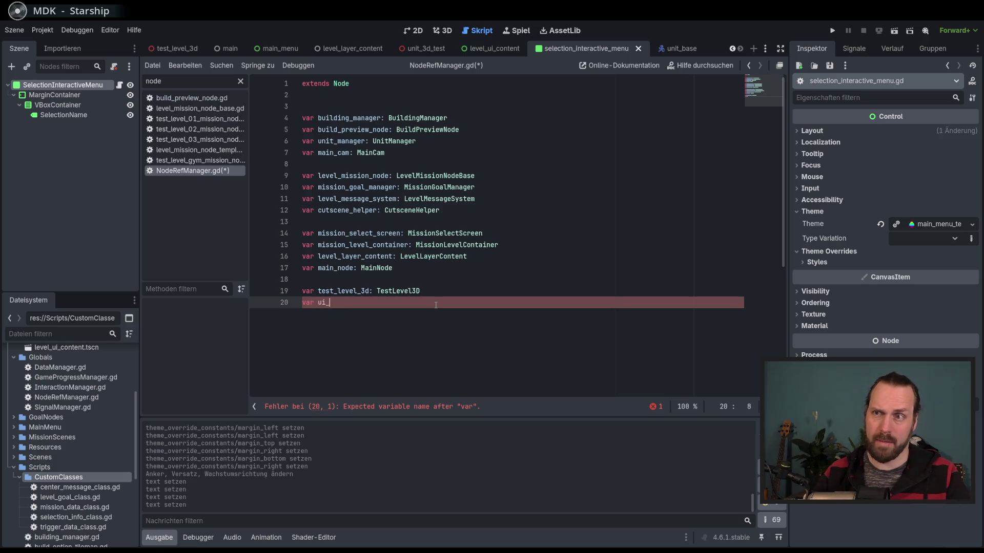
pyautogui.press('BackSpace')
pyautogui.press('BackSpace')
pyautogui.press('BackSpace')
pyautogui.write('selecito')
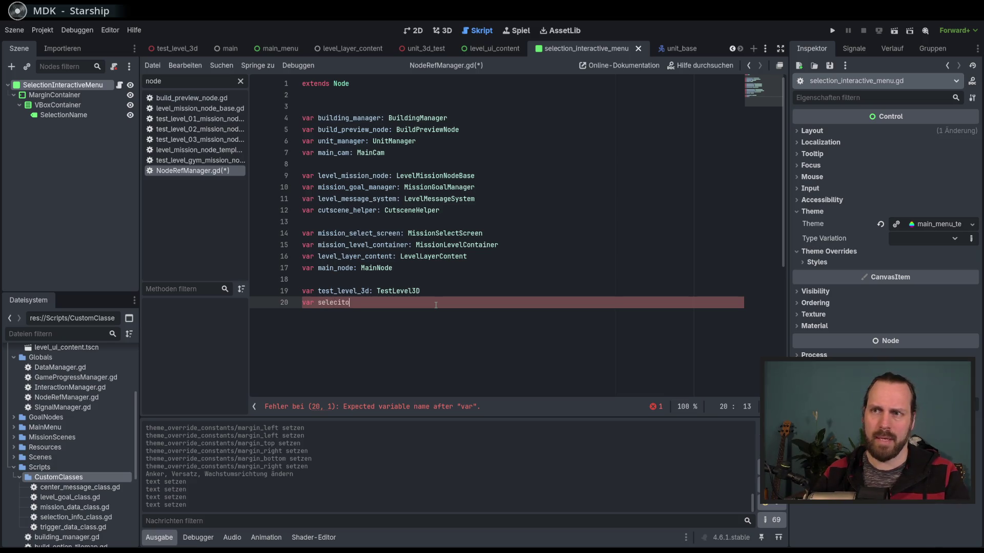
pyautogui.write('n_interacti')
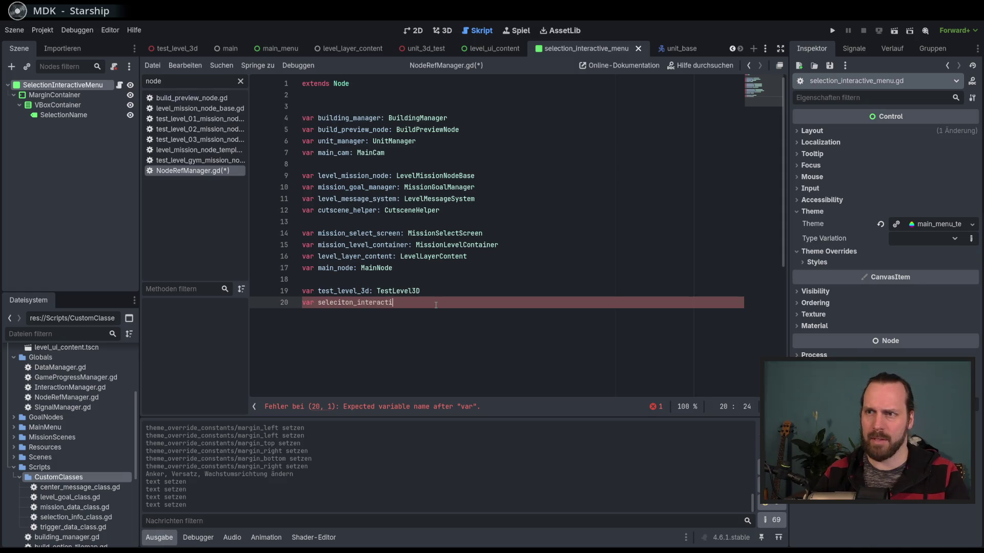
pyautogui.write('on_menu')
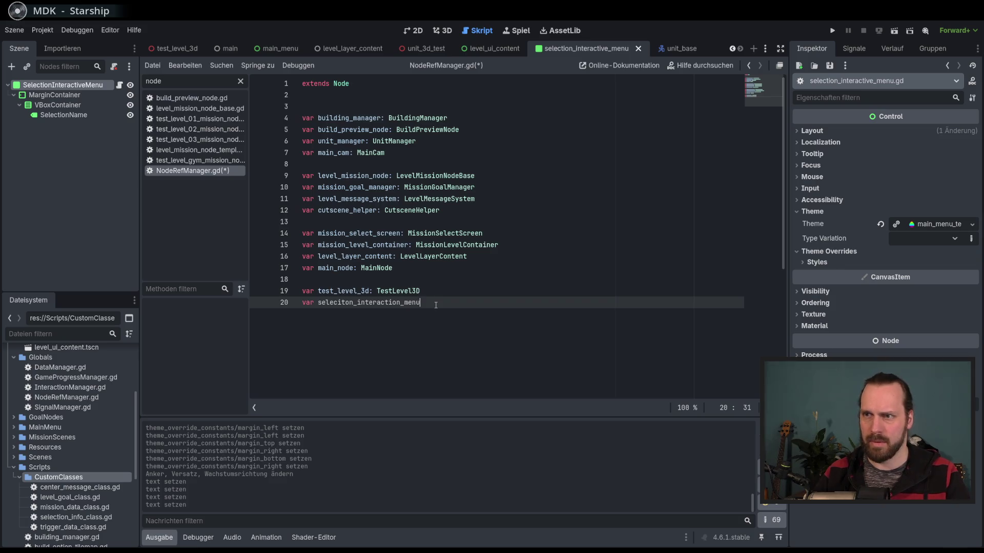
pyautogui.press('BackSpace')
pyautogui.press('BackSpace')
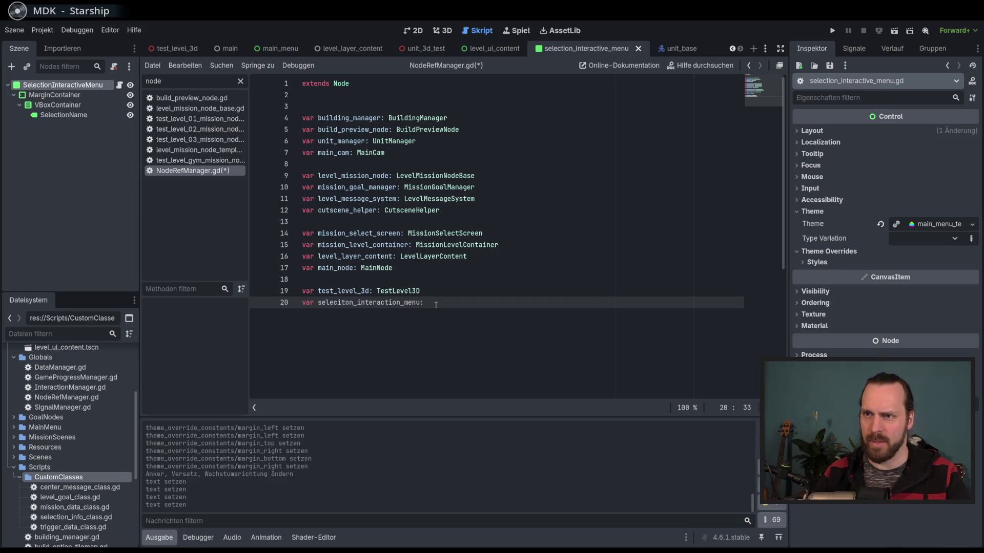
pyautogui.write('Selec')
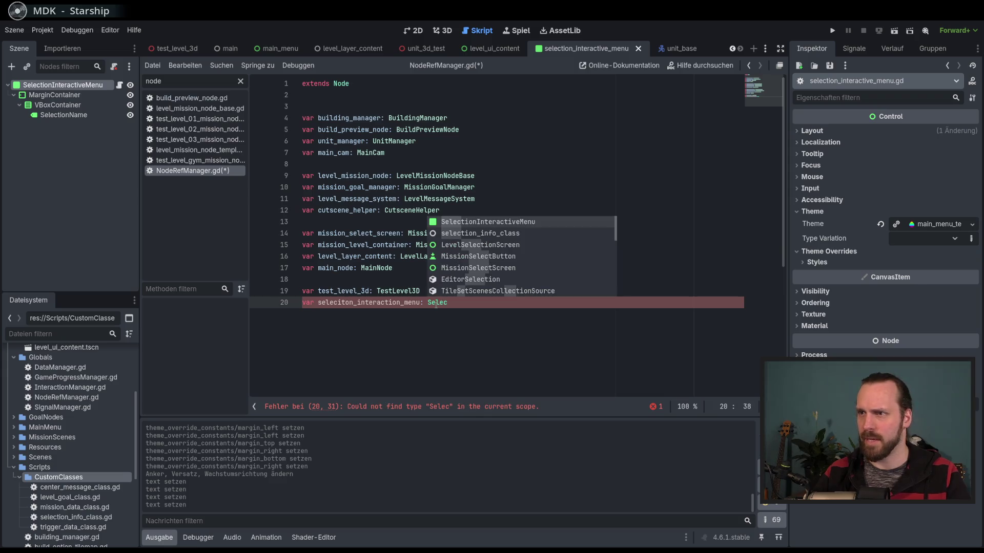
pyautogui.press('Return')
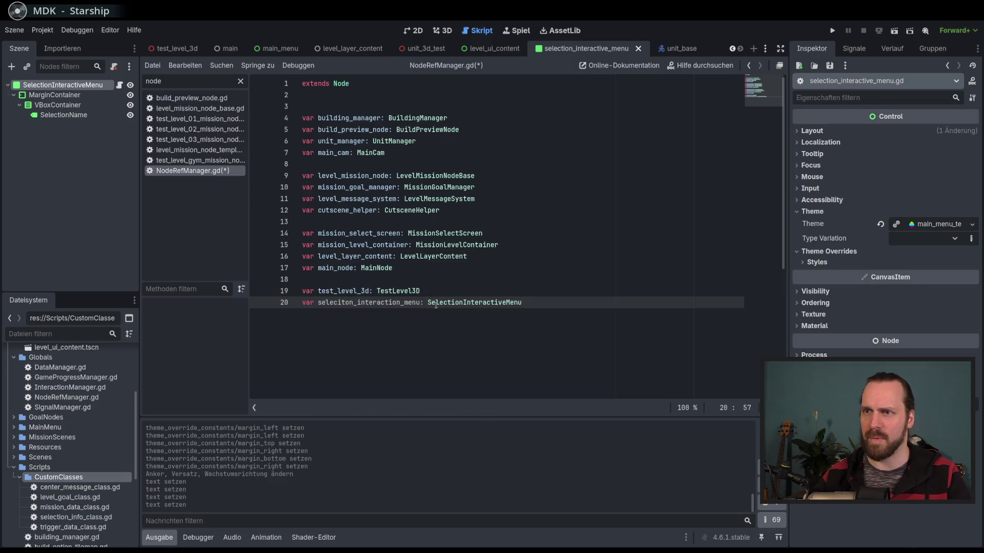
# - Correct 'interaction' to 'interactive' in the variable name and save
pyautogui.click(402, 302)
pyautogui.press('BackSpace')
pyautogui.press('BackSpace')
pyautogui.write('ve')
pyautogui.press('End')
pyautogui.press('Return')
pyautogui.hotkey('ctrl', 's')
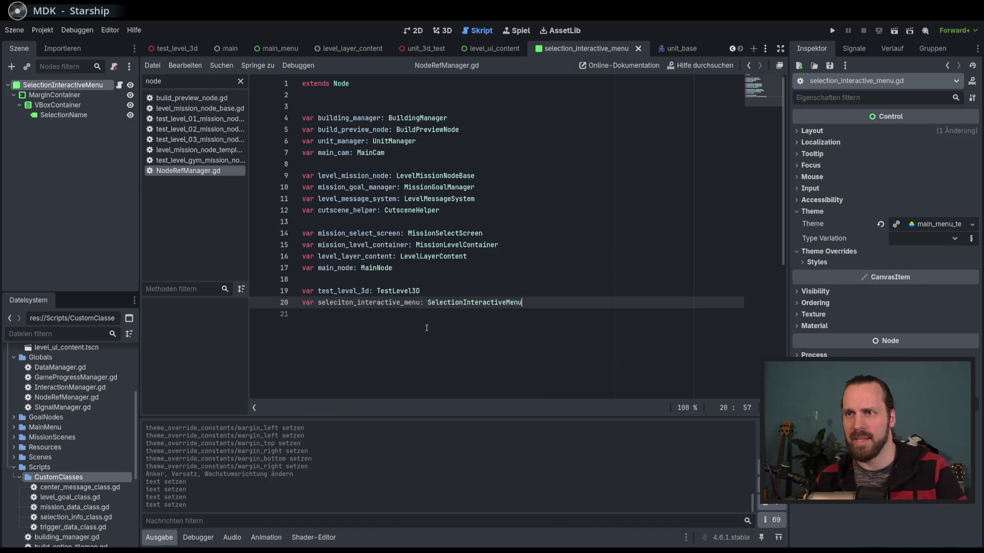
# - Fix 'seleciton' to 'selection' so the variable reads selection_interactive_menu, and save
pyautogui.click(342, 303)
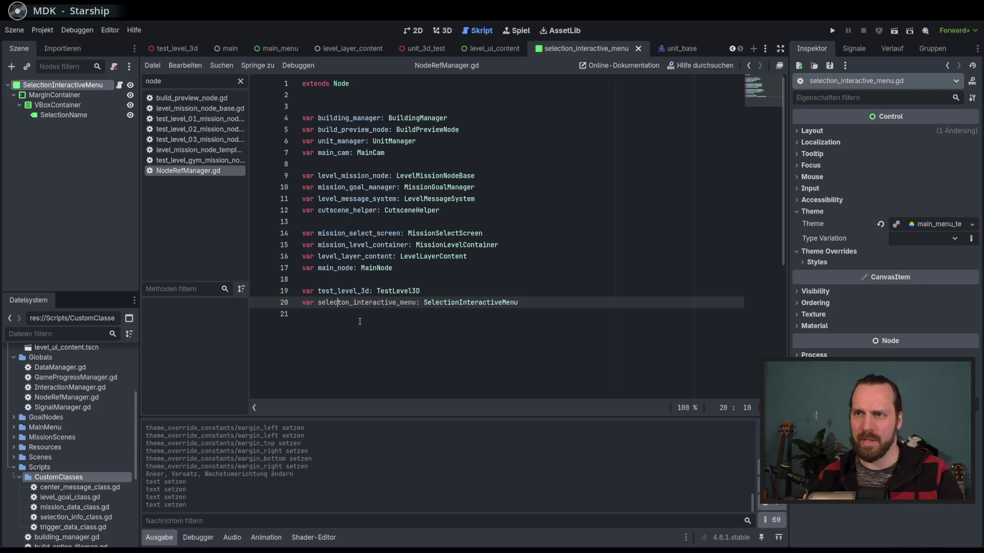
pyautogui.write('i')
pyautogui.press('Delete')
pyautogui.press('BackSpace')
pyautogui.write('ti')
pyautogui.press('End')
pyautogui.hotkey('ctrl', 's')
pyautogui.doubleClick(407, 303)
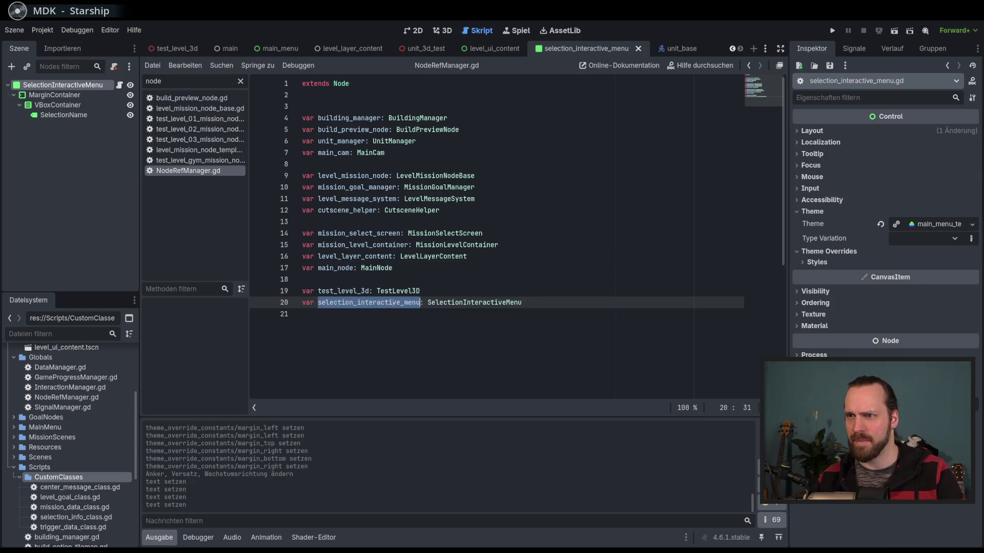
# - Clear the script filter and reopen selection_interactive_menu.gd
pyautogui.click(240, 81)
pyautogui.scroll(-3, 205, 180)
pyautogui.moveTo(243, 191)
pyautogui.mouseDown()
pyautogui.moveTo(246, 254)
pyautogui.moveTo(244, 196)
pyautogui.mouseUp()
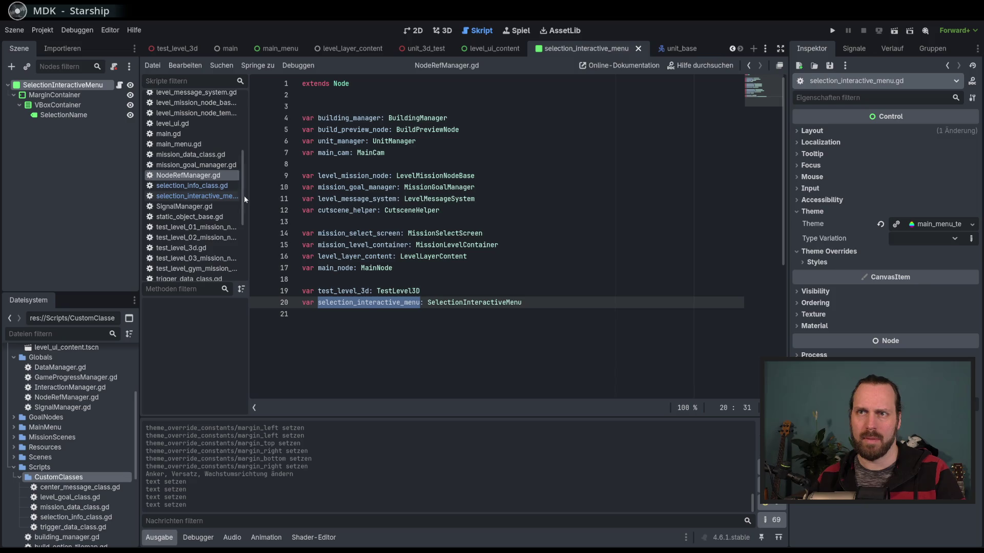
pyautogui.click(199, 196)
# - Replace pass in _init with 'NodeRefManager.selection_interactive_menu = self' and save
pyautogui.moveTo(334, 176); pyautogui.dragTo(311, 174)
pyautogui.write('Node')
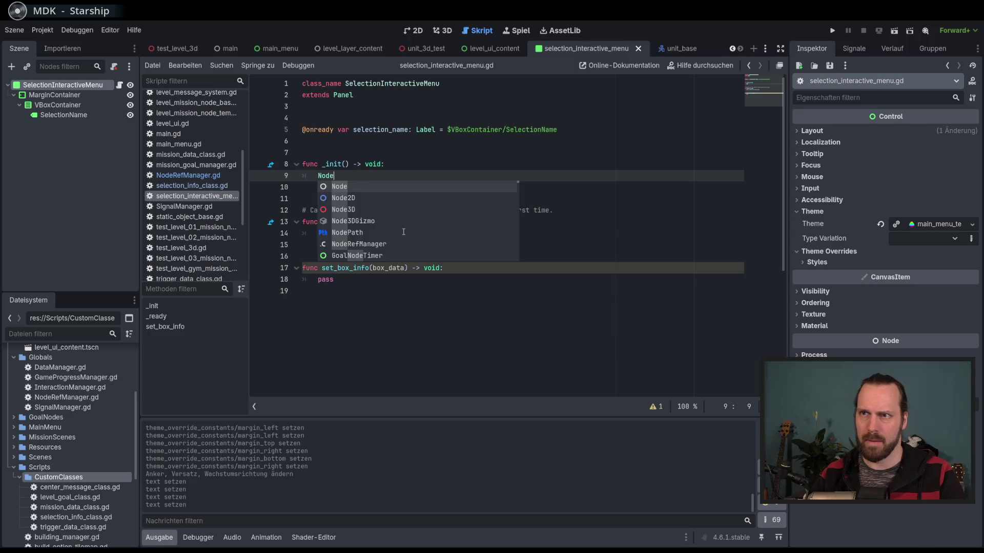
pyautogui.write('RefManager.sele')
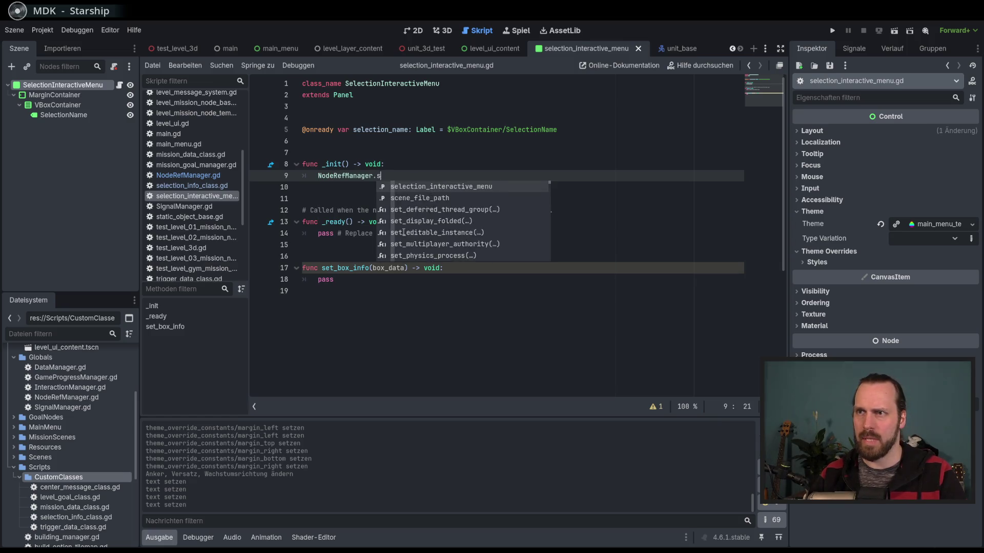
pyautogui.press('Return')
pyautogui.write('= self')
pyautogui.hotkey('ctrl', 's')
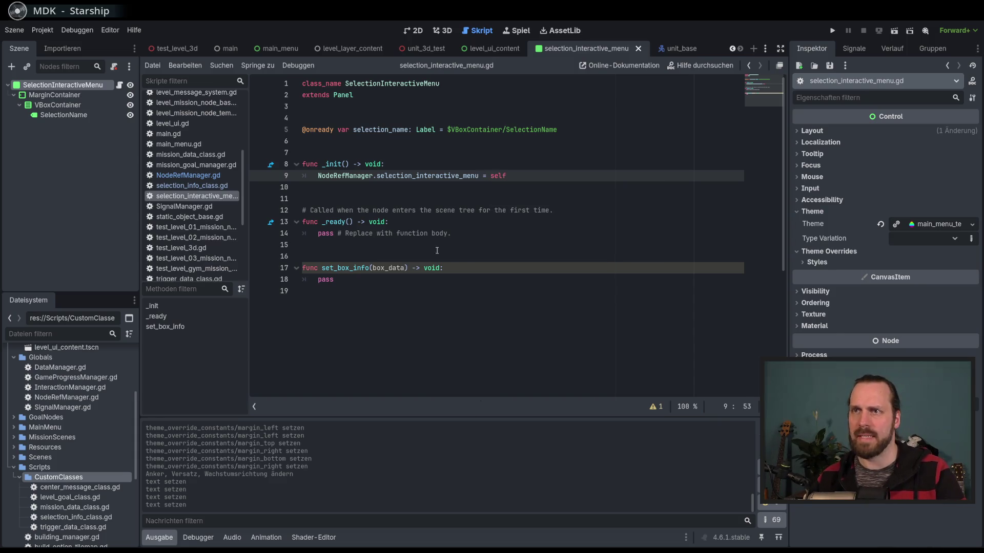
pyautogui.click(463, 287)
# - Type set_box_info's box_data parameter as selection_info_class and save the script
pyautogui.click(436, 281)
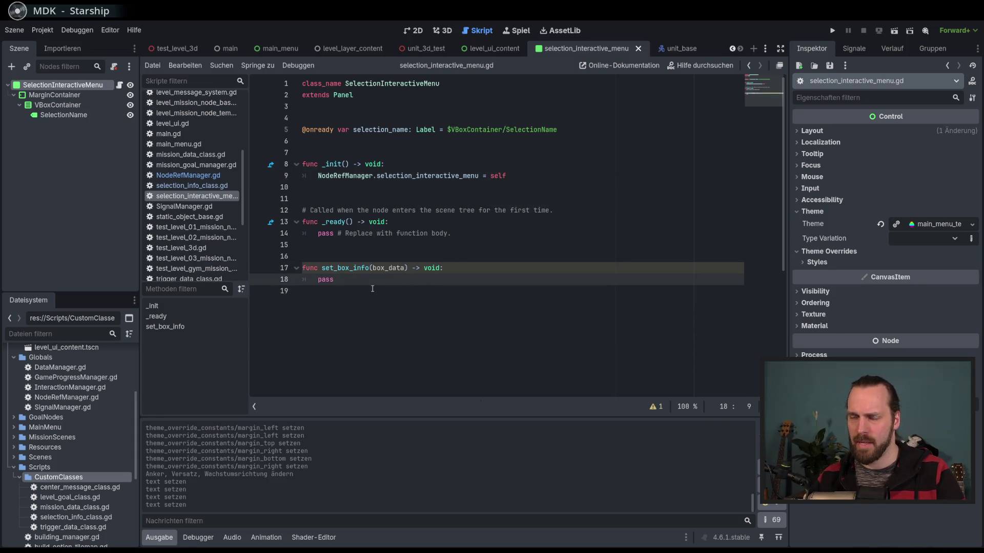
pyautogui.click(401, 269)
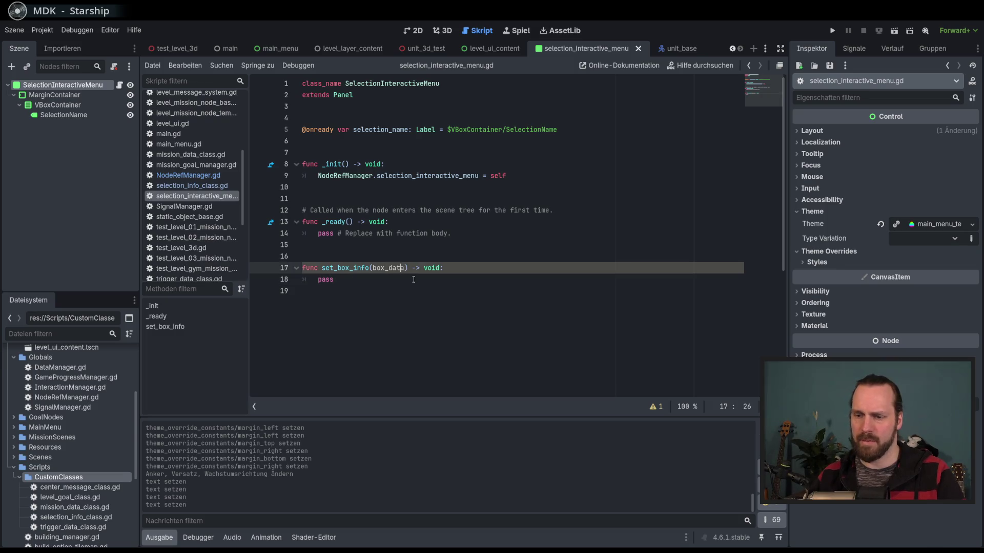
pyautogui.press('Right')
pyautogui.write(': Sele')
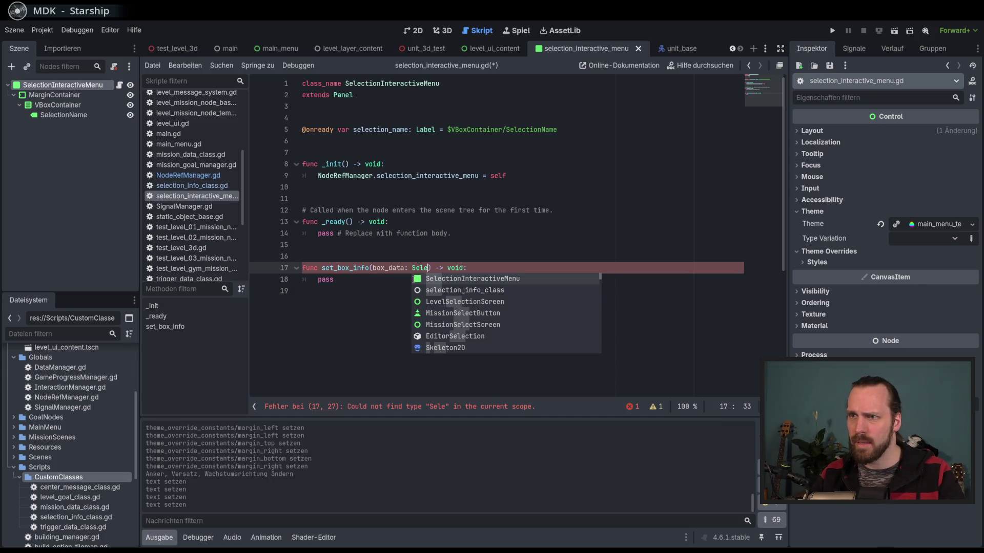
pyautogui.press('Down')
pyautogui.press('Return')
pyautogui.press('End')
pyautogui.hotkey('ctrl', 's')
pyautogui.press('Down')
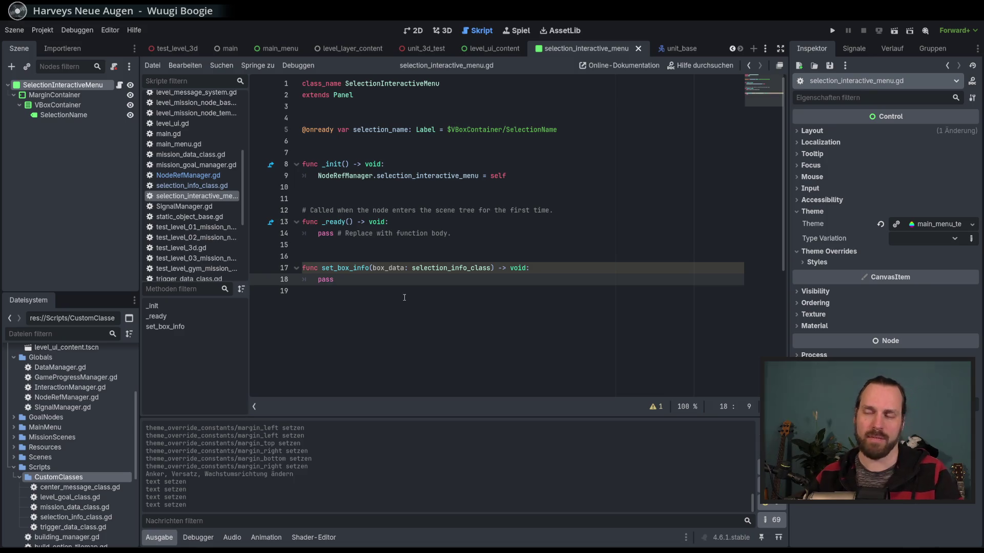
pyautogui.click(471, 268)
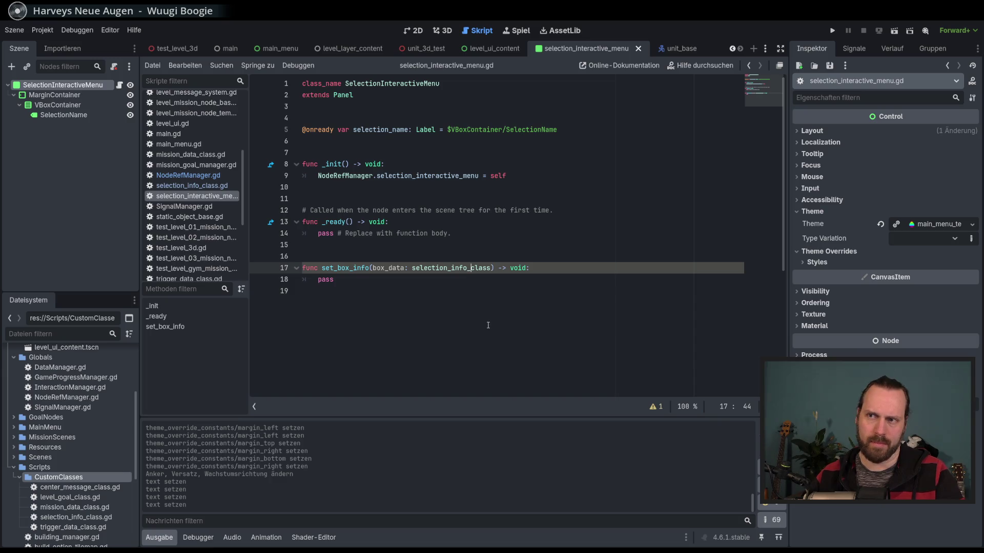
# - Comment out the two set_box_info lines with Ctrl+K
pyautogui.doubleClick(471, 268)
pyautogui.click(498, 355)
pyautogui.moveTo(490, 267)
pyautogui.mouseDown()
pyautogui.moveTo(359, 268)
pyautogui.moveTo(373, 267)
pyautogui.mouseUp()
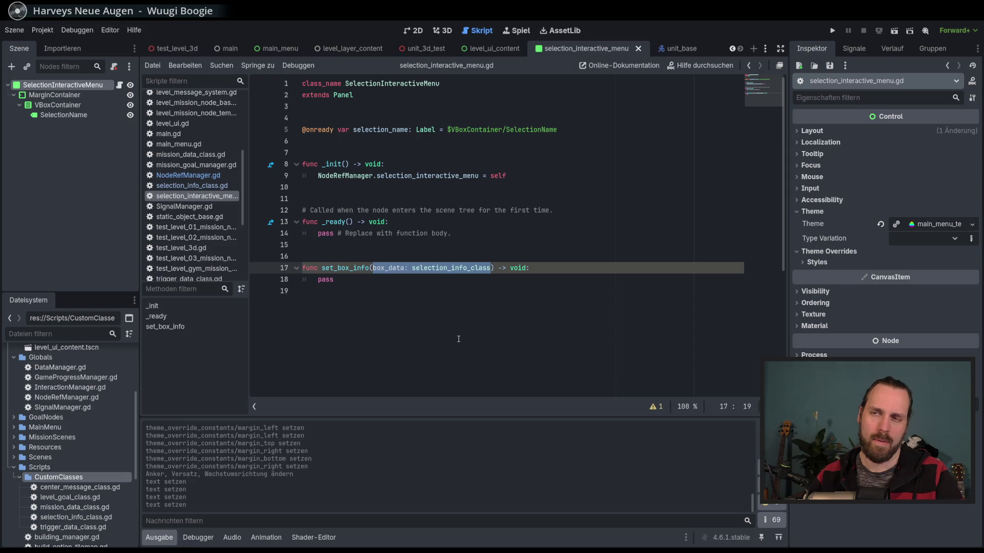
pyautogui.click(358, 280)
pyautogui.moveTo(370, 268); pyautogui.dragTo(338, 279)
pyautogui.hotkey('ctrl', 'k')
# - Add a 'func collect_box_info() -> void:' stub with pass below it
pyautogui.click(389, 296)
pyautogui.press('Return')
pyautogui.press('Return')
pyautogui.write('func ')
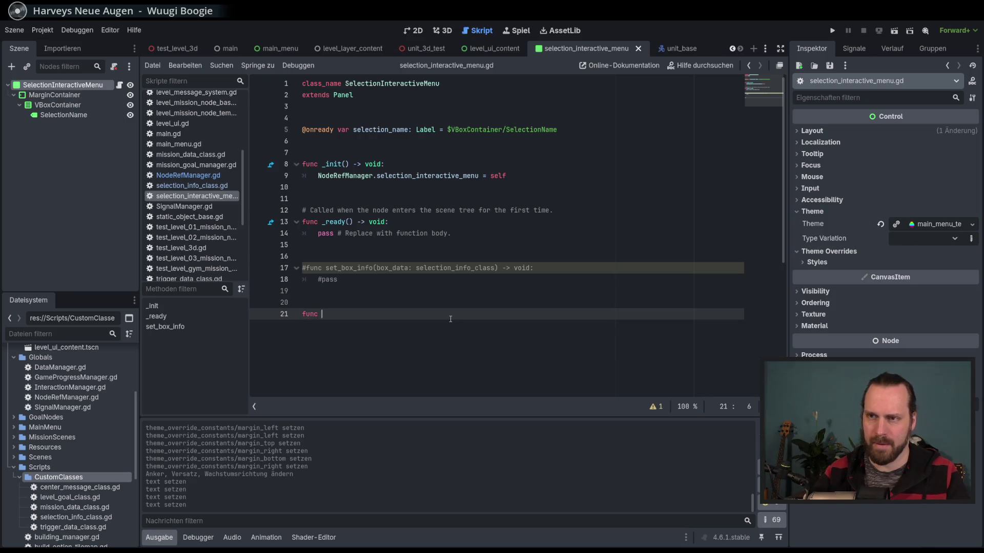
pyautogui.write('get_b')
pyautogui.press('BackSpace')
pyautogui.press('BackSpace')
pyautogui.press('BackSpace')
pyautogui.write('collect_box_info() -> ')
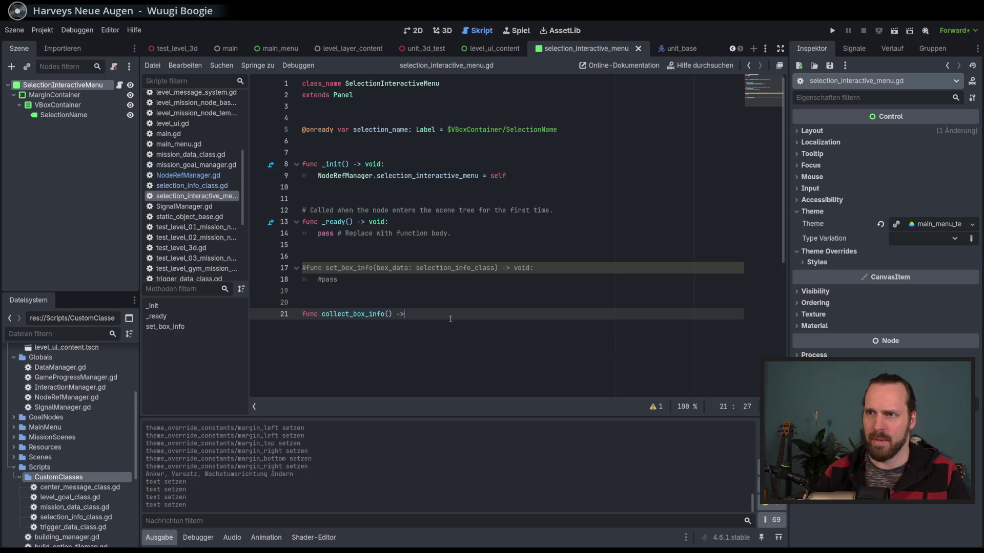
pyautogui.write('v')
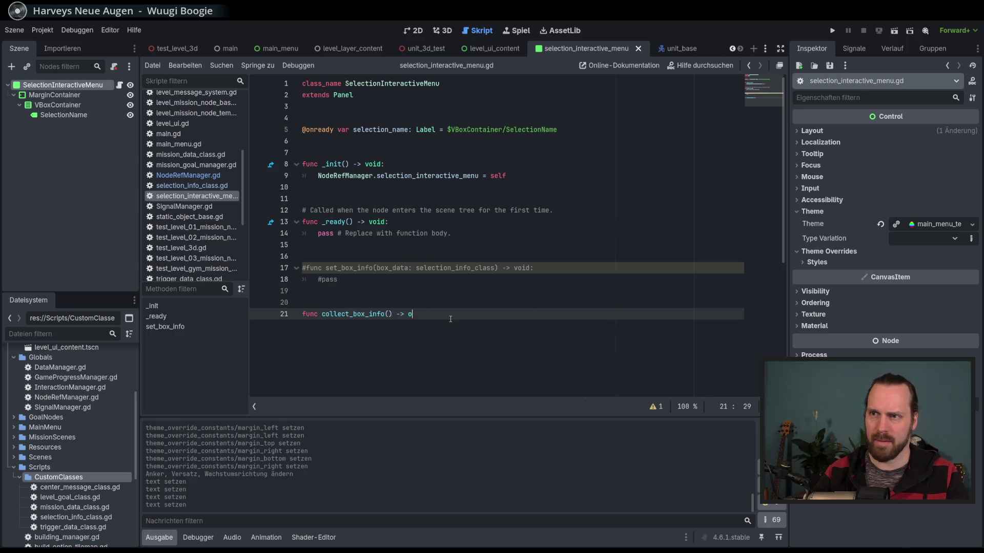
pyautogui.write('oid:')
pyautogui.press('Return')
pyautogui.write('pass')
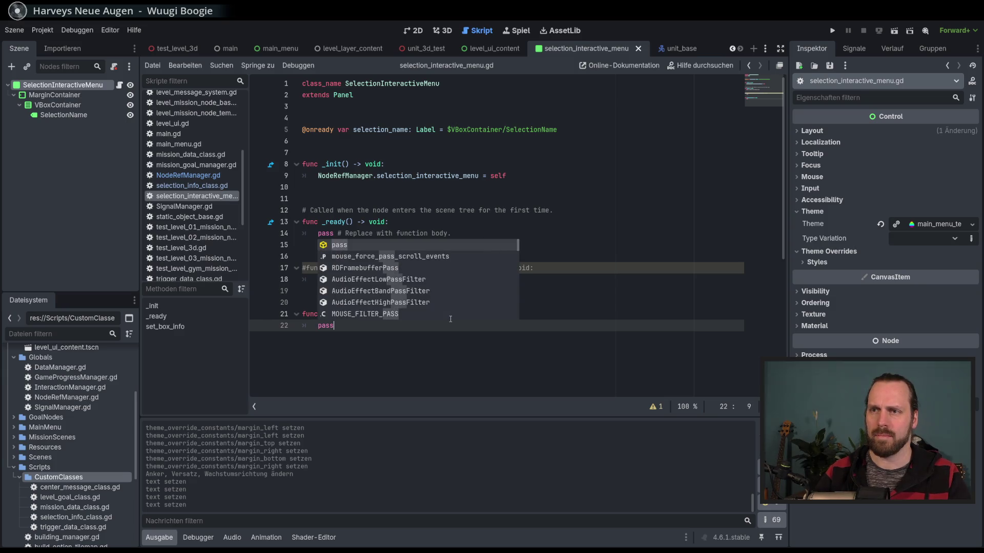
pyautogui.press('Return')
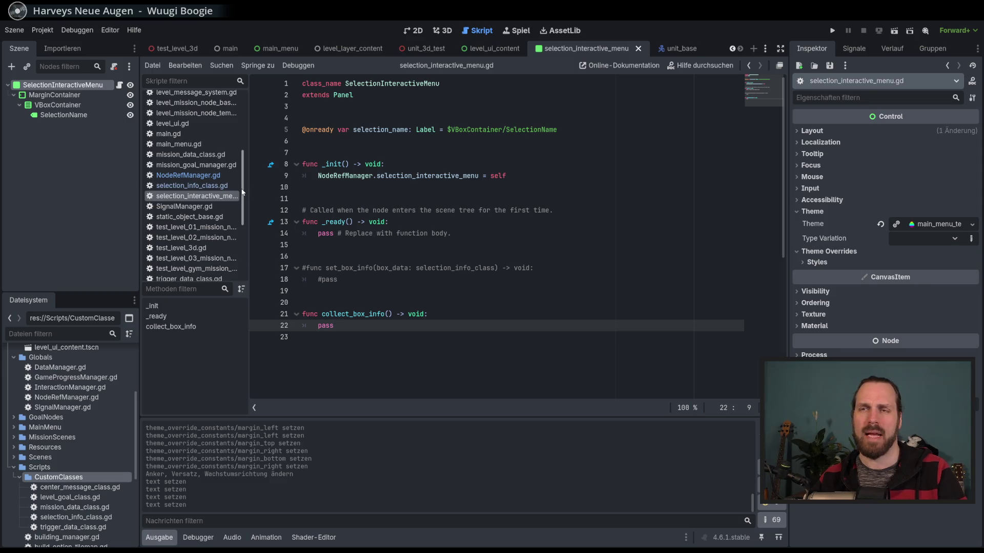
pyautogui.moveTo(243, 193); pyautogui.dragTo(245, 240)
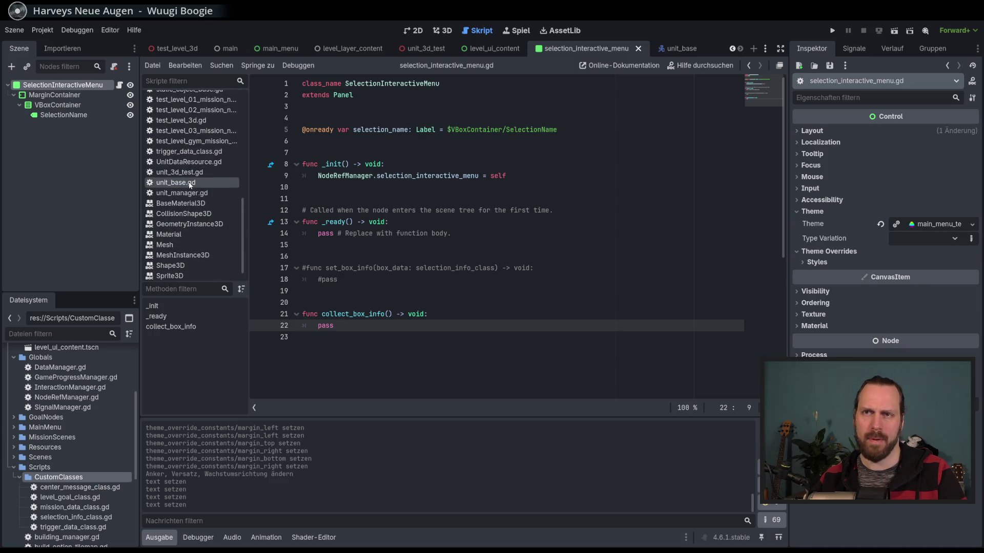